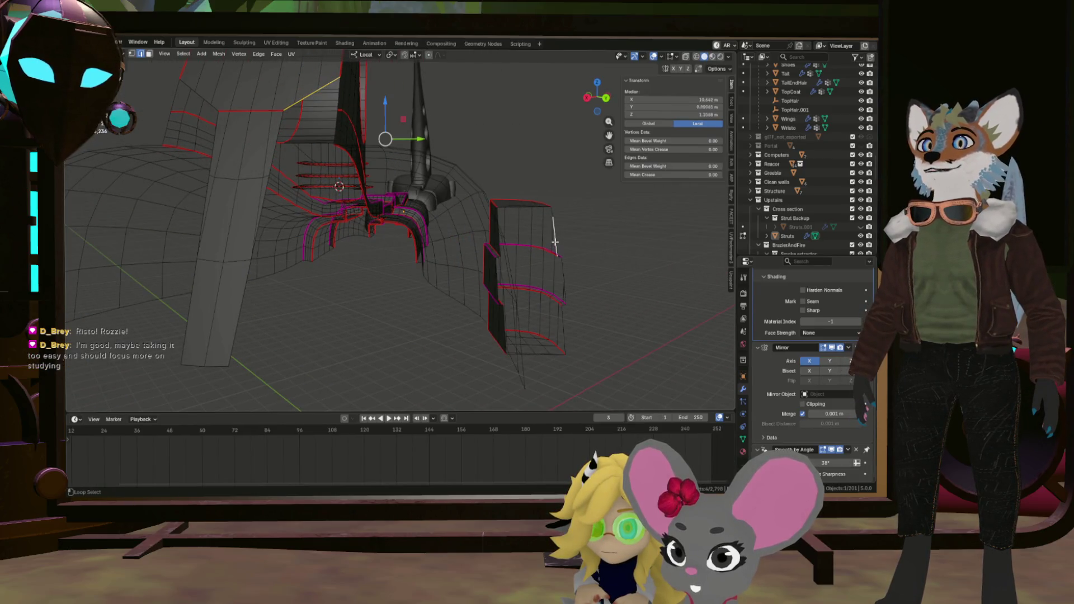
Select the two large flat faces on the strut's front panel.
click(505, 233)
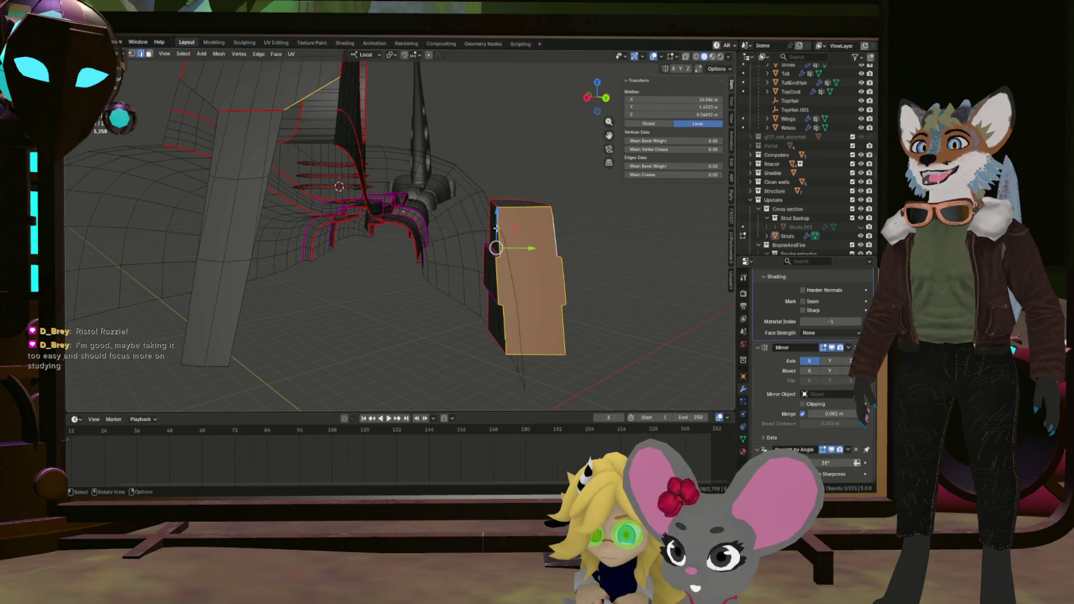
drag(478, 193, 460, 201)
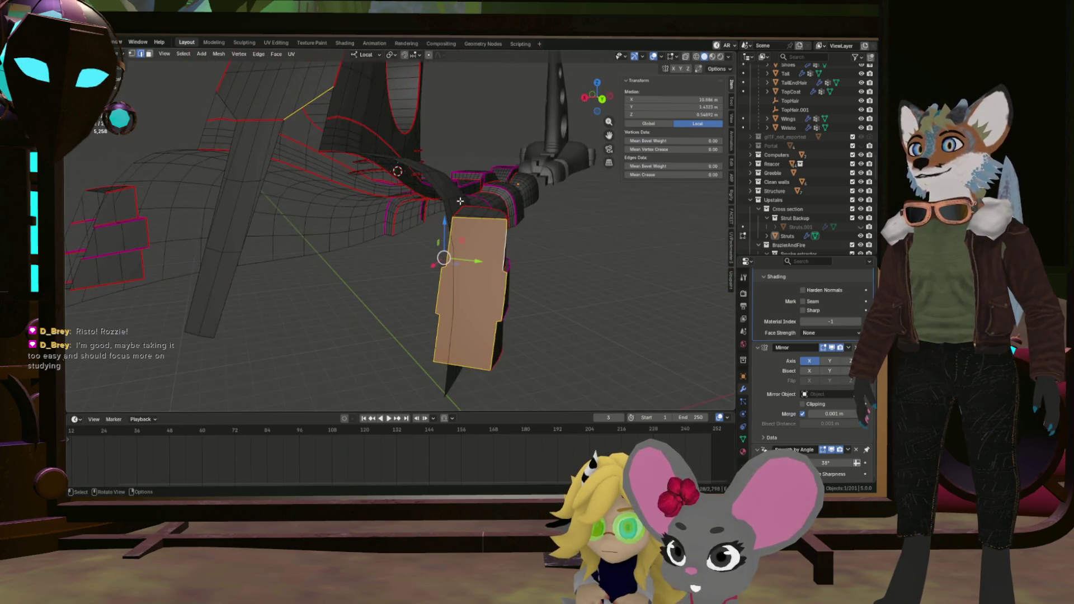
scroll(up, 3)
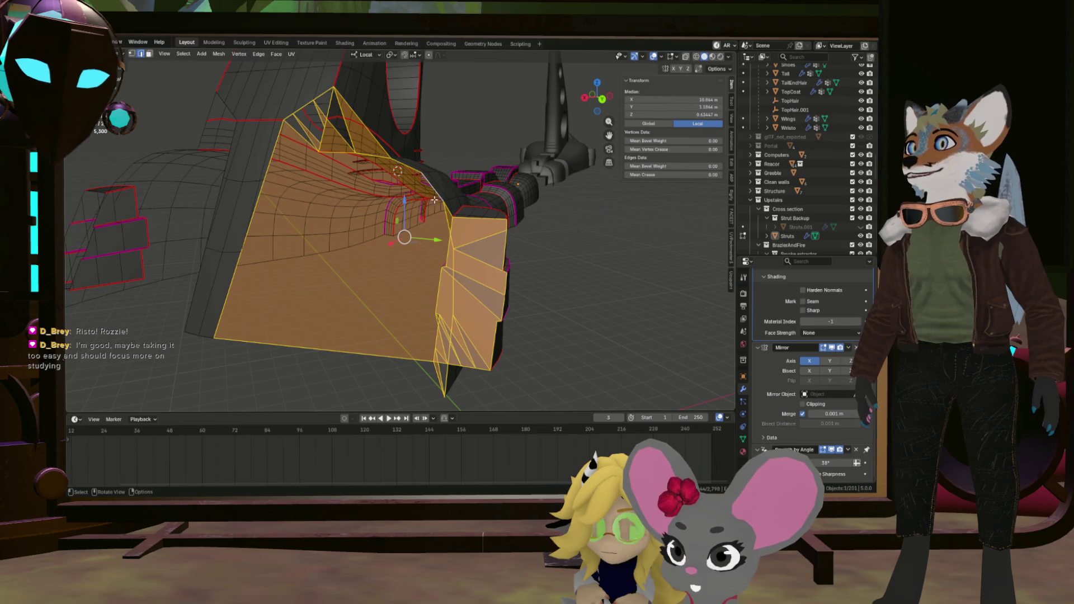
key(a)
key(alt+a)
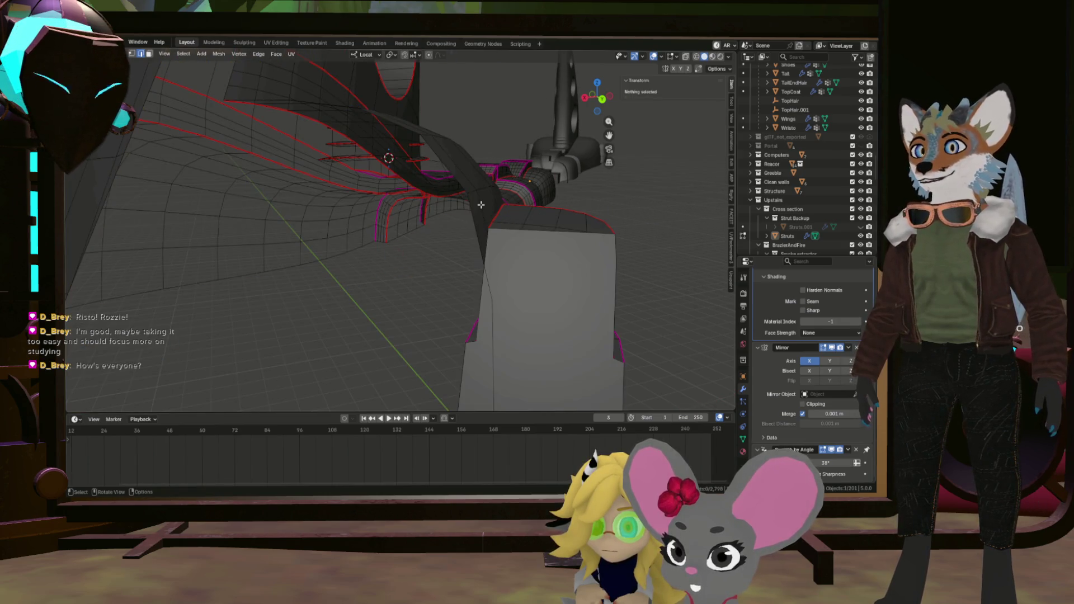
click(460, 184)
drag(461, 184, 405, 165)
scroll(down, 3)
scroll(up, 3)
click(441, 158)
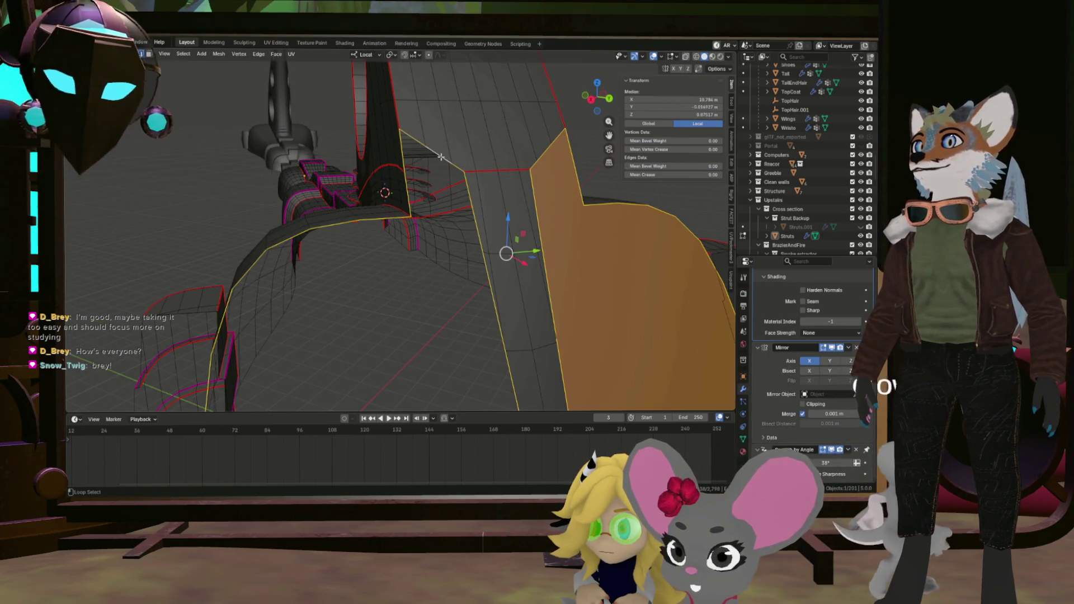
drag(441, 157, 317, 248)
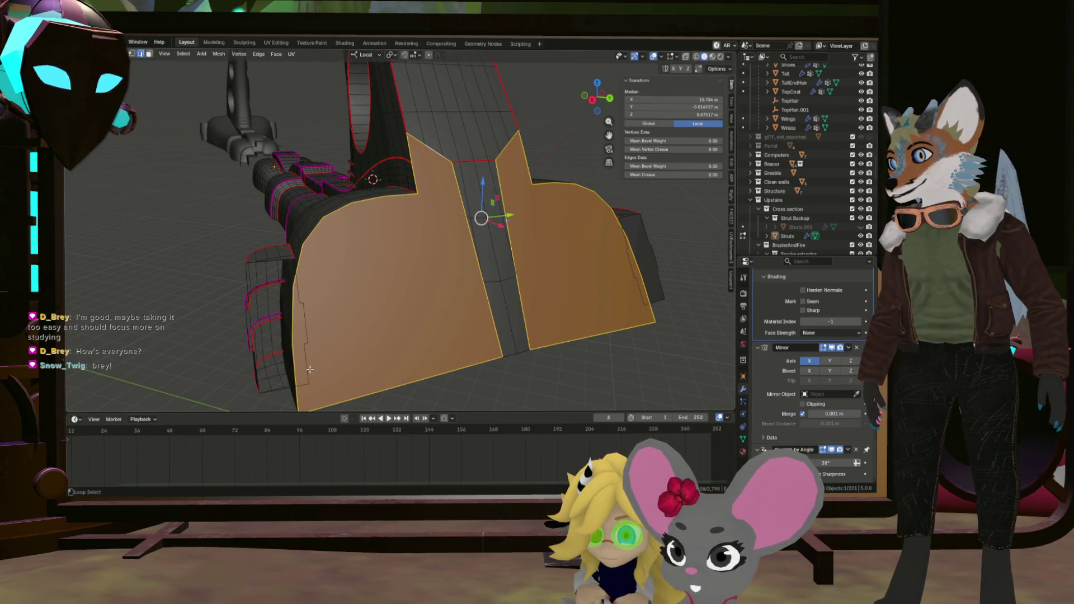
Select the small part from its edge loop, then an edge loop on the arm.
click(309, 370)
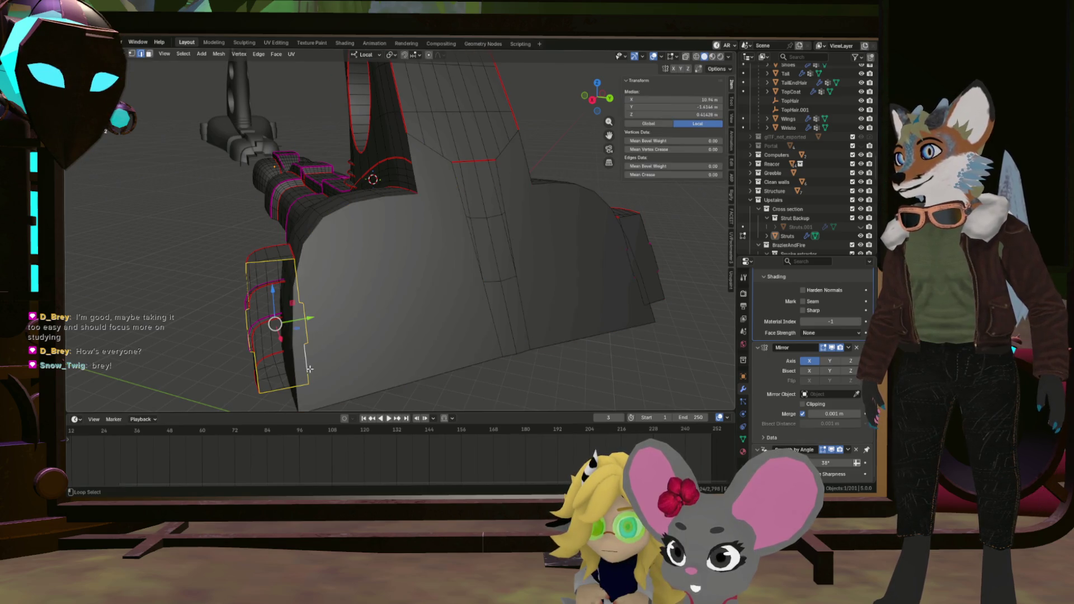
key(l)
drag(309, 370, 460, 219)
click(411, 186)
drag(411, 185, 433, 218)
scroll(up, 3)
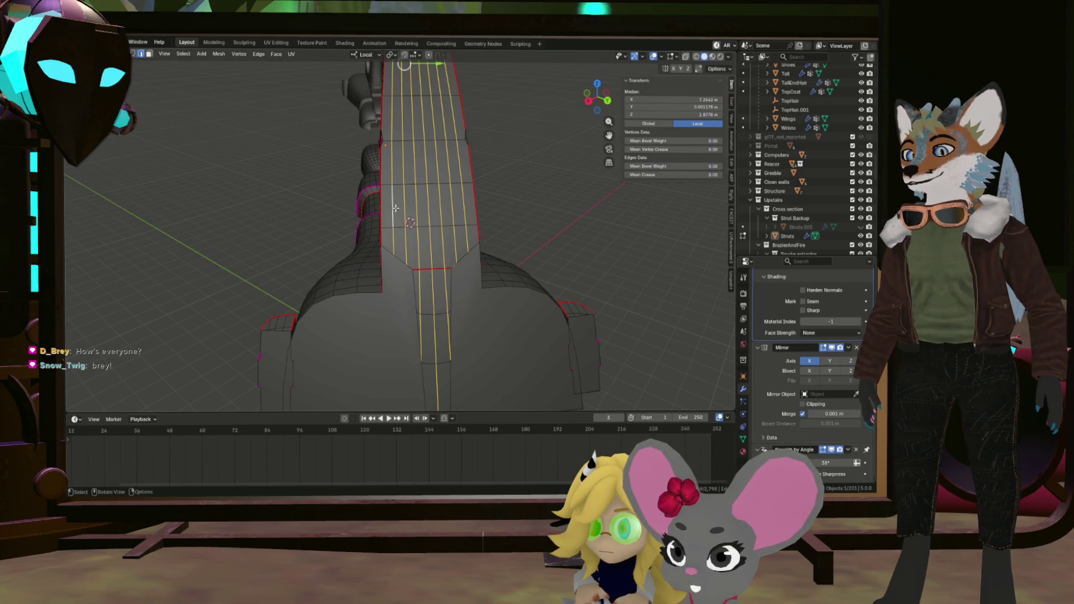
Dissolve the selected front-panel edge loops with Dissolve Edges.
key(x)
click(403, 260)
scroll(down, 3)
drag(409, 269, 502, 314)
scroll(up, 3)
scroll(up, 3)
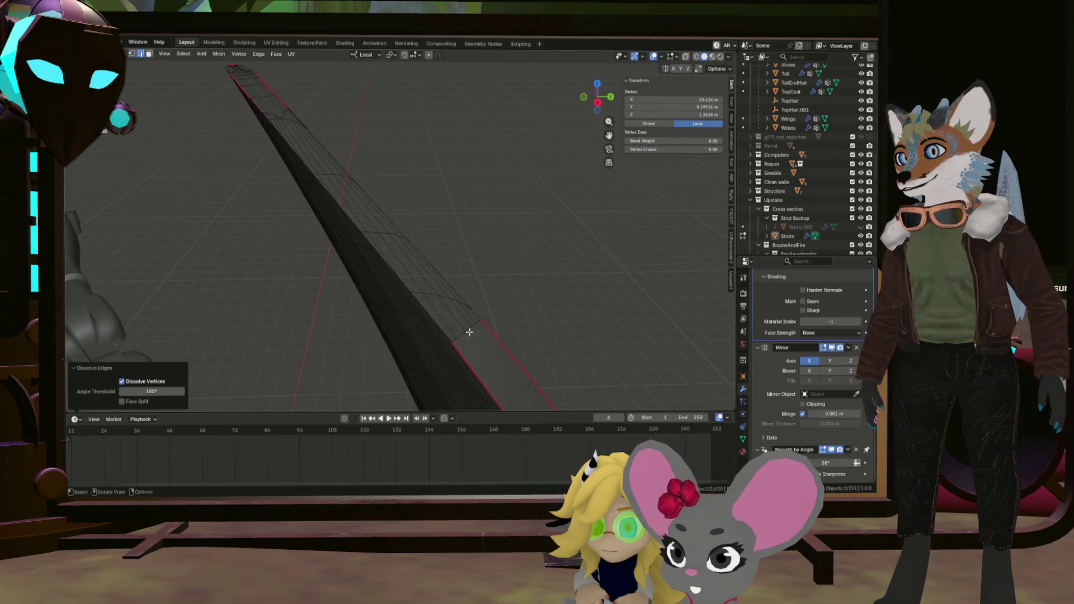
Select an edge on the strut and look down on the flat plane.
click(467, 330)
scroll(up, 3)
drag(466, 330, 556, 347)
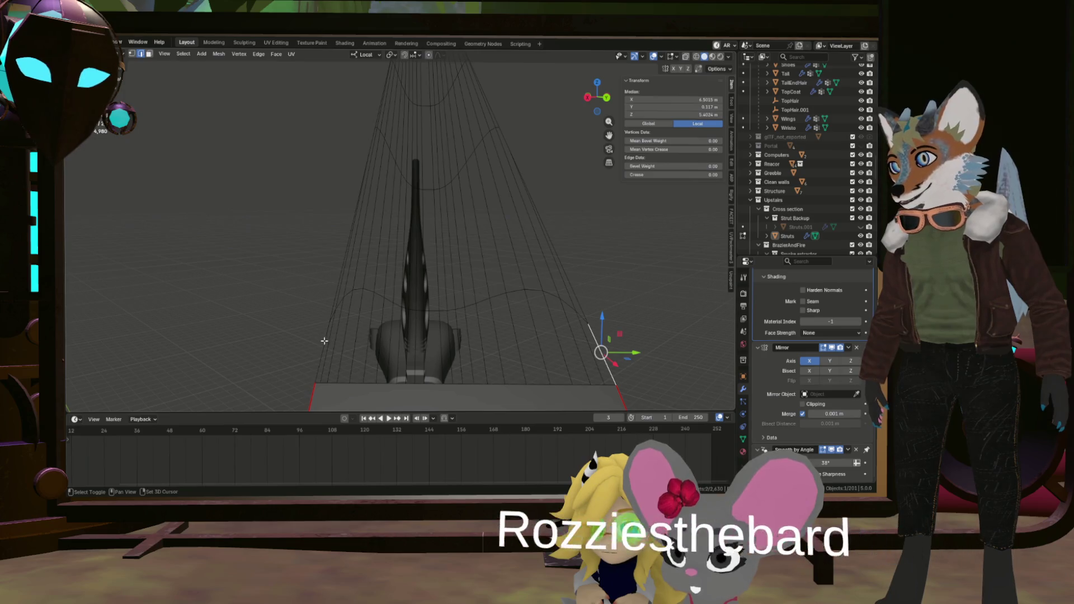
drag(410, 333, 438, 317)
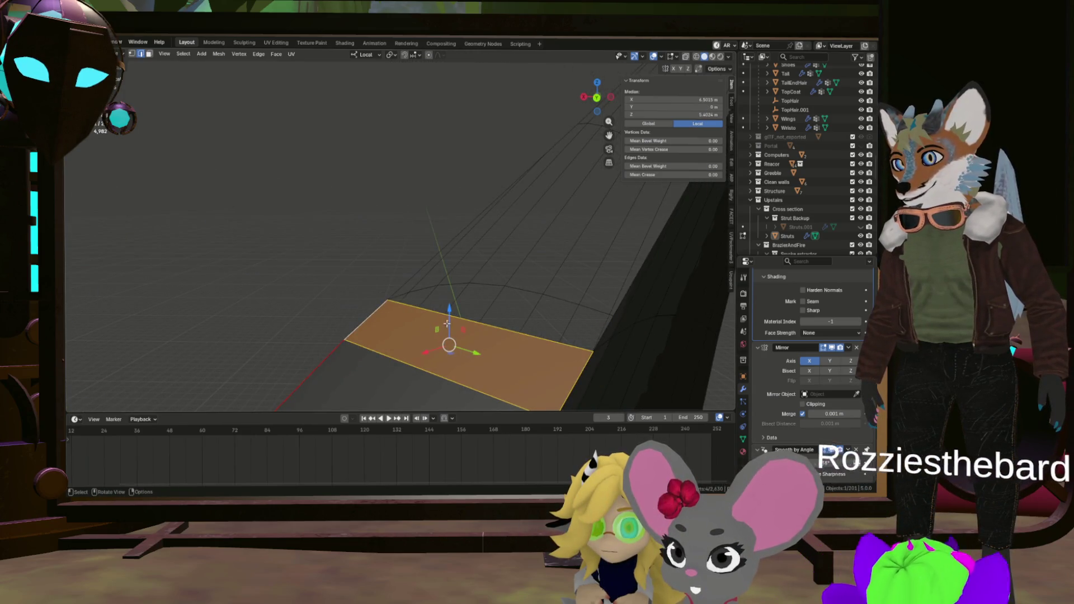
Select the whole strut strip and merge its vertices By Distance.
click(439, 318)
click(630, 311)
drag(630, 311, 578, 302)
key(a)
key(m)
click(498, 299)
Select the strip face near its end, checking it from several angles.
drag(498, 300, 586, 297)
click(520, 264)
drag(521, 263, 476, 342)
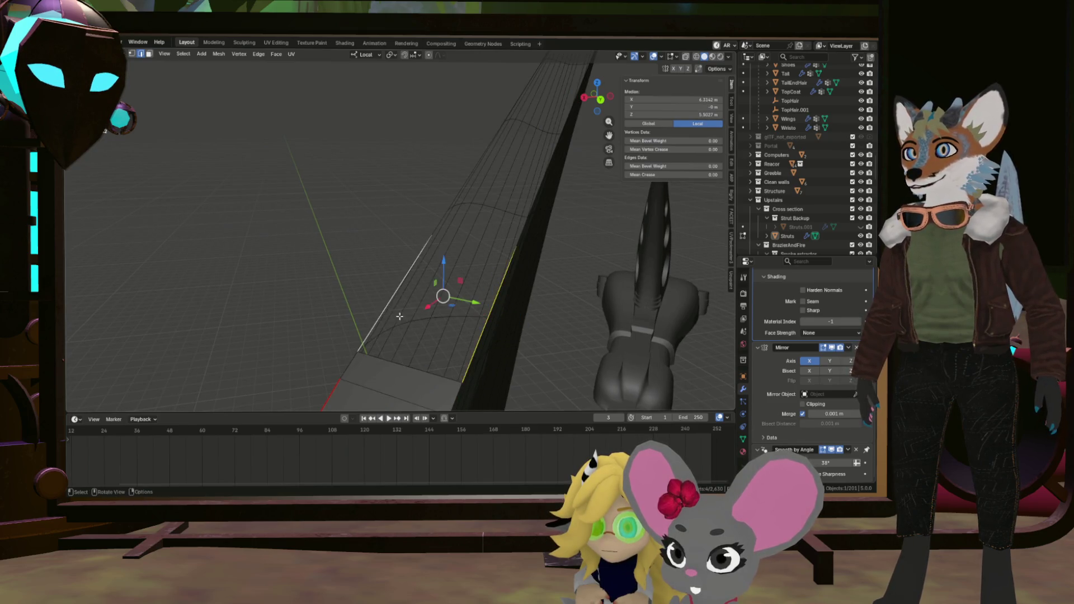
drag(398, 316, 381, 298)
click(381, 297)
scroll(up, 3)
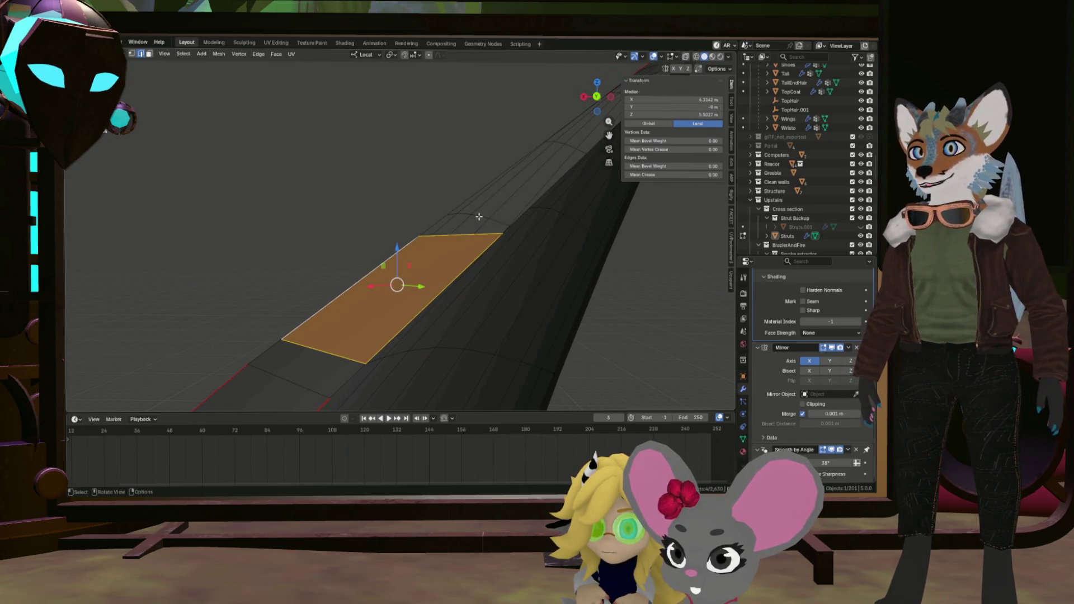
click(437, 222)
click(525, 227)
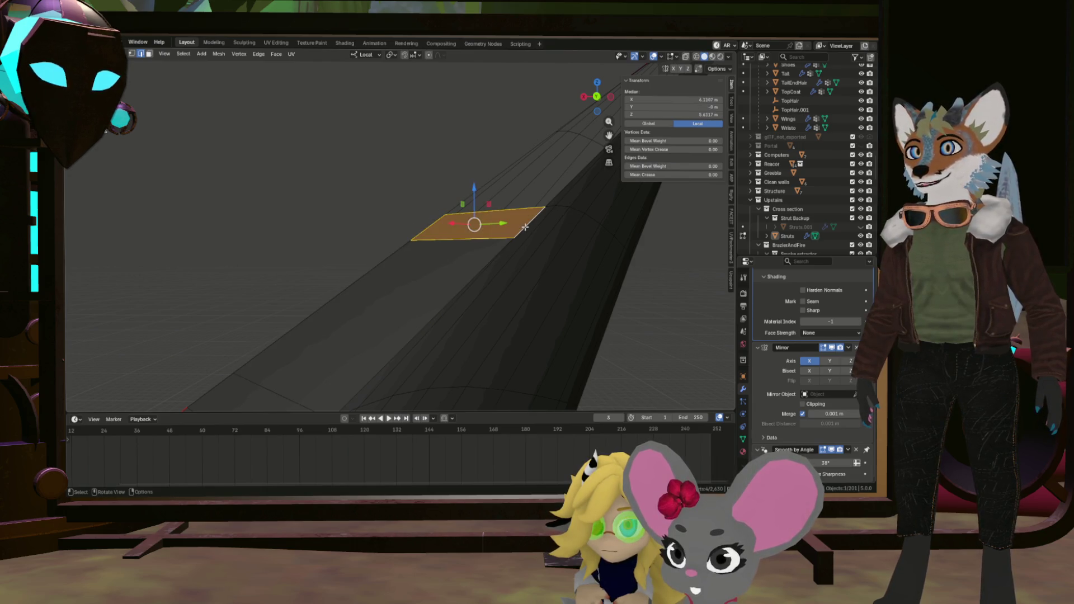
click(512, 207)
Reselect the strip face in the gap and orbit in close on it.
drag(516, 207, 528, 261)
click(460, 218)
drag(460, 218, 406, 227)
click(507, 249)
click(478, 234)
drag(478, 233, 560, 314)
scroll(down, 3)
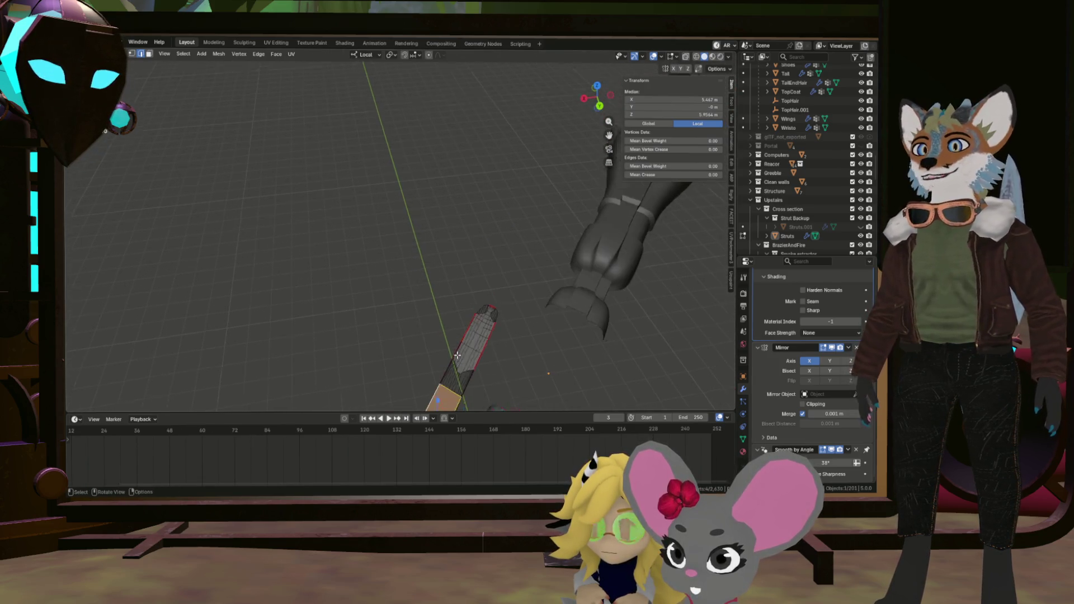
scroll(up, 3)
drag(458, 355, 495, 258)
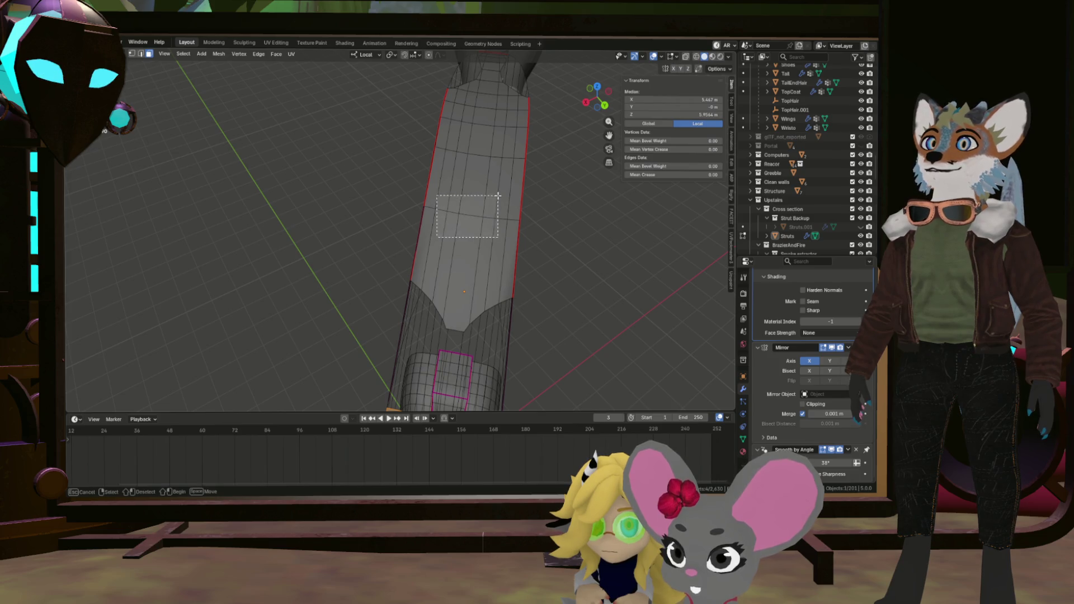
Box-select the block of faces on the strut's broad panel, trimming and extending the region.
drag(498, 196, 465, 224)
drag(465, 224, 462, 206)
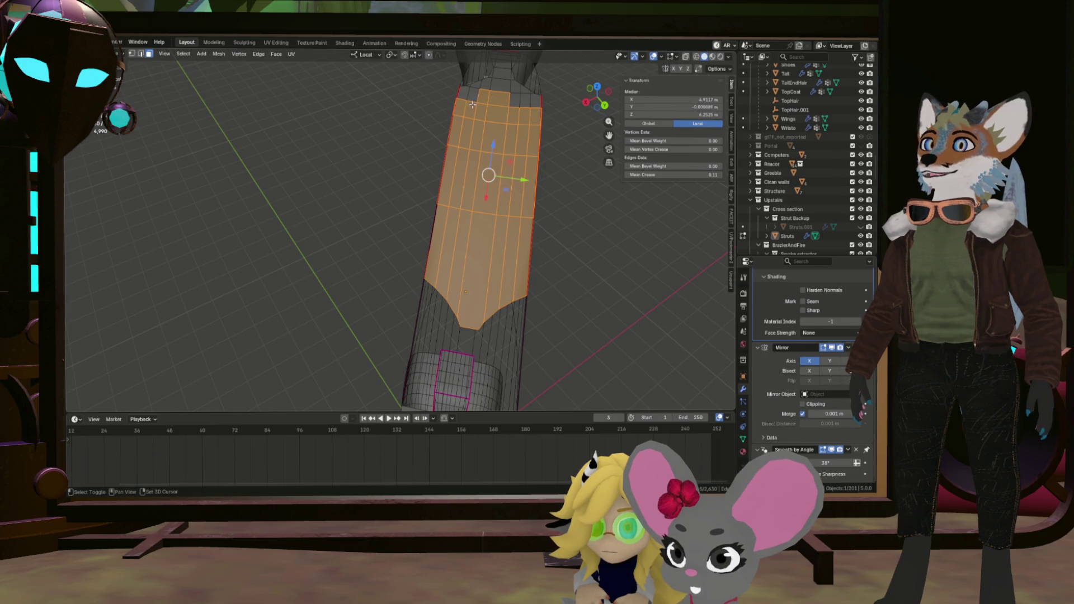
scroll(up, 3)
drag(475, 74, 477, 68)
scroll(down, 3)
drag(486, 216, 435, 167)
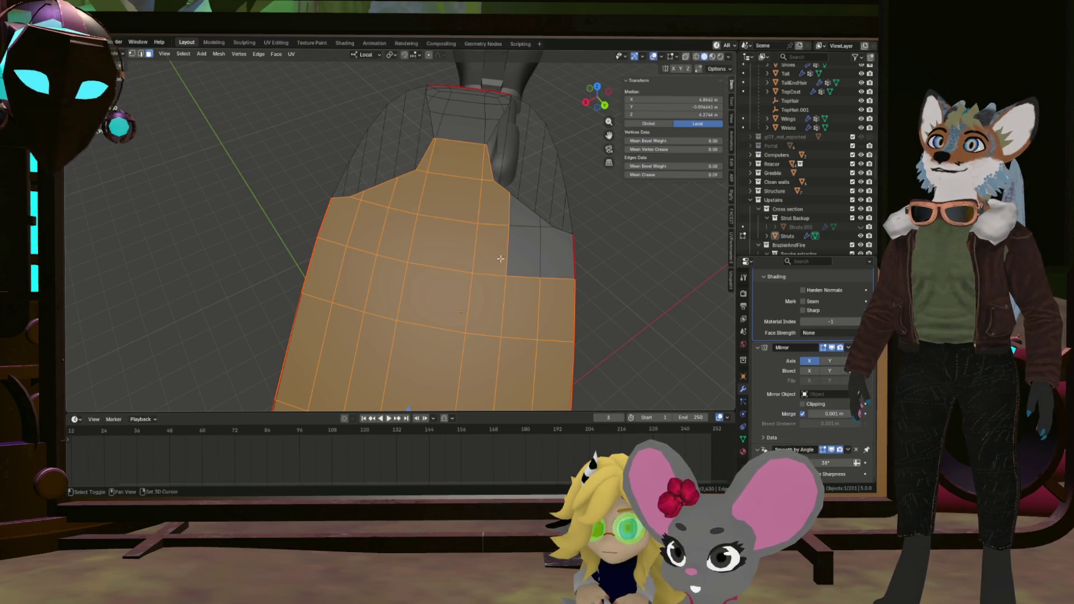
drag(513, 224, 549, 239)
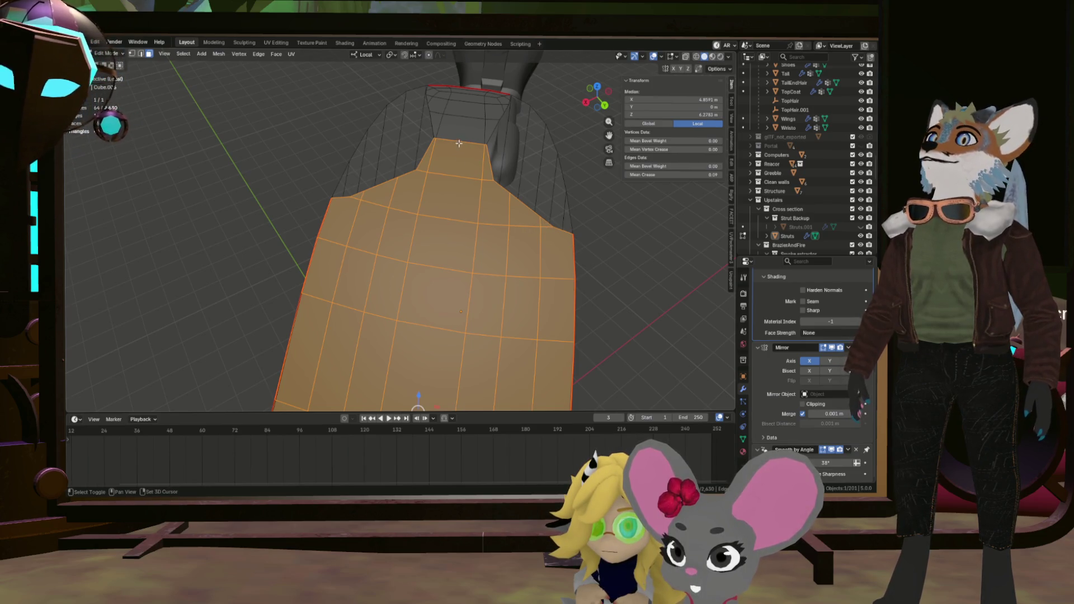
drag(453, 123, 427, 199)
Add the upper panel faces and delete all selected faces.
click(465, 186)
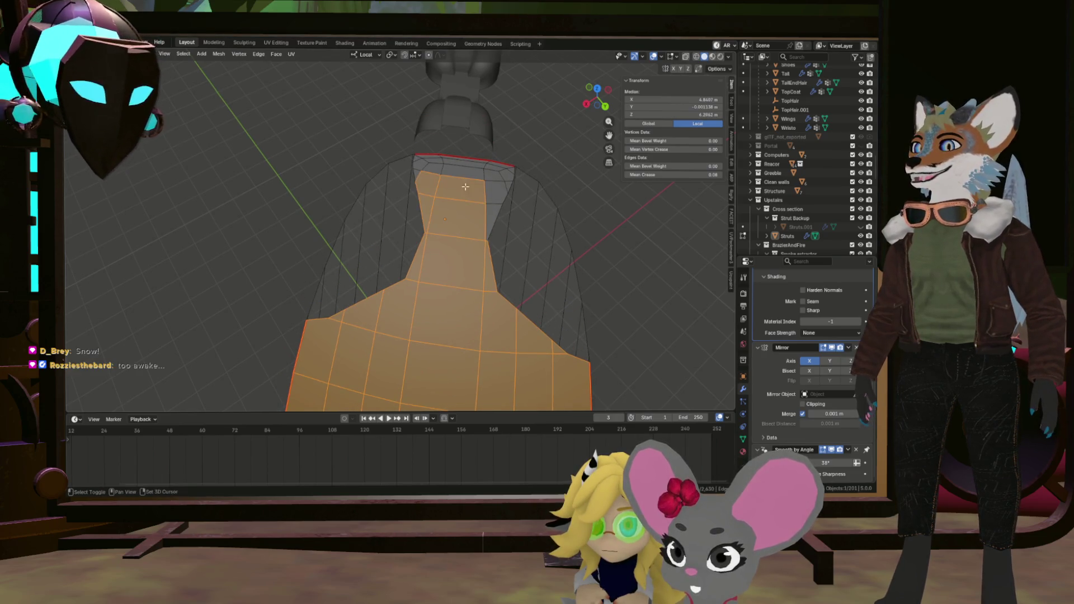
drag(501, 183, 481, 191)
drag(498, 149, 497, 158)
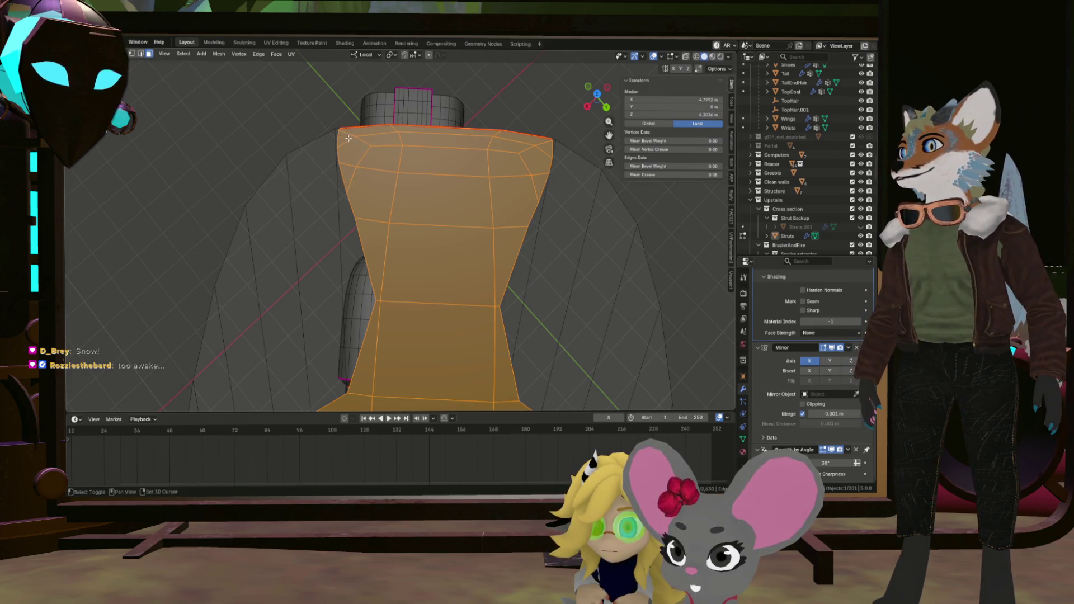
scroll(down, 3)
key(x)
click(429, 282)
scroll(up, 3)
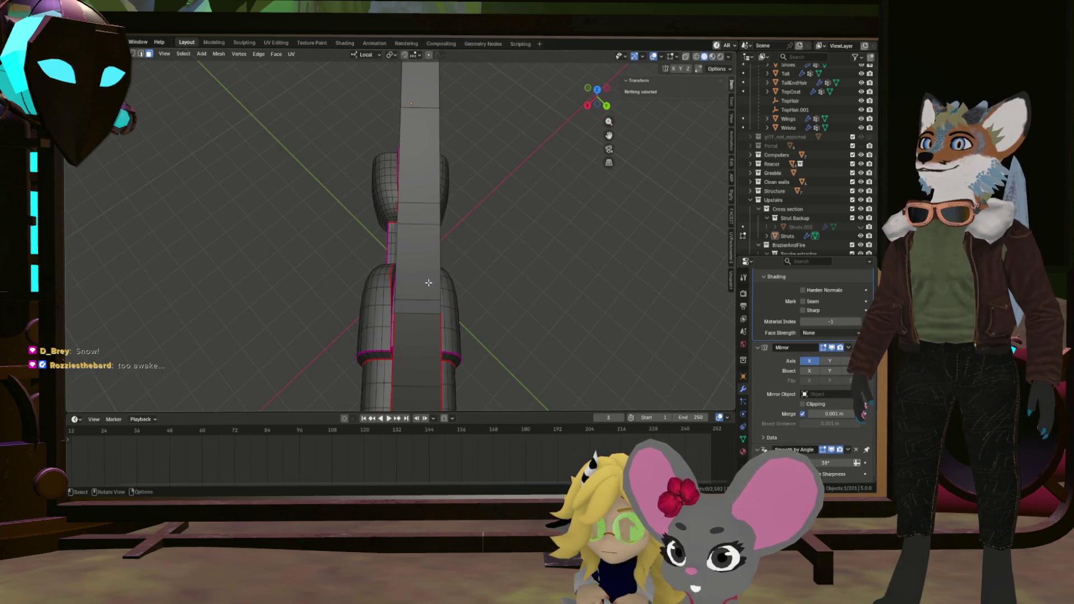
drag(429, 174, 420, 216)
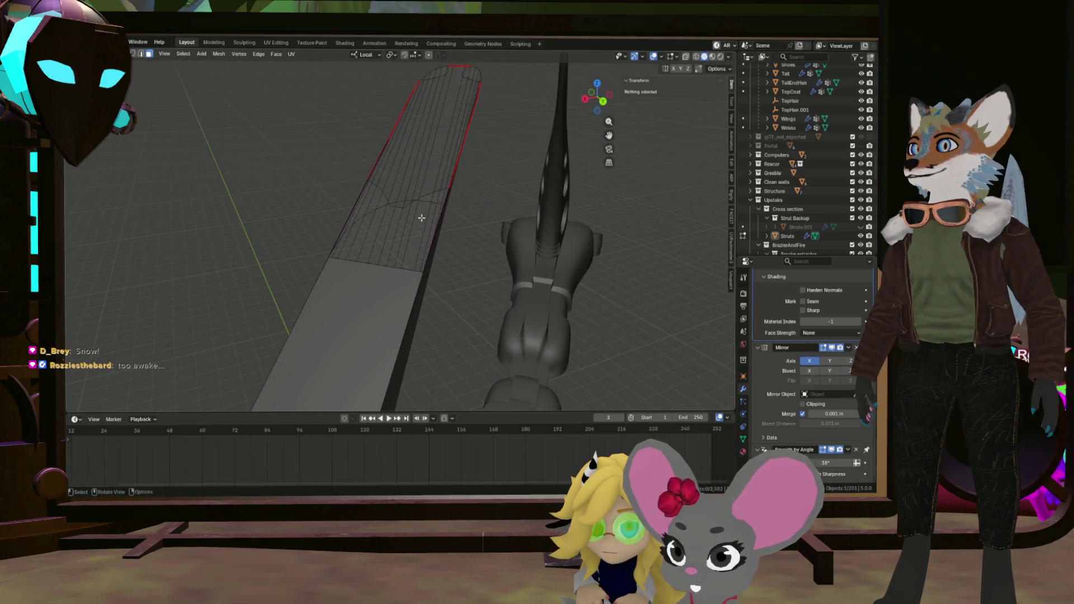
key(l)
scroll(down, 3)
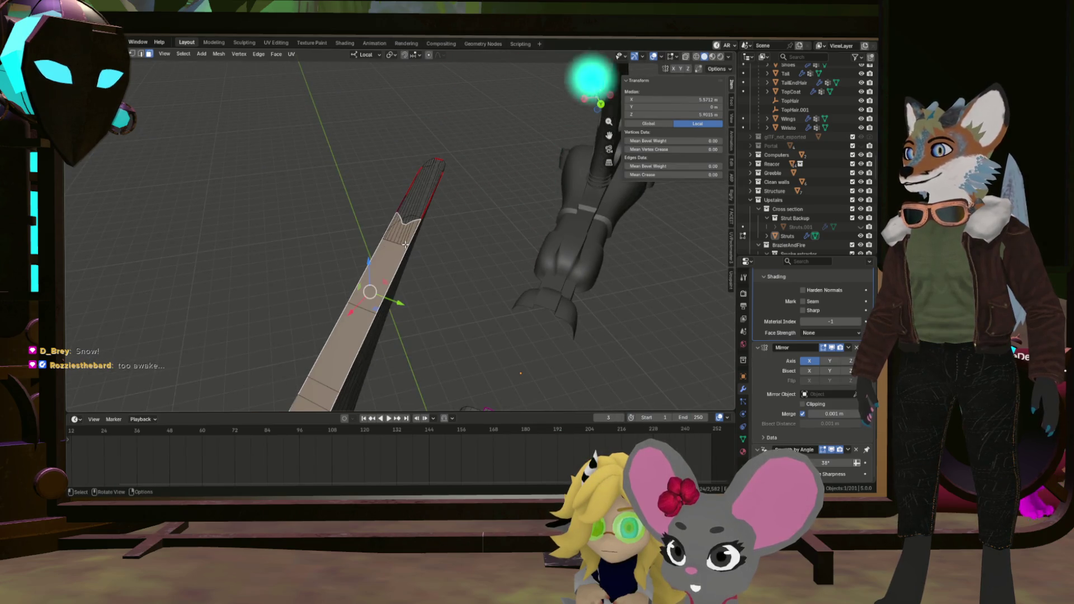
scroll(down, 3)
key(grave)
click(437, 220)
drag(437, 220, 409, 189)
click(410, 192)
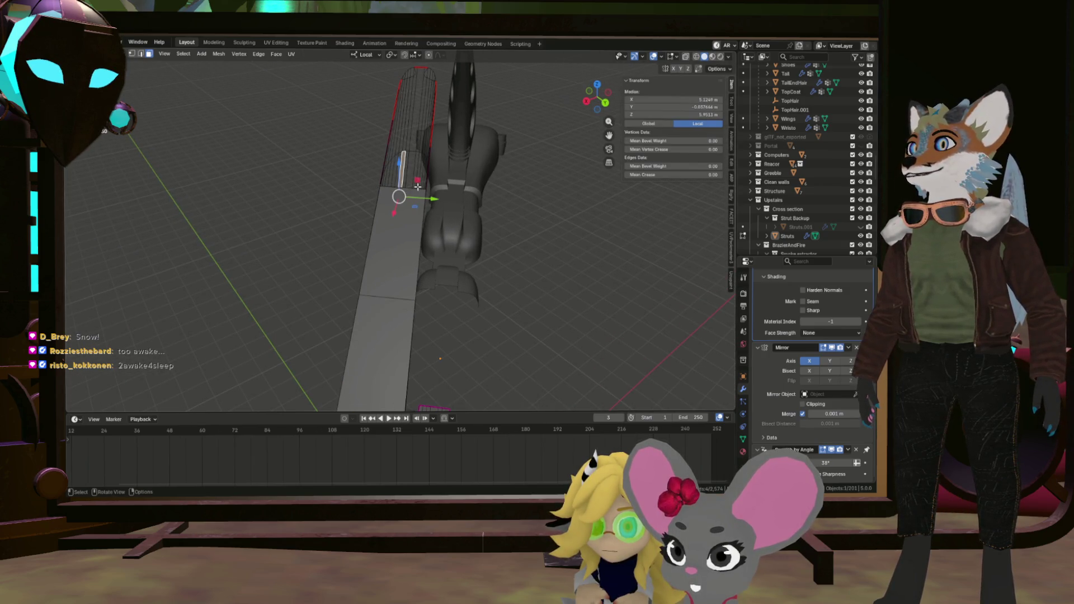
key(2)
click(410, 189)
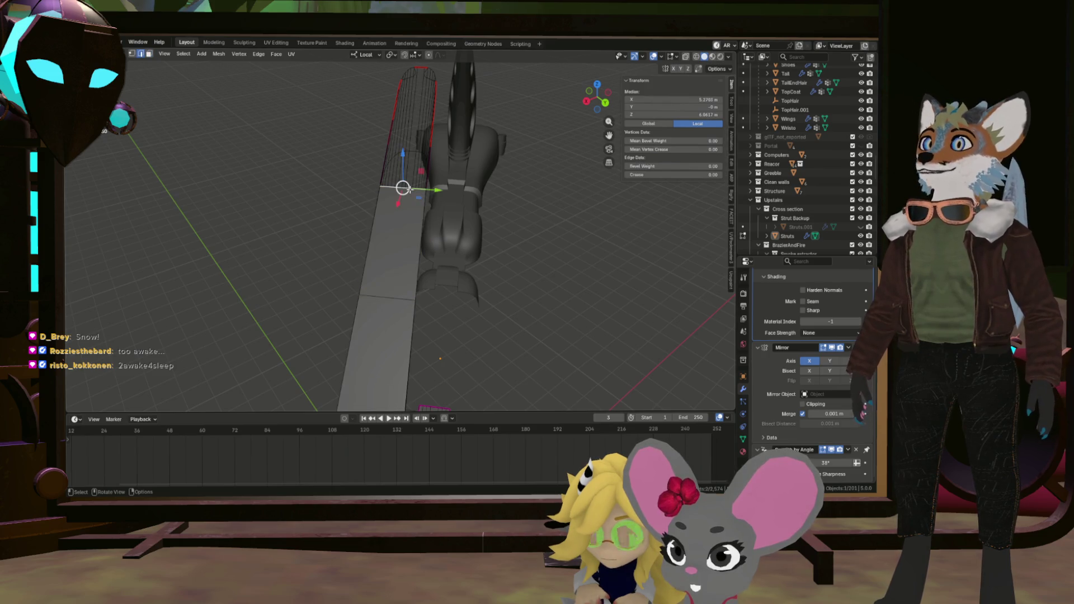
click(410, 189)
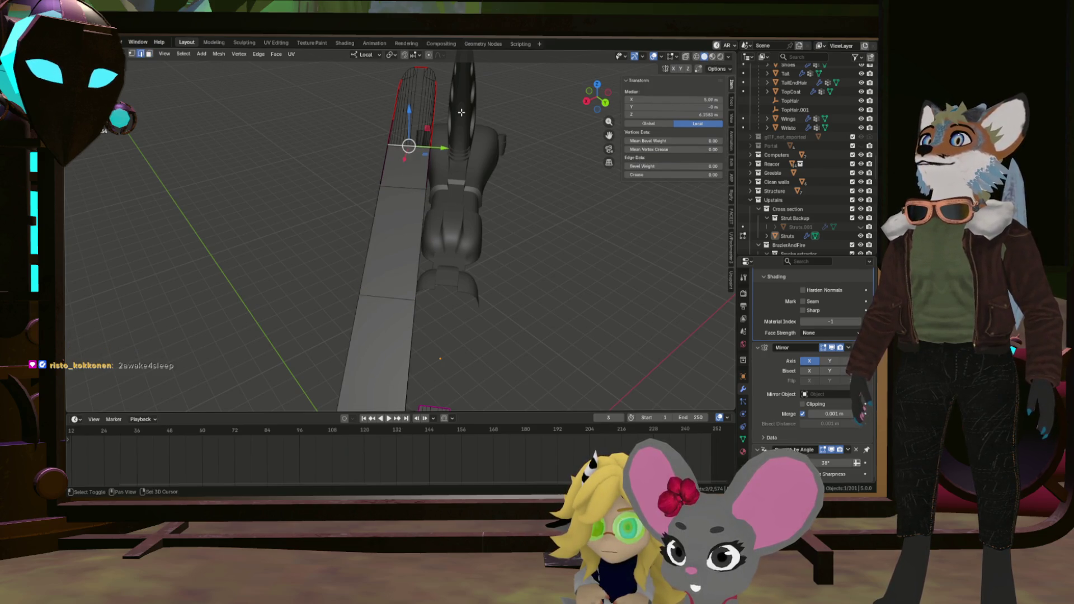
drag(461, 114, 424, 307)
click(467, 193)
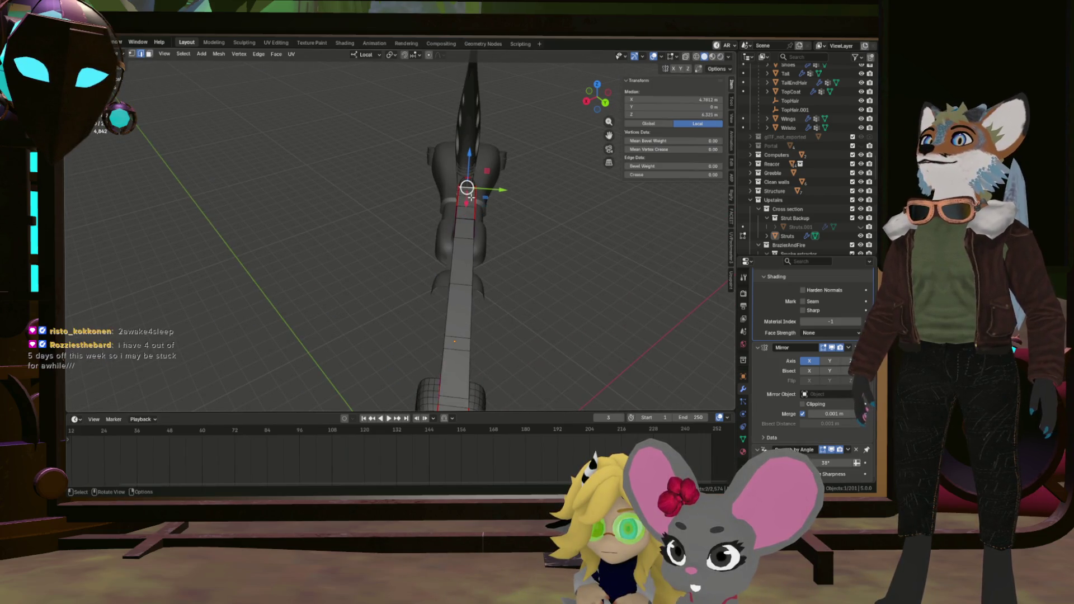
scroll(up, 3)
drag(470, 187, 394, 170)
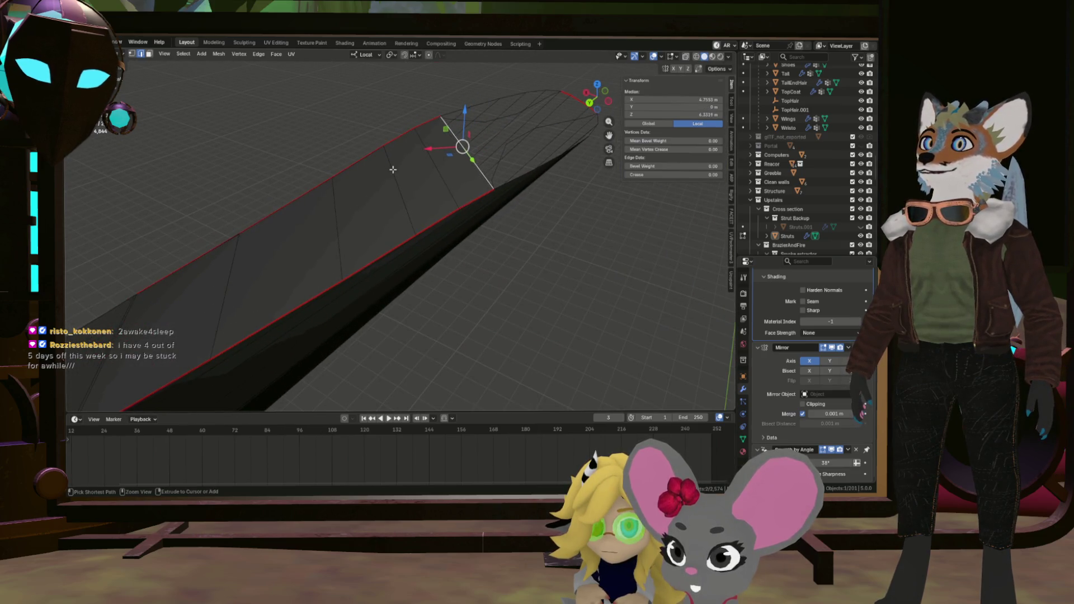
click(517, 138)
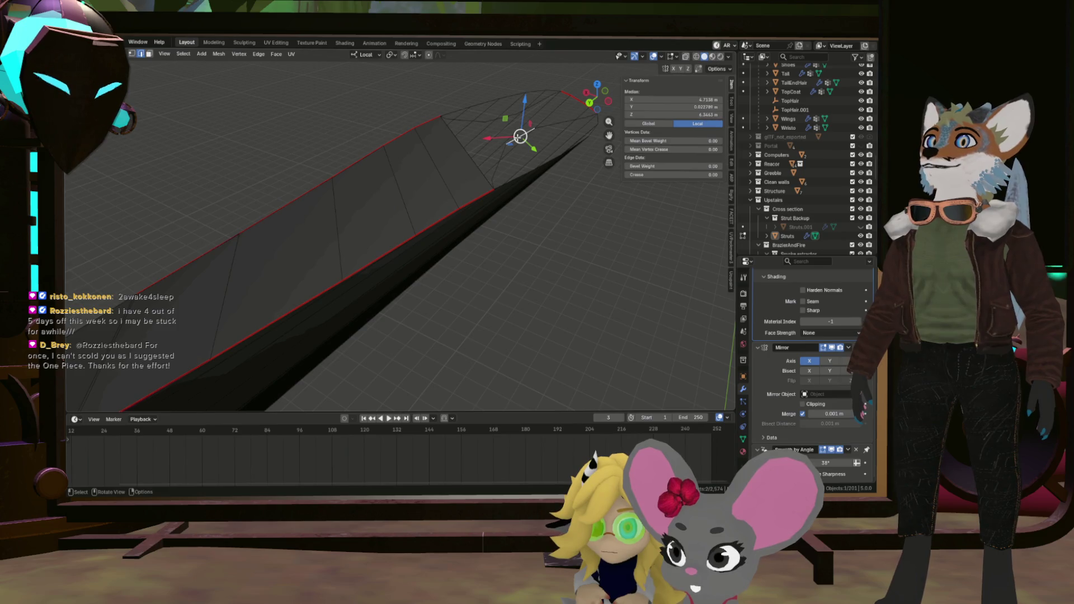
click(537, 132)
click(552, 123)
click(555, 120)
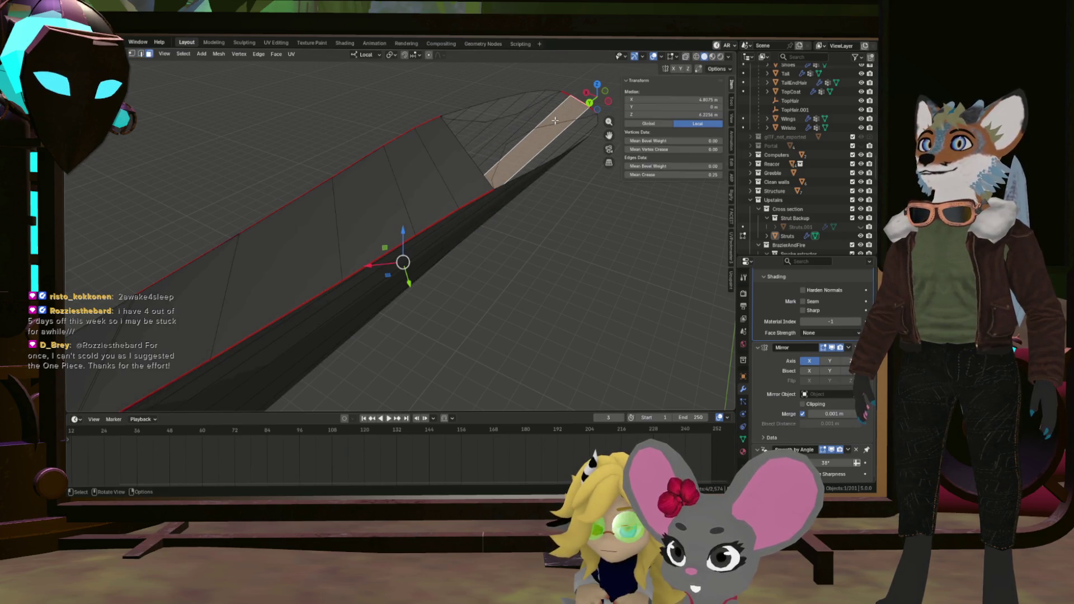
click(585, 117)
click(589, 115)
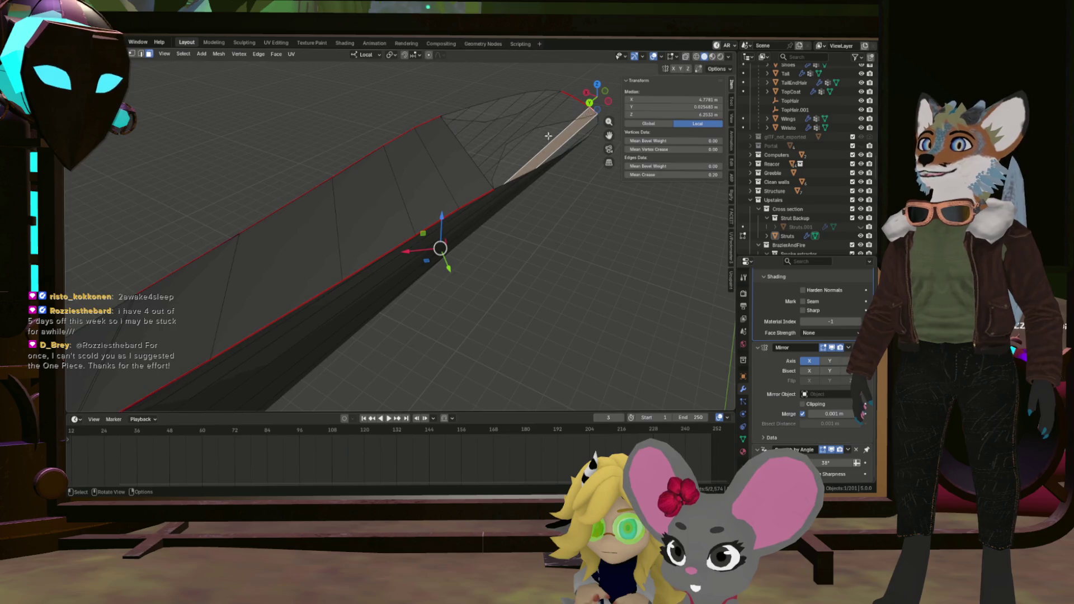
drag(548, 136, 512, 118)
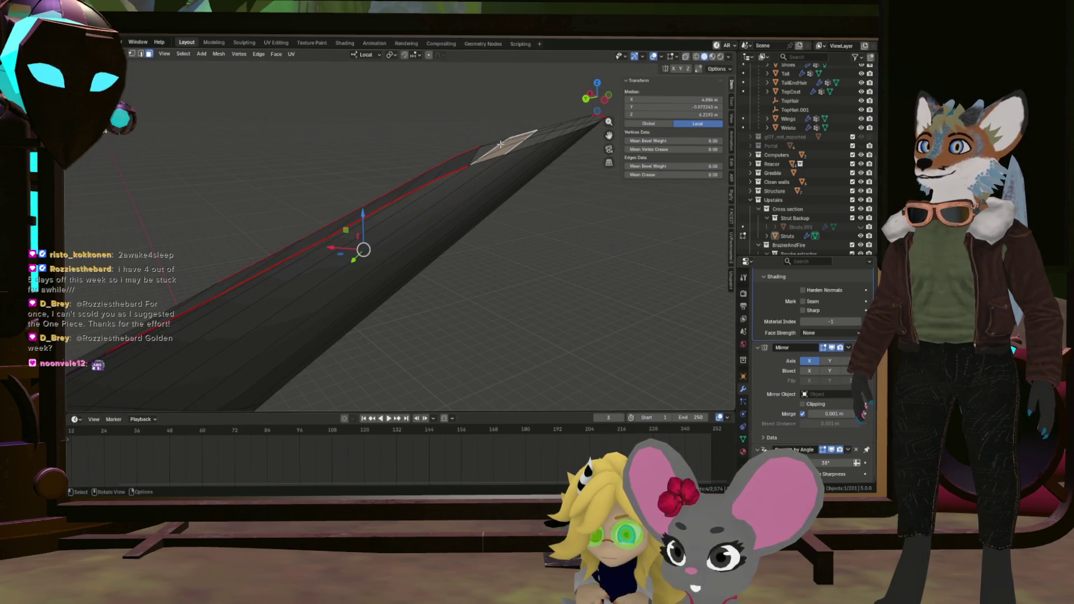
click(489, 145)
click(492, 148)
drag(491, 147, 288, 203)
key(alt+a)
scroll(up, 3)
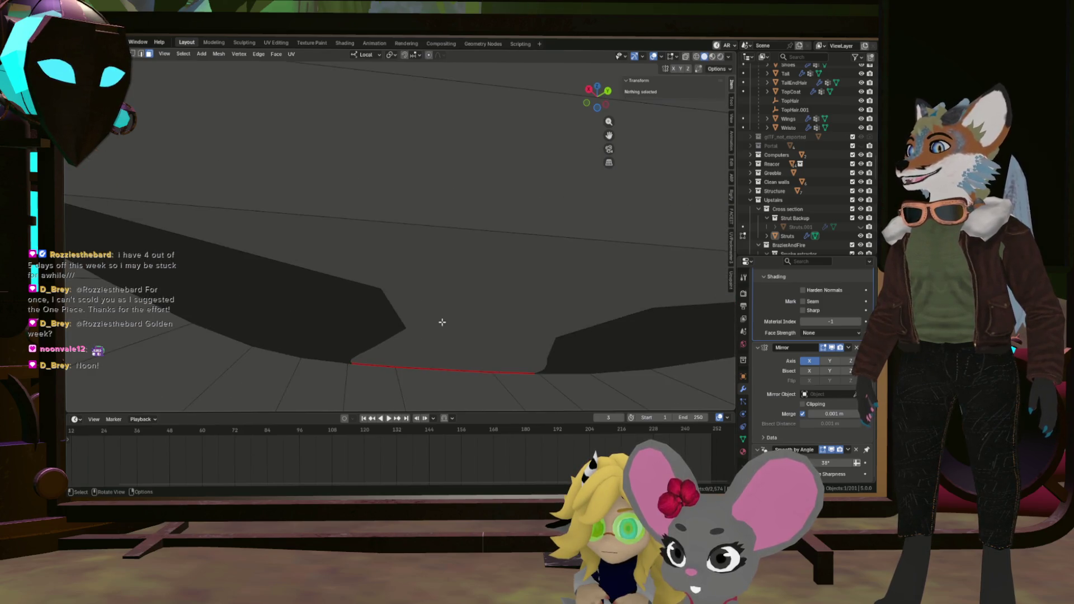
Select the long edge path running across the wing mesh.
drag(582, 260, 496, 230)
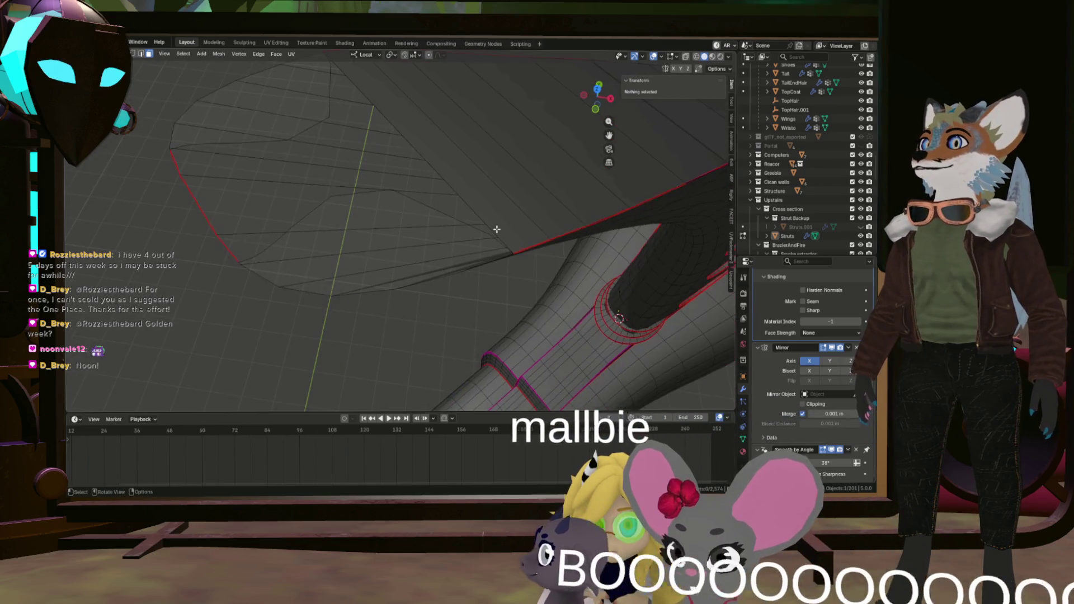
click(498, 229)
click(497, 229)
click(497, 230)
click(498, 229)
click(497, 229)
drag(460, 217, 277, 176)
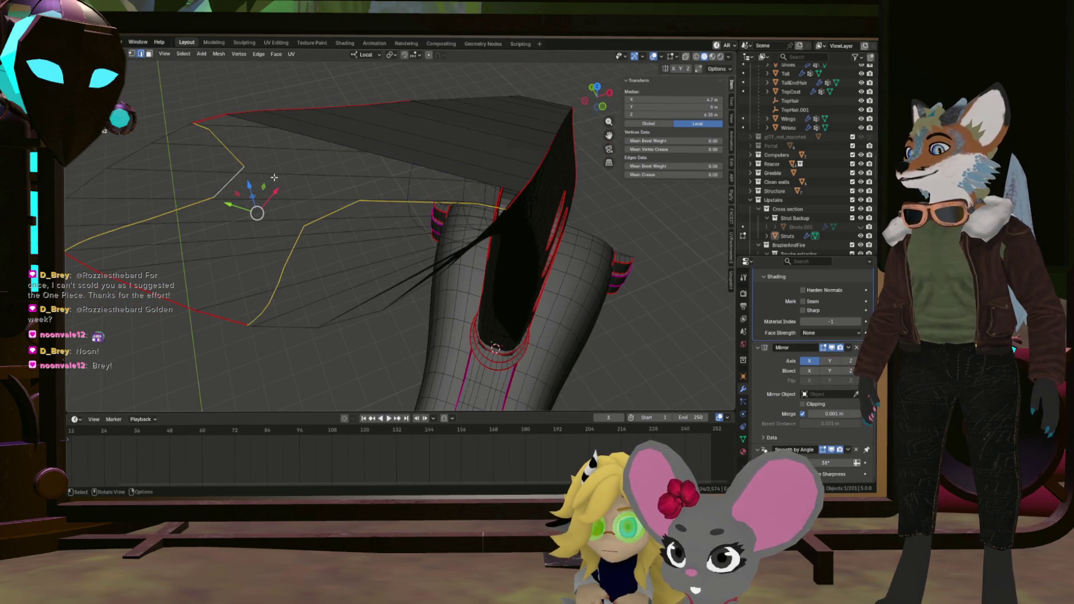
Delete the selected edges, then select another edge across the wing.
key(x)
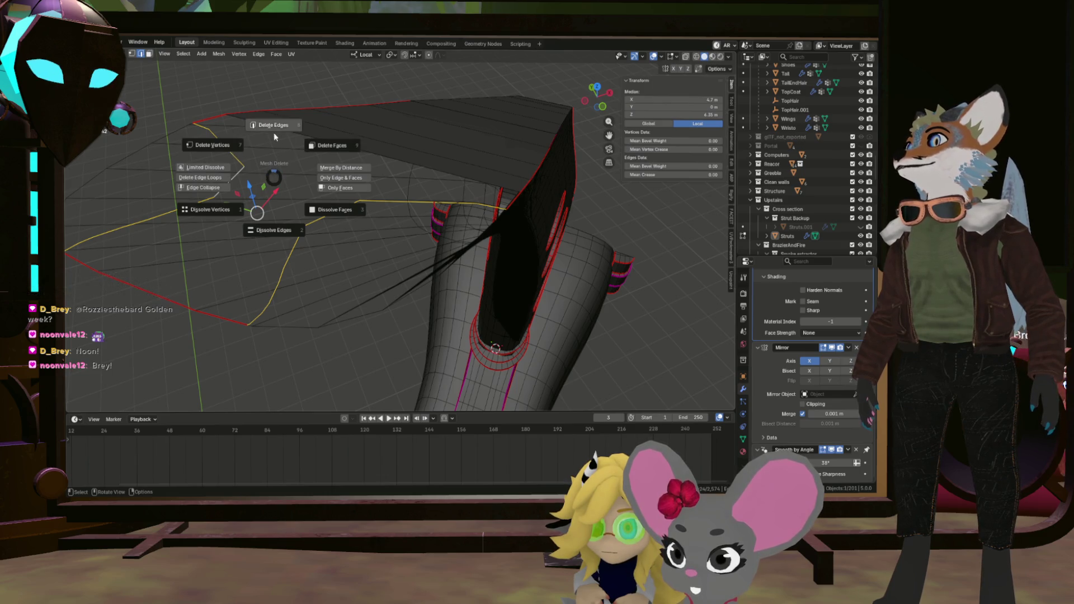
click(271, 136)
drag(323, 174, 525, 183)
click(416, 174)
Zoom in and bring up the context menu for the selected beam edge.
scroll(up, 3)
scroll(up, 3)
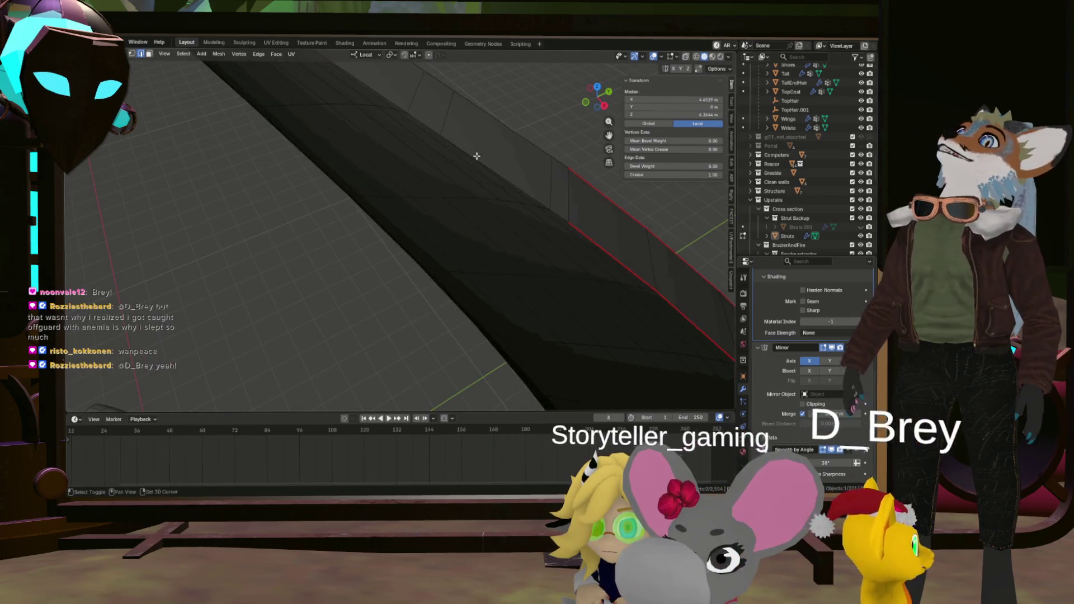
scroll(down, 3)
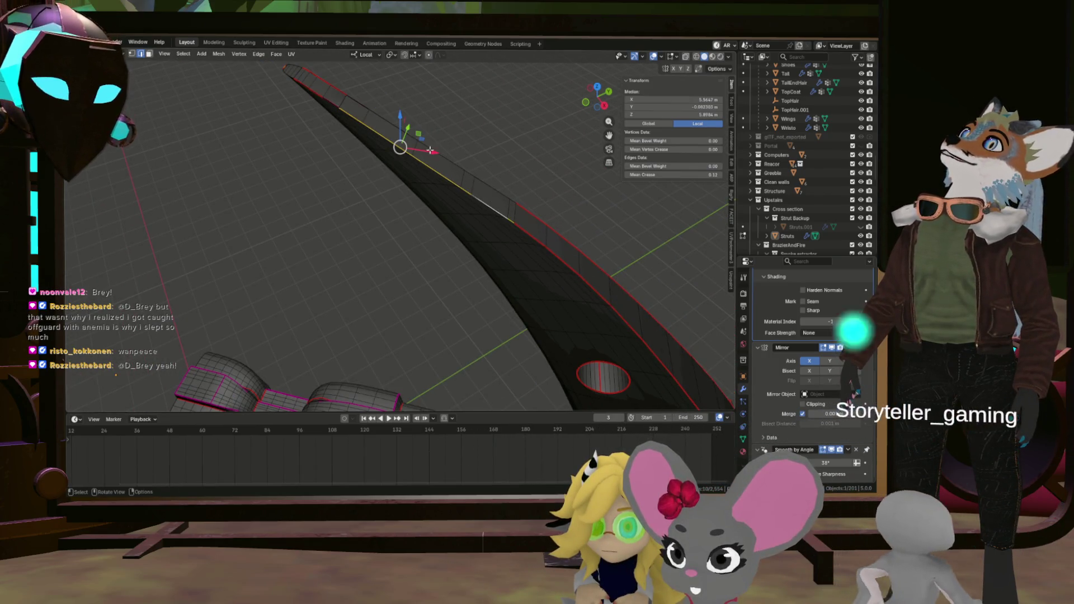
scroll(up, 3)
scroll(up, 3)
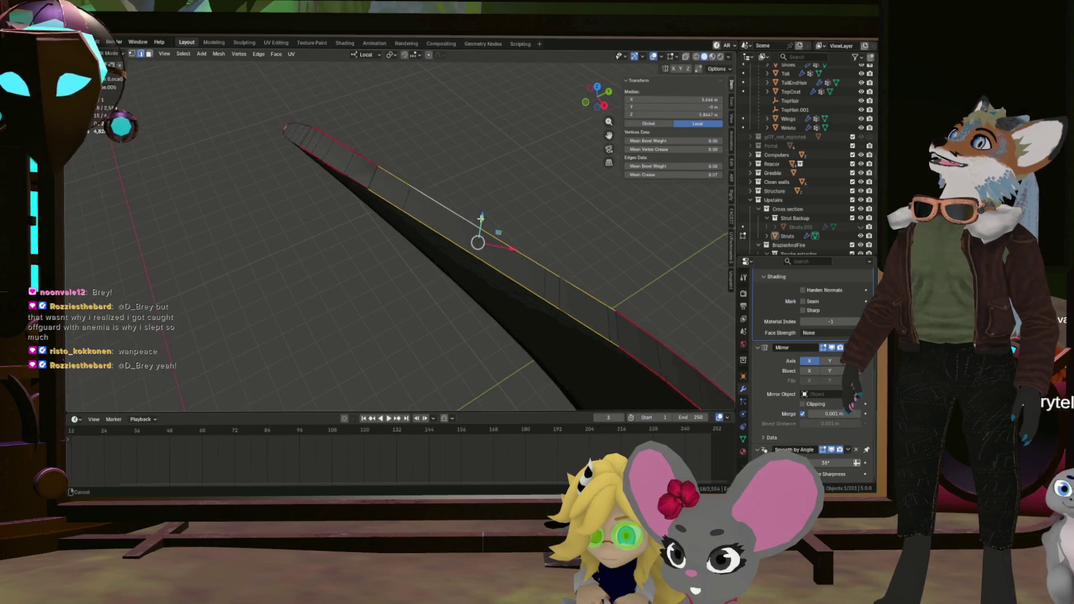
scroll(up, 3)
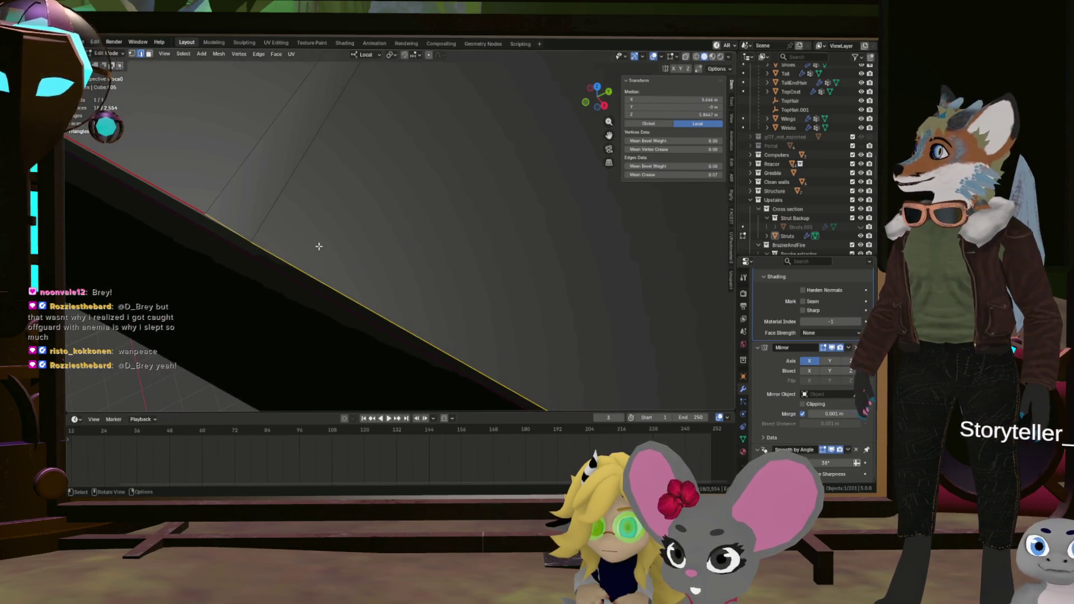
right_click(319, 247)
click(319, 246)
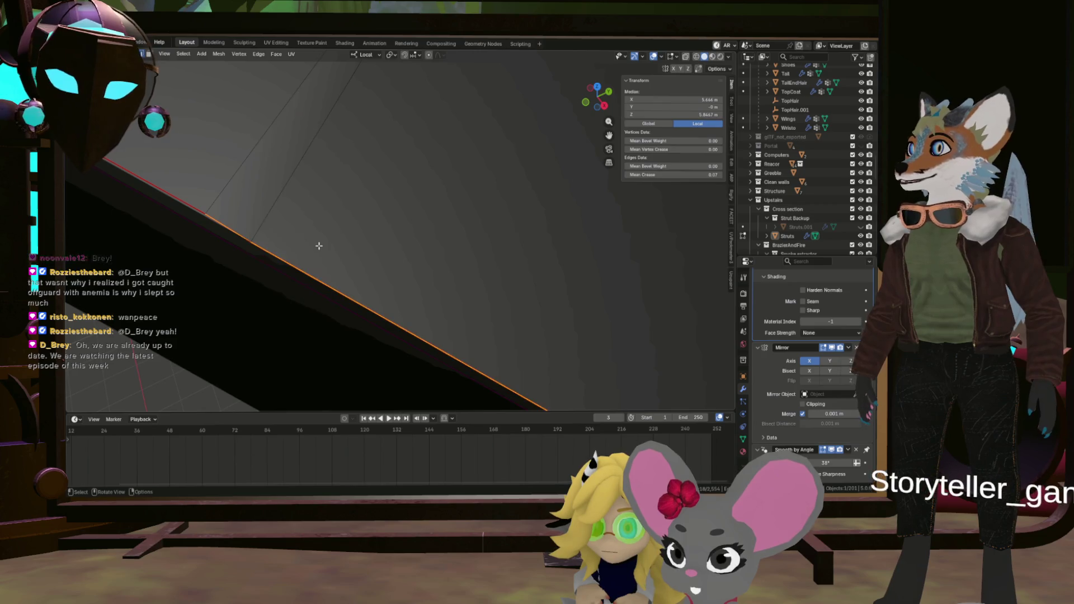
scroll(down, 3)
scroll(down, 3)
drag(319, 241, 312, 148)
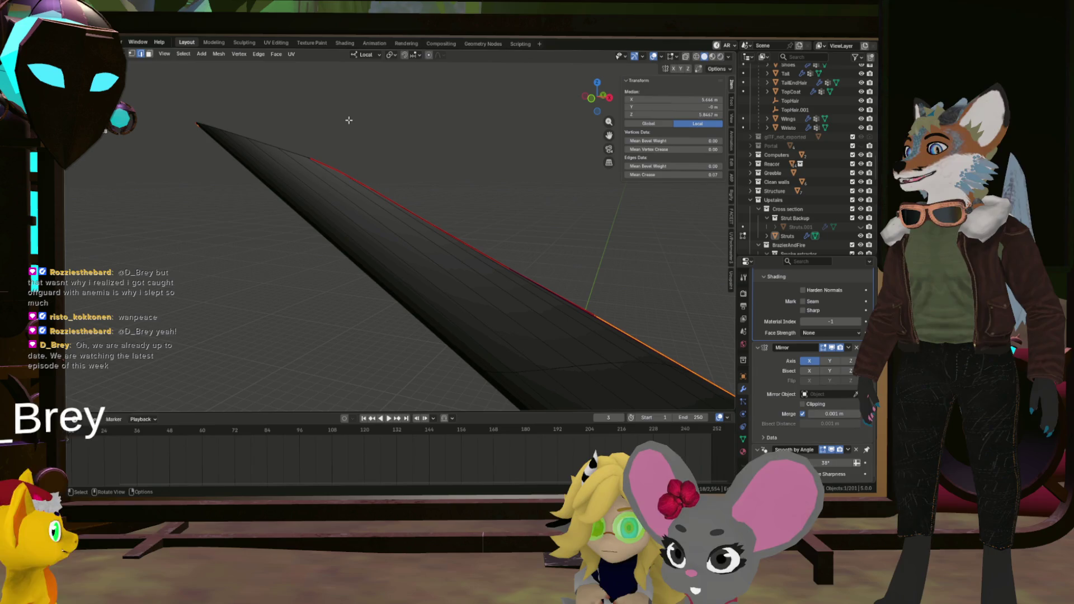
Select the edge loop along the strut and mark it as a seam.
key(alt+a)
scroll(up, 3)
click(279, 161)
drag(278, 161, 265, 181)
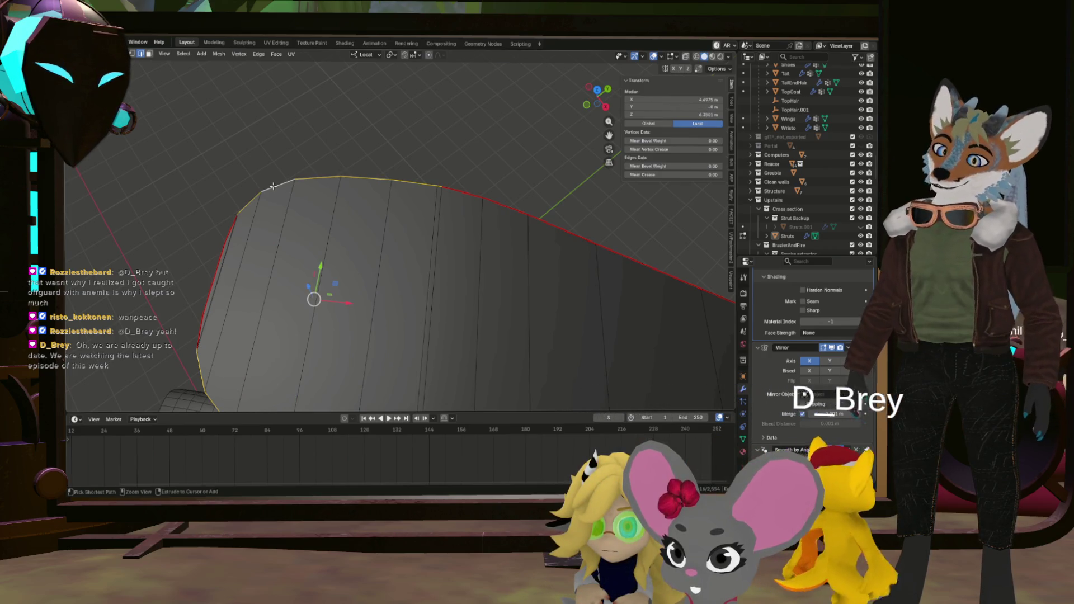
key(ctrl+e)
click(265, 205)
drag(265, 205, 502, 264)
drag(291, 151, 257, 121)
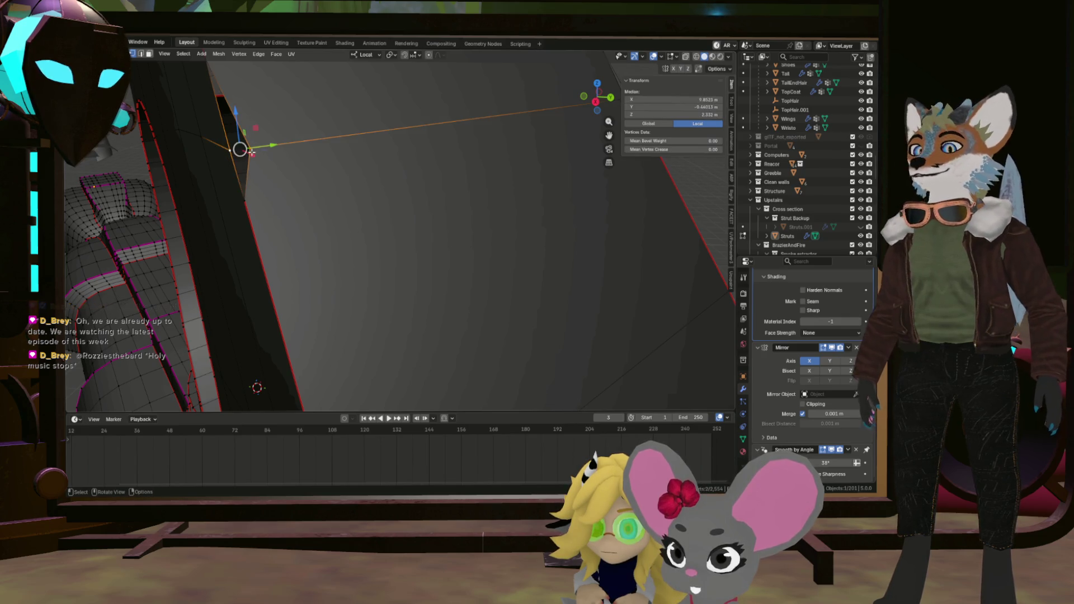
Merge two sets of stray vertices using Merge At Last.
key(m)
click(289, 125)
drag(289, 126, 417, 147)
click(417, 146)
scroll(up, 3)
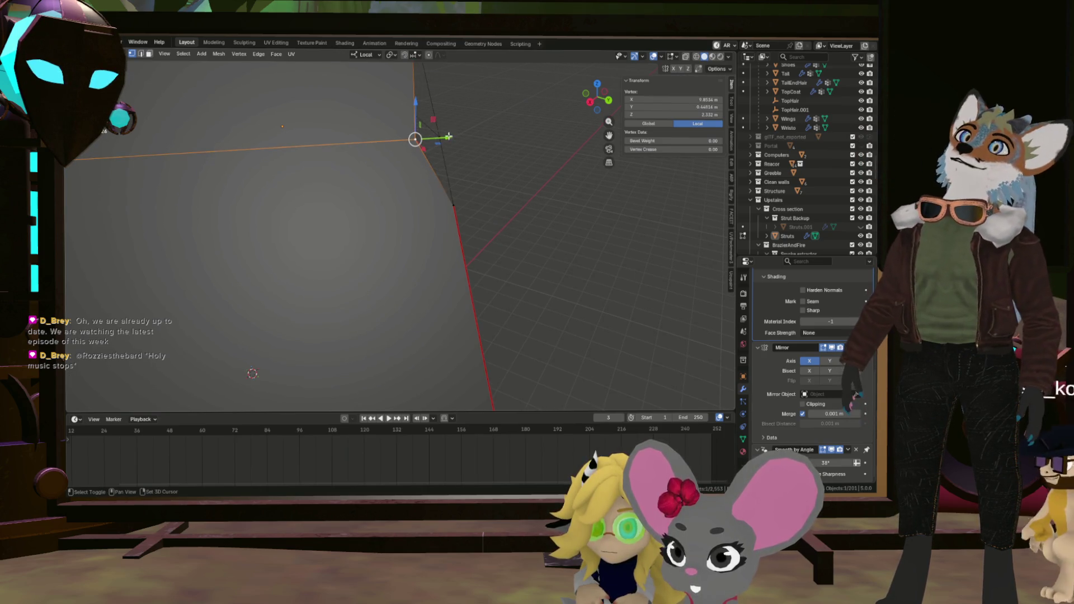
key(m)
click(494, 105)
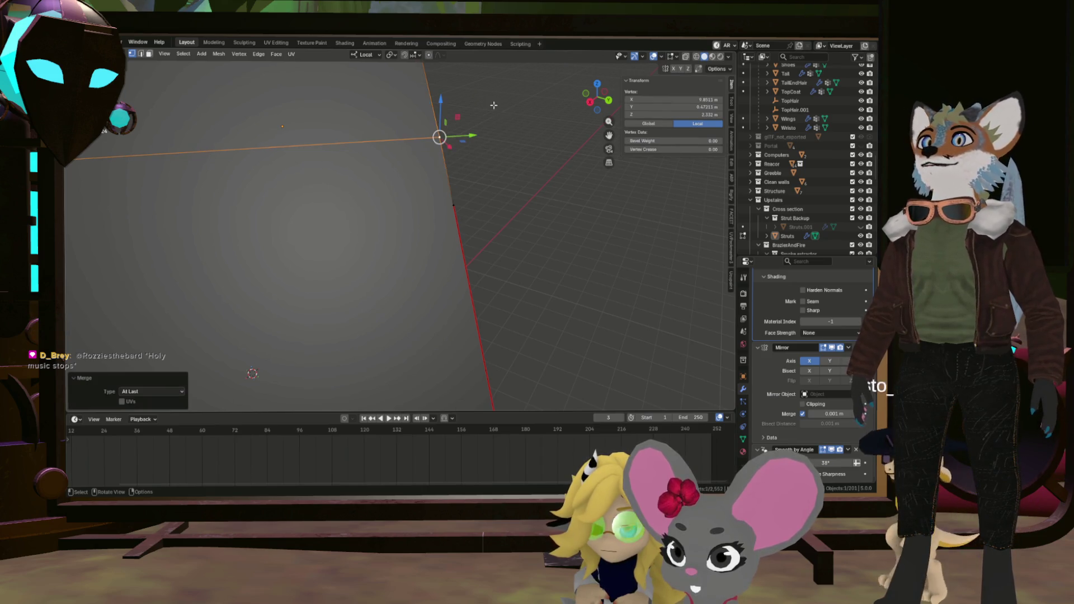
click(454, 203)
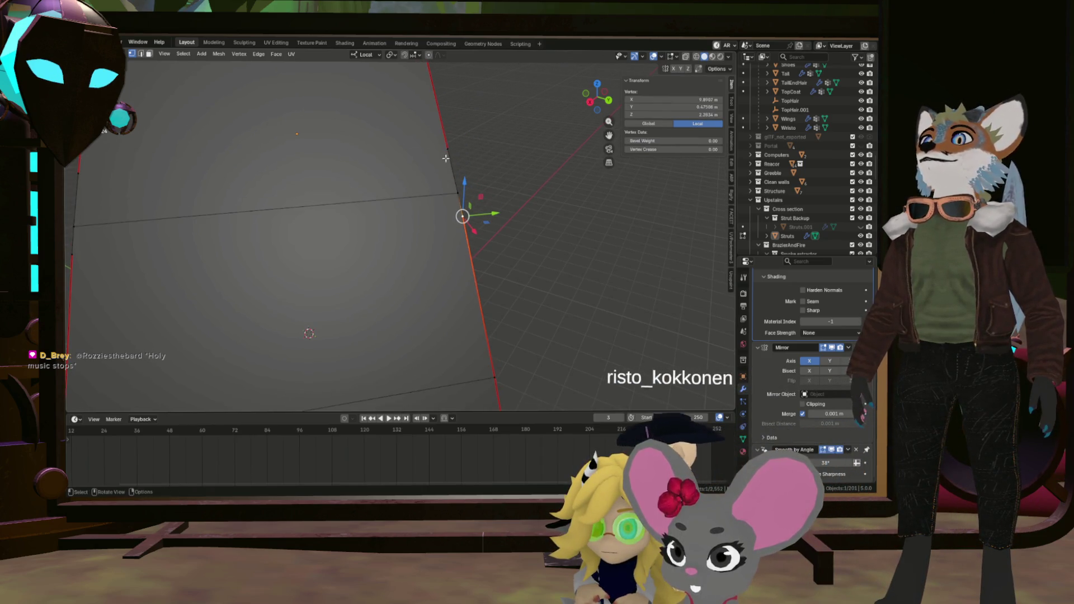
Mark two more edge paths along the strut's sides as seams.
click(447, 151)
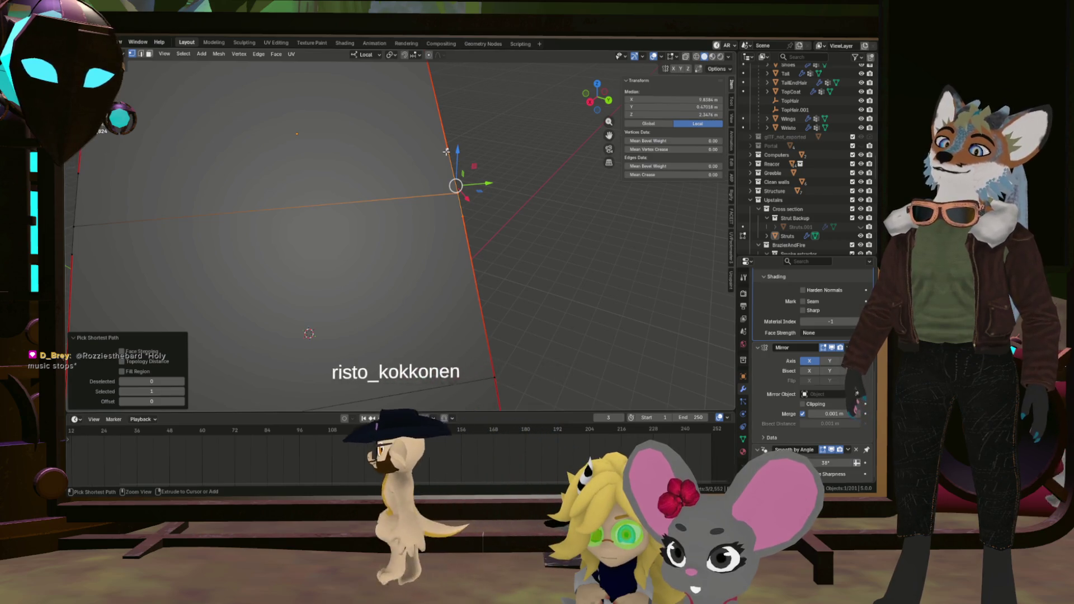
key(ctrl+e)
click(407, 204)
drag(407, 205, 427, 162)
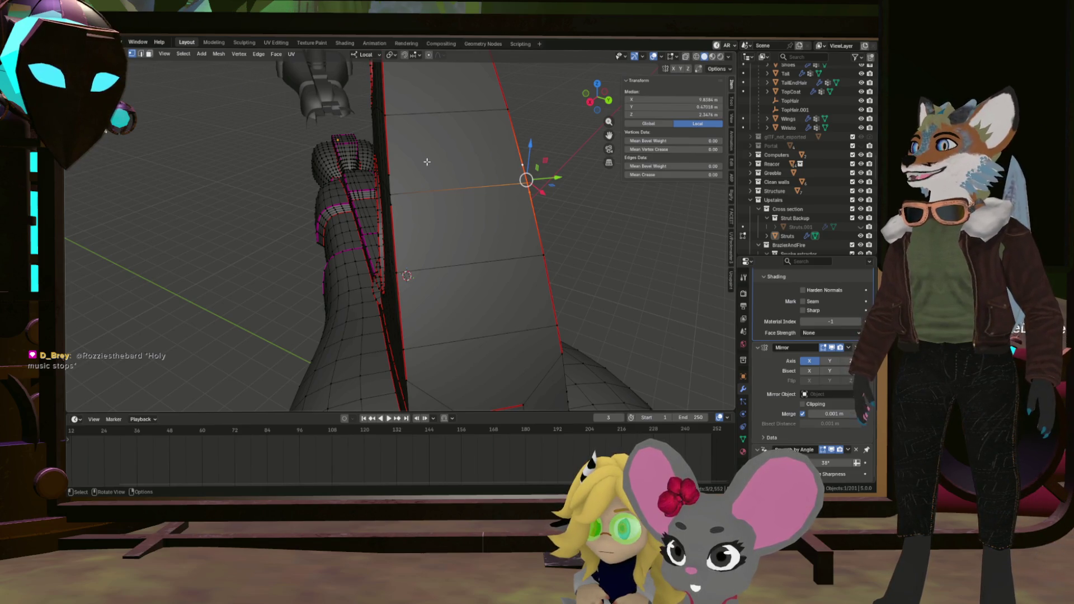
scroll(up, 3)
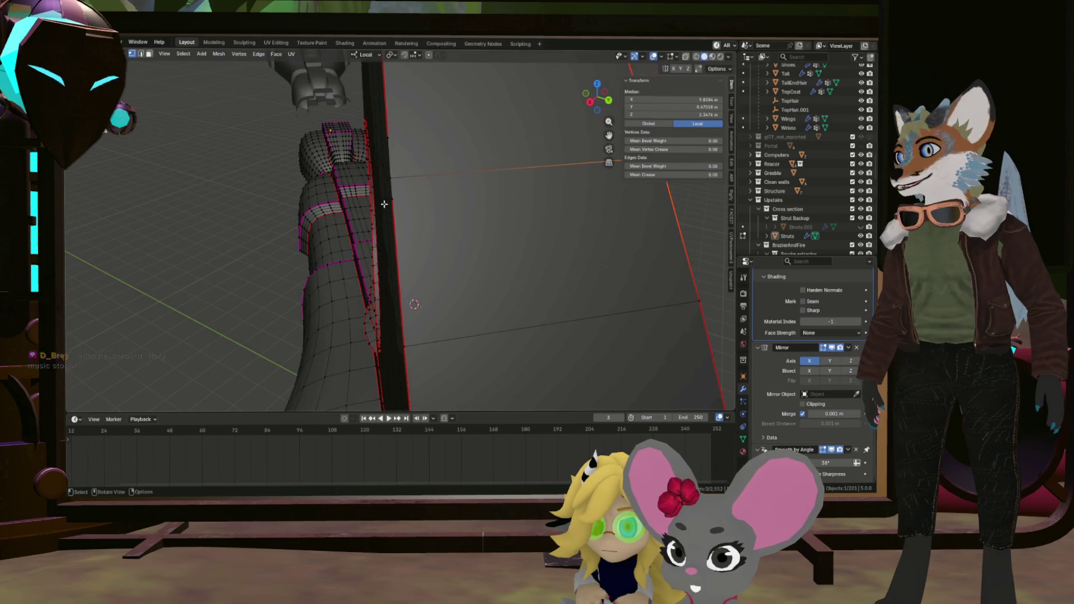
click(394, 141)
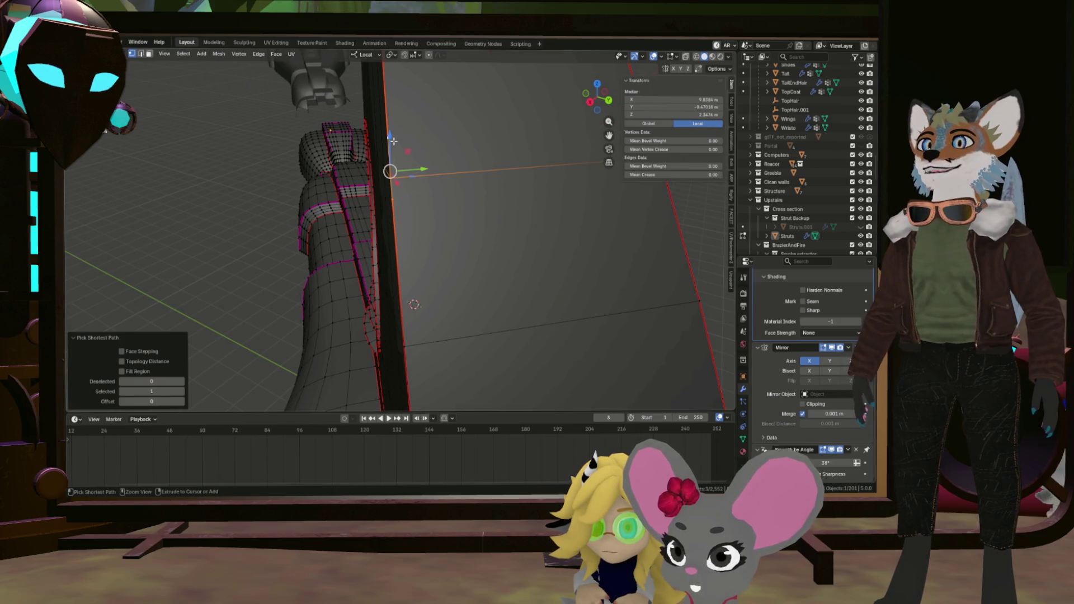
right_click(389, 144)
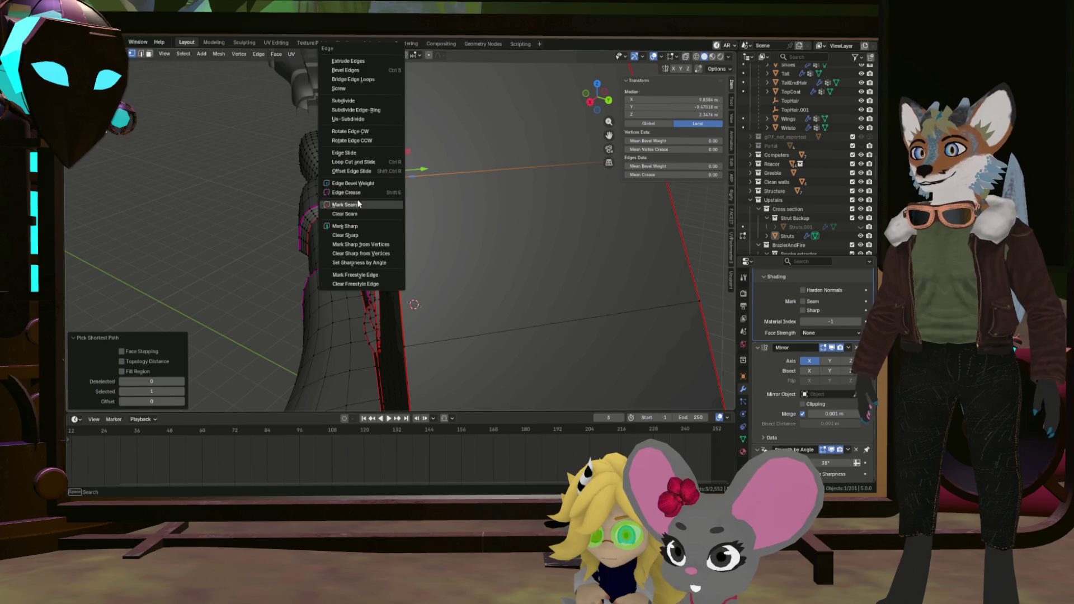
click(398, 204)
scroll(down, 3)
scroll(up, 3)
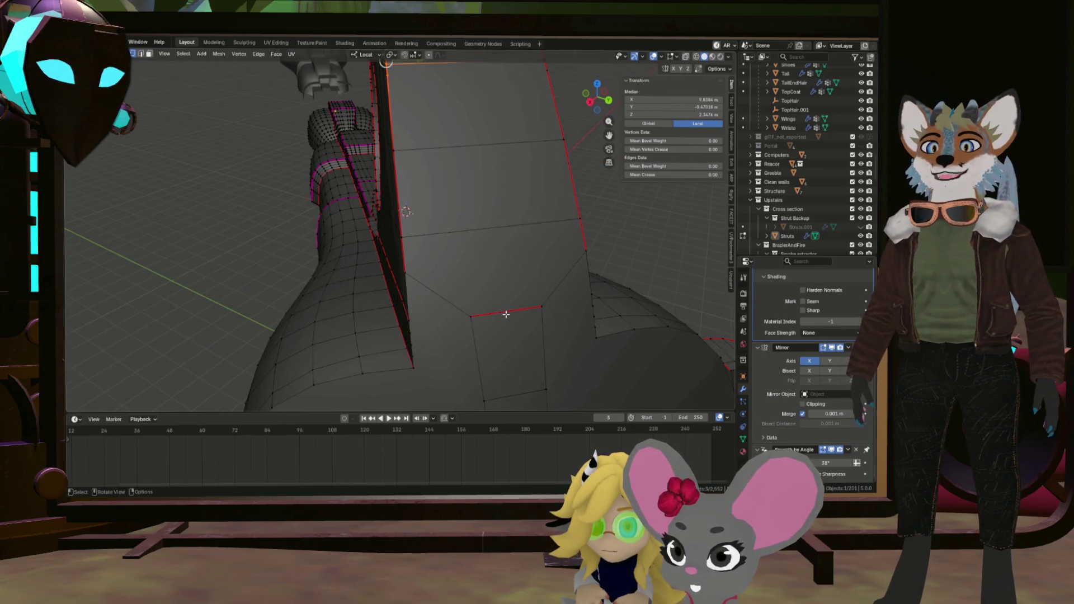
Pan down and orbit under the mesh to inspect the seam at the strut's base.
drag(506, 311, 461, 197)
scroll(down, 3)
scroll(up, 3)
scroll(down, 3)
drag(438, 225, 336, 258)
scroll(up, 3)
scroll(up, 3)
scroll(down, 3)
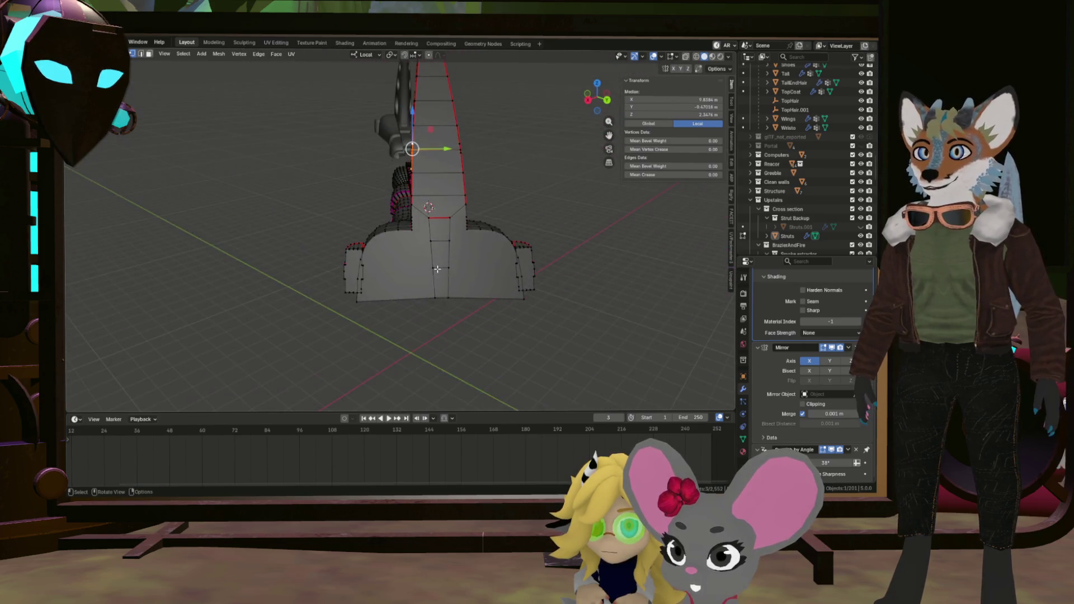
scroll(up, 3)
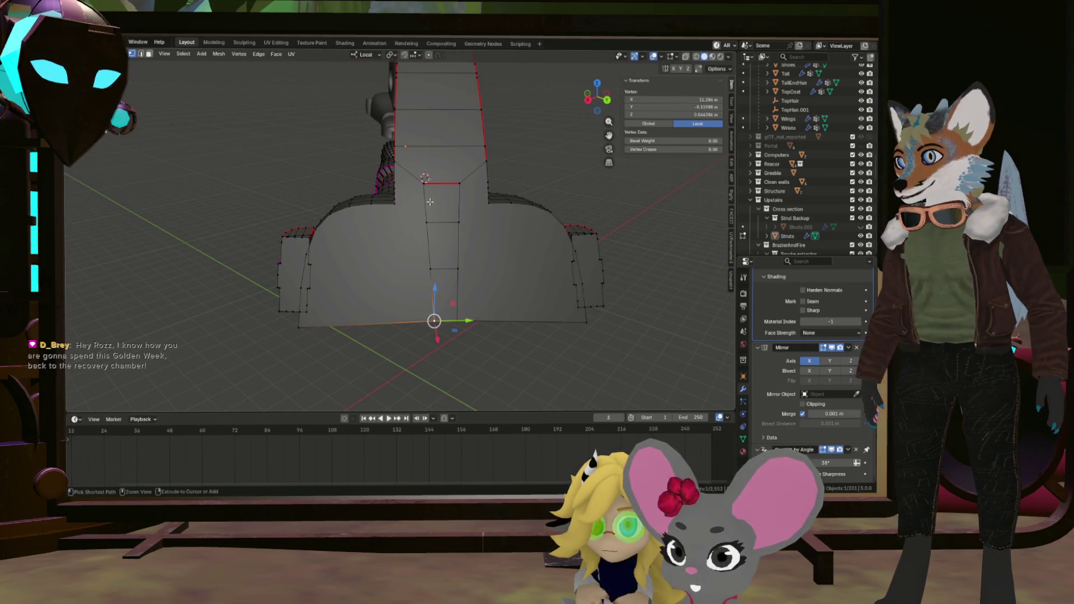
Select a strip of edges on the strut base and dissolve the unneeded edges.
click(424, 182)
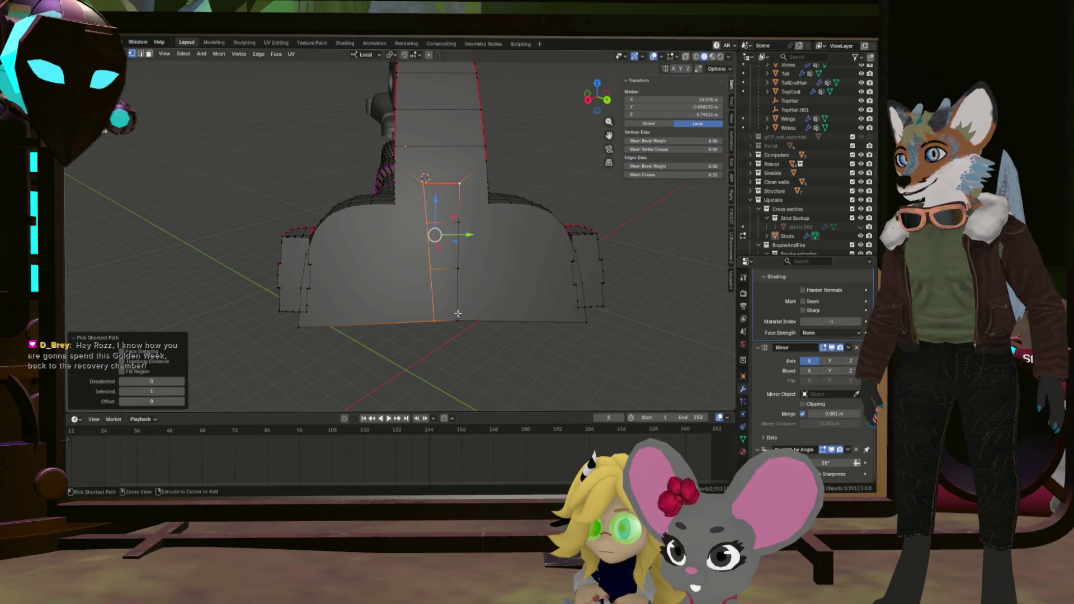
click(455, 318)
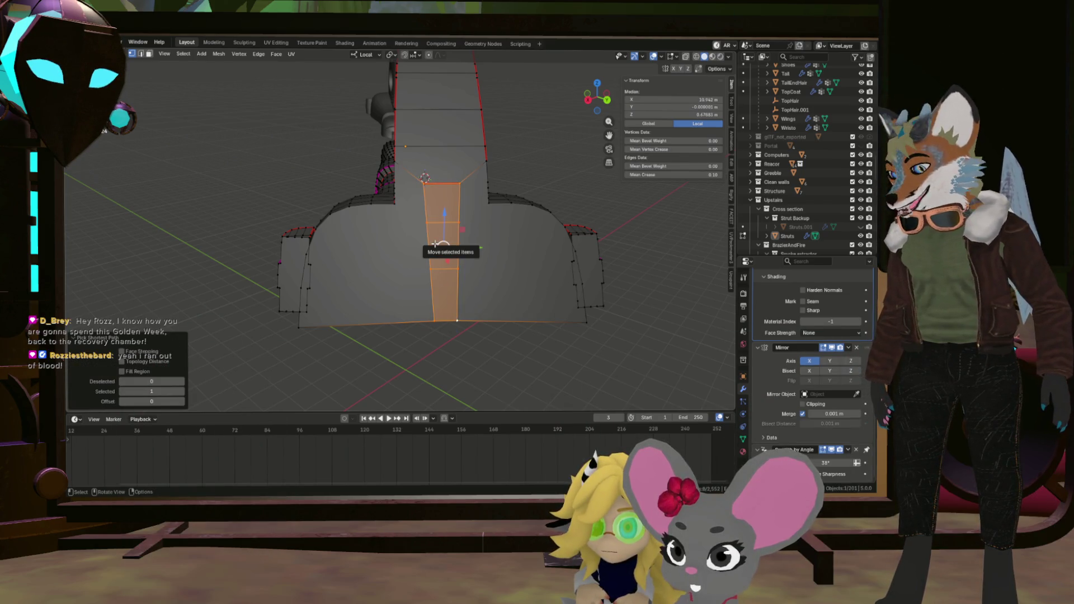
key(x)
click(422, 299)
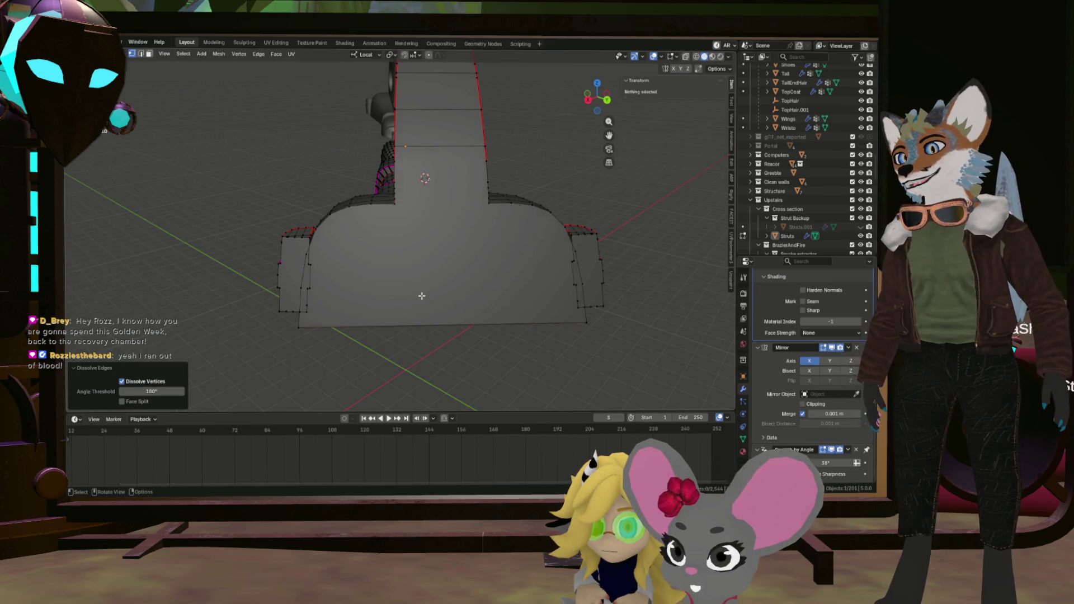
drag(408, 182, 396, 155)
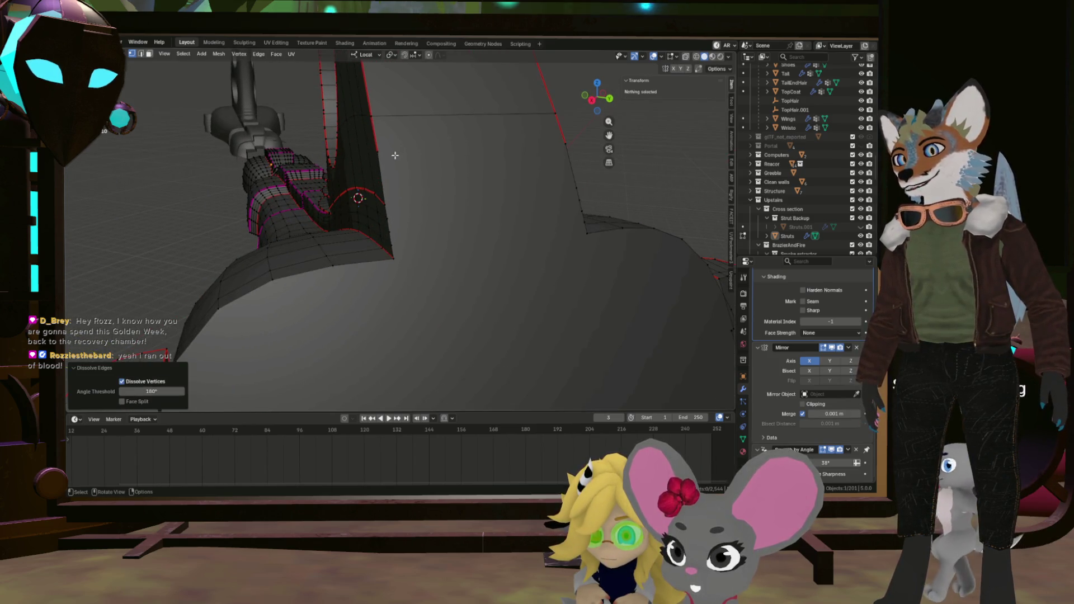
Try moving a single strip vertex upward, then undo the move.
click(383, 203)
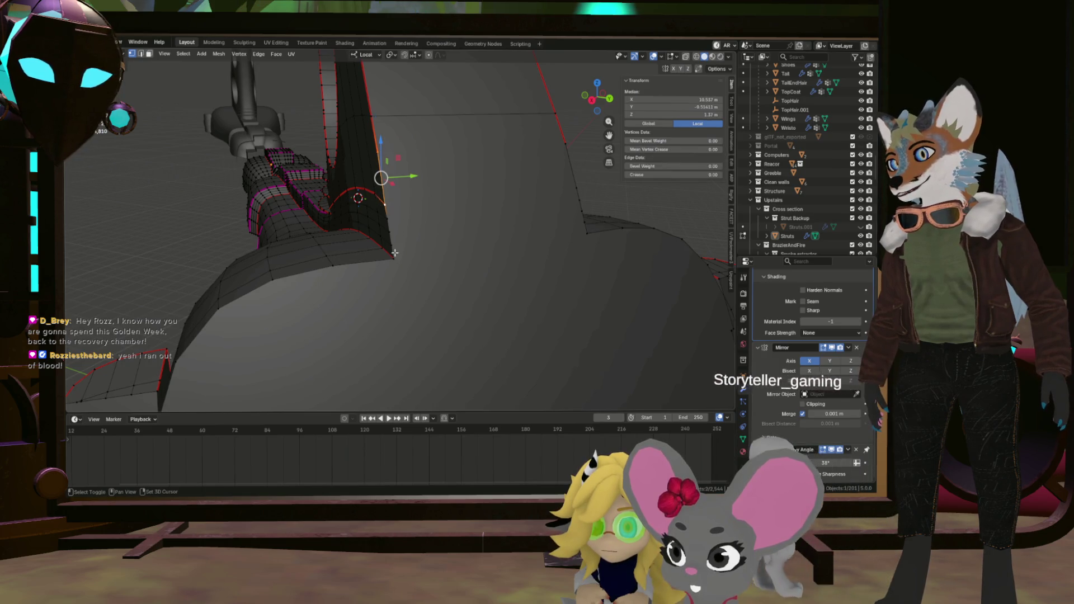
click(384, 204)
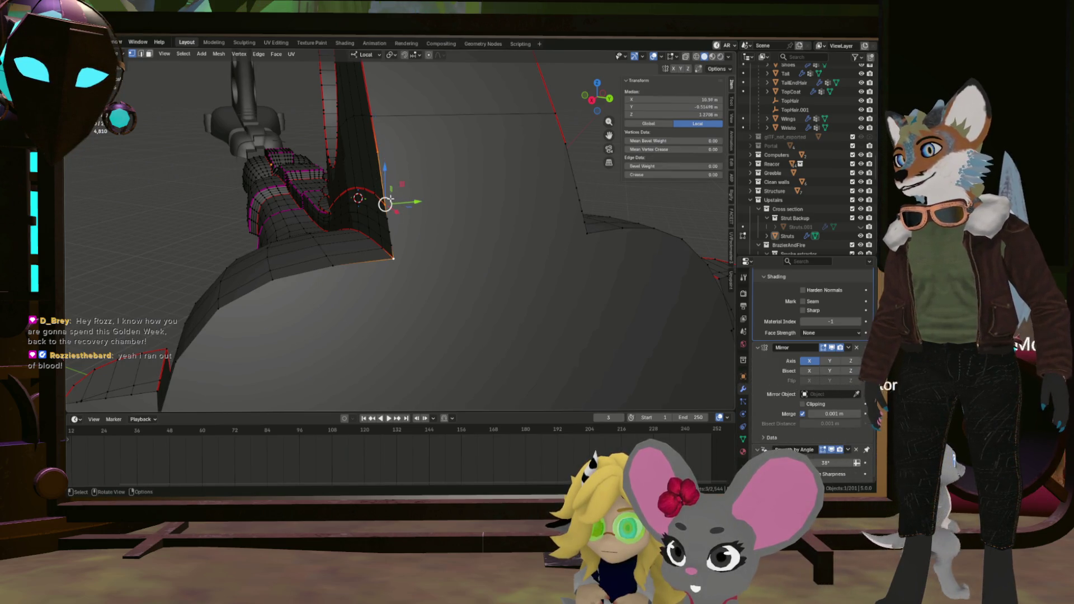
key(g)
click(547, 157)
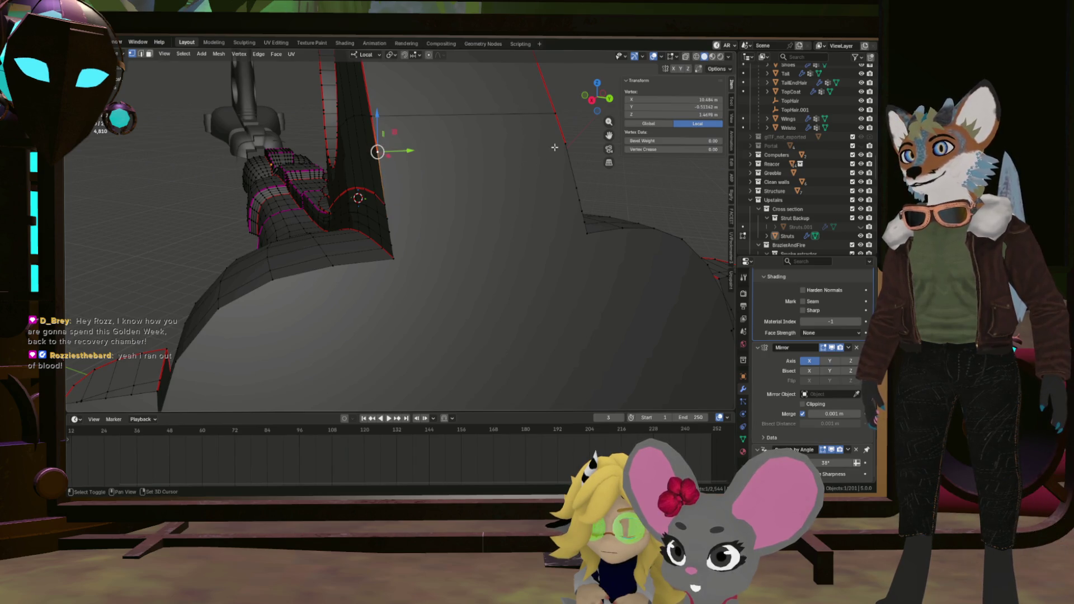
key(ctrl+z)
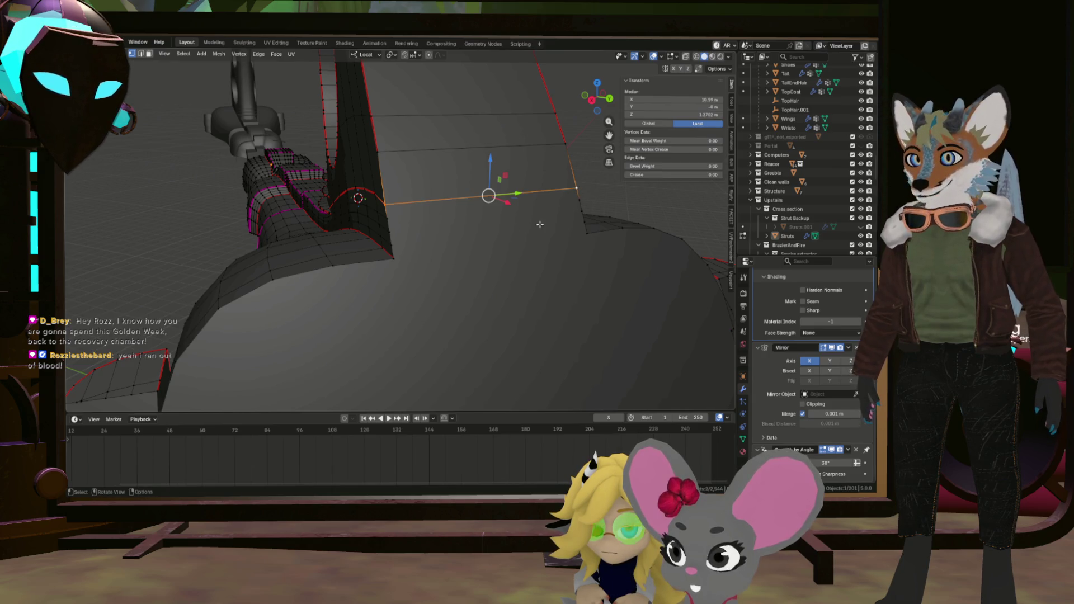
Select vertices at the strip's right end and the strut's corner.
click(577, 201)
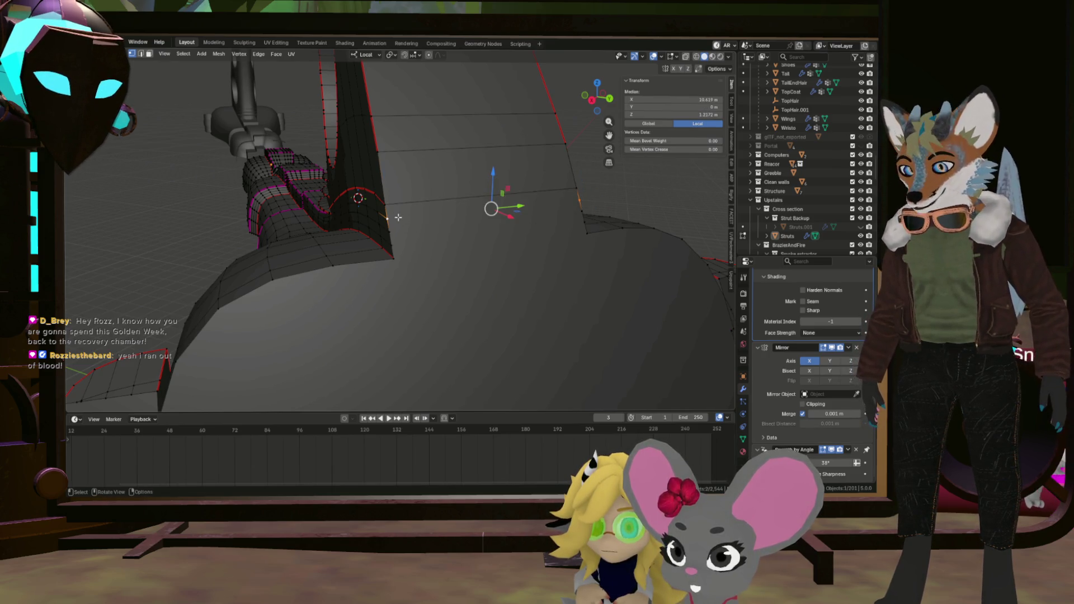
click(383, 235)
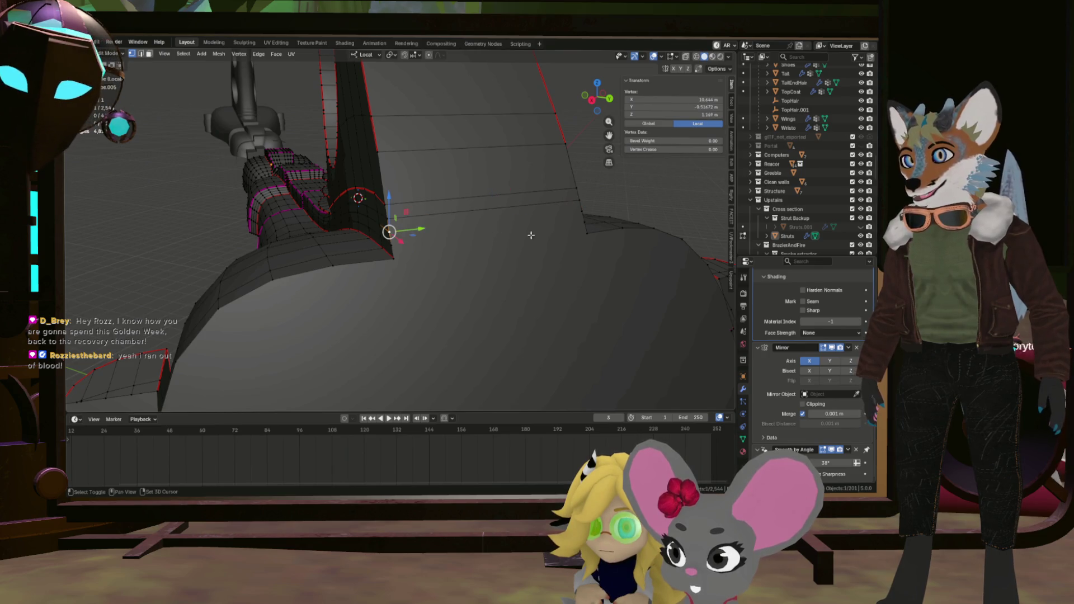
click(583, 224)
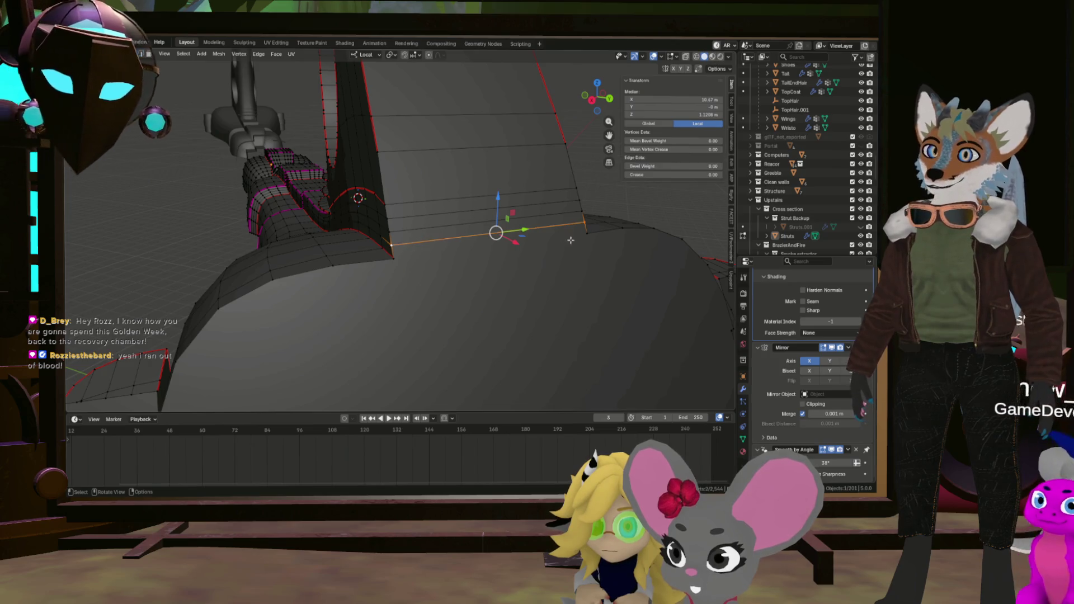
click(586, 232)
click(397, 255)
drag(397, 256, 401, 262)
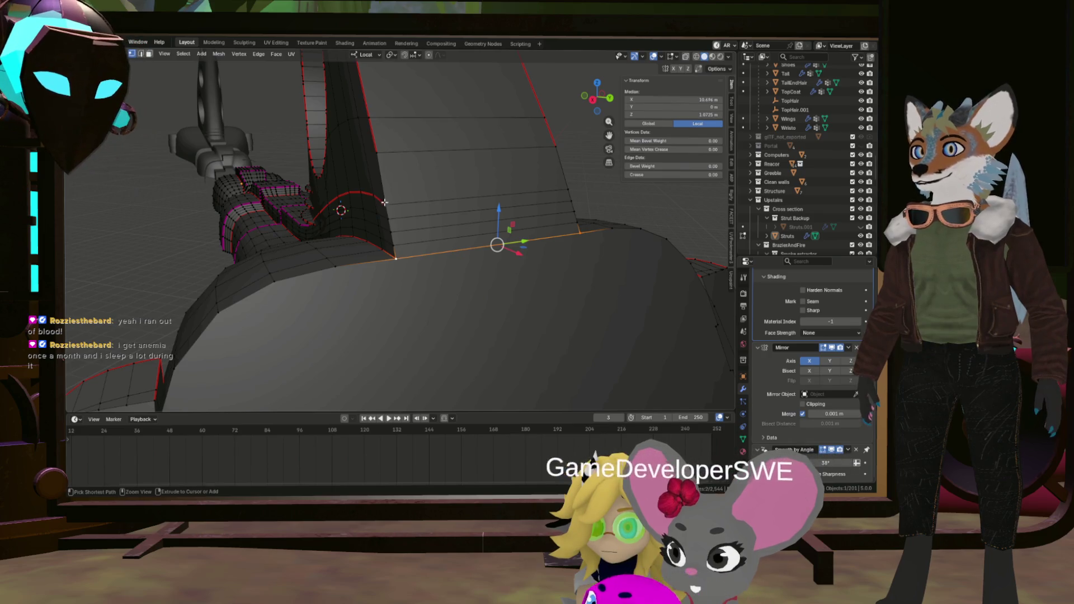
Select the shortest edge path running up the strut to its top.
click(377, 156)
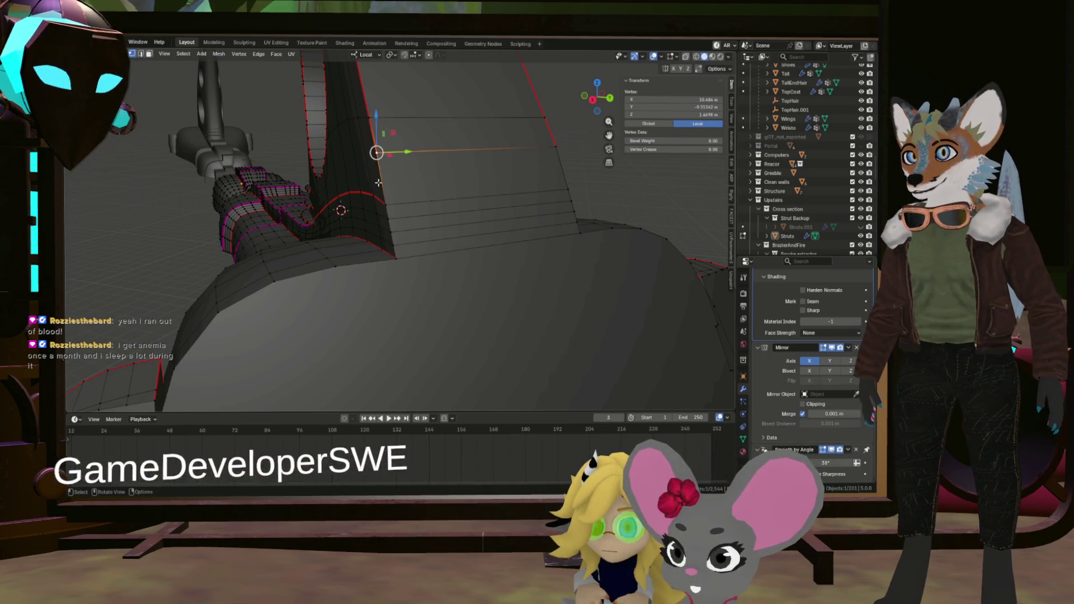
click(390, 252)
drag(391, 252, 433, 228)
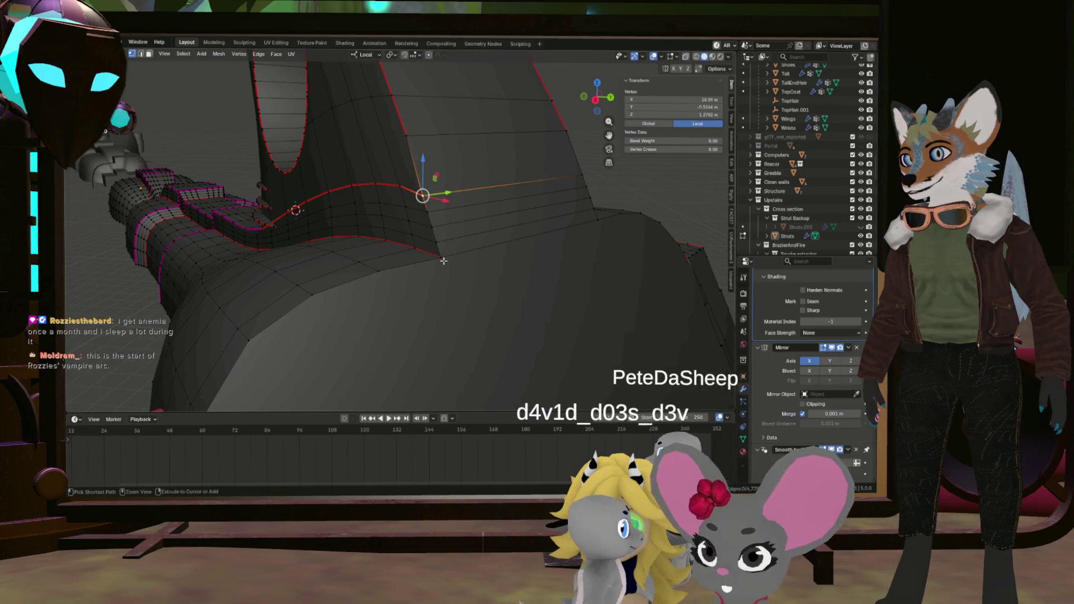
click(432, 228)
click(408, 135)
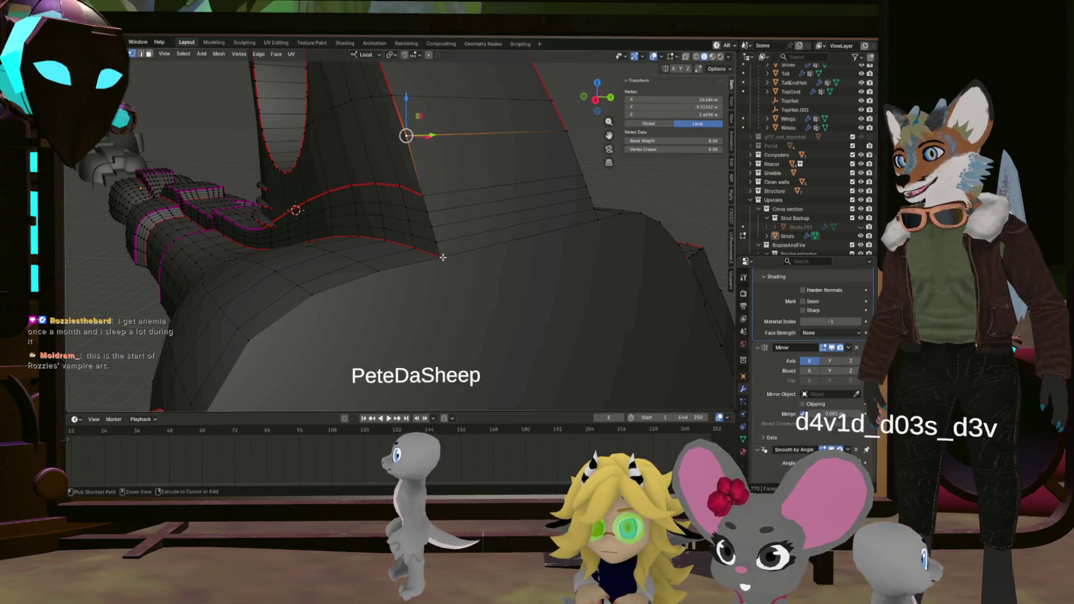
right_click(484, 233)
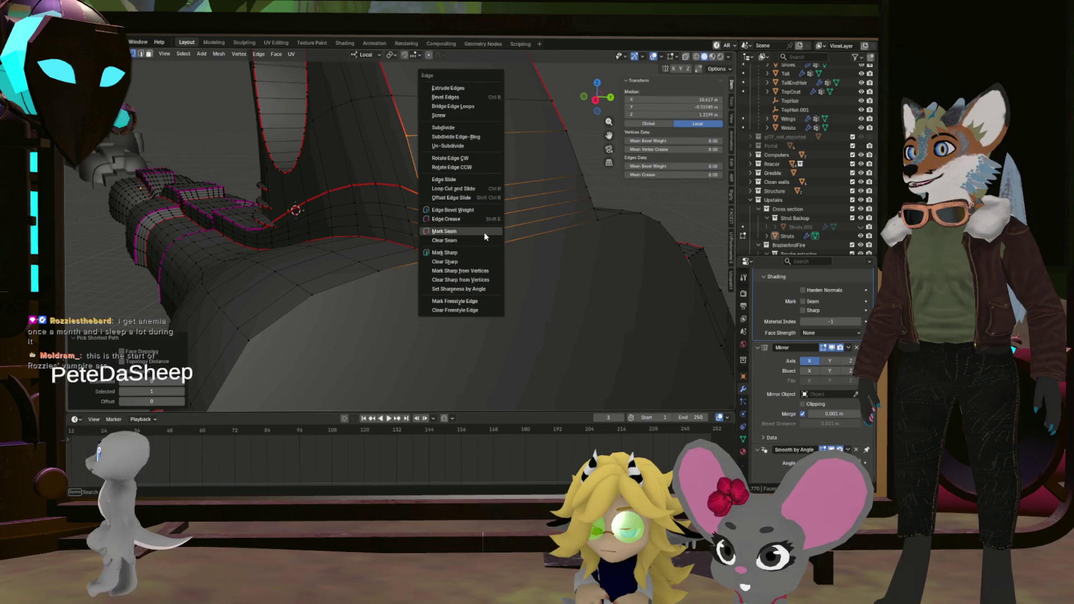
Mark the edge path across the strut as a UV seam.
drag(484, 233, 510, 224)
click(575, 240)
click(521, 153)
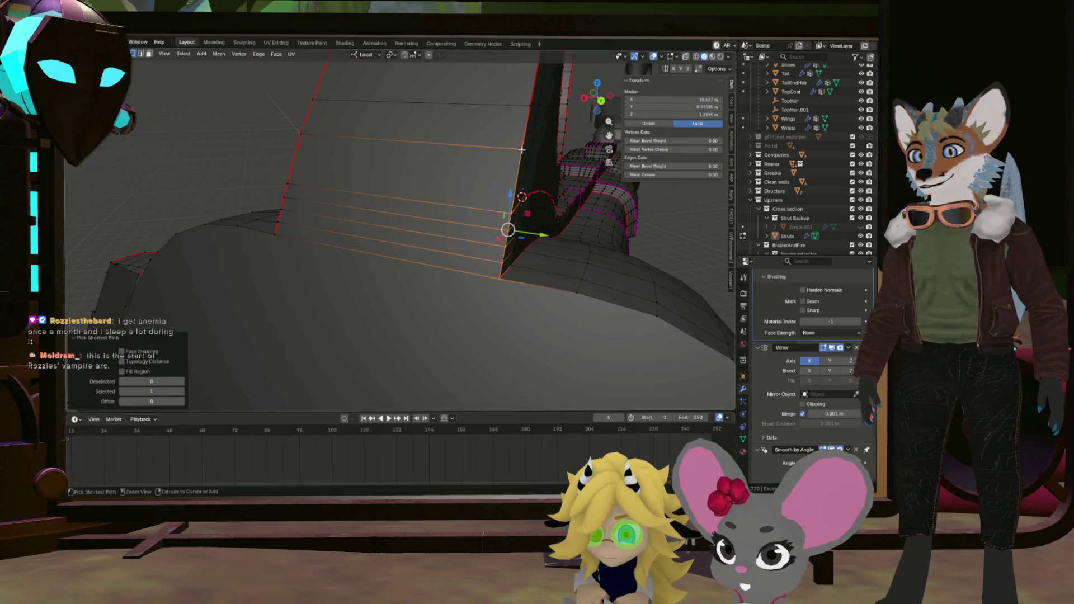
key(ctrl+e)
click(484, 207)
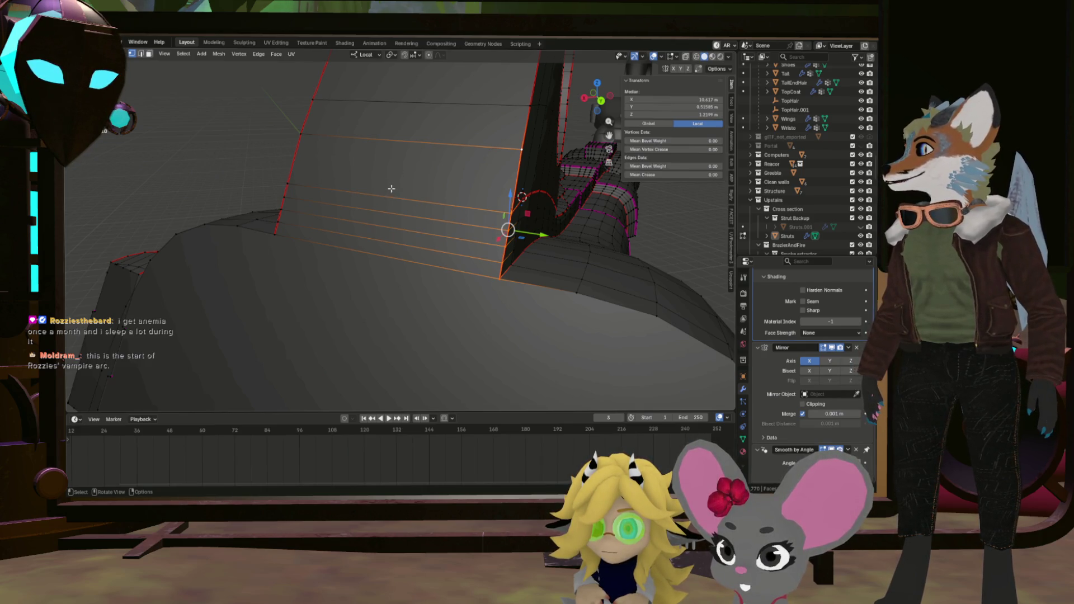
Trace an edge path around the large curved panel's outline to mark as a seam.
drag(391, 187, 481, 313)
click(459, 218)
click(481, 313)
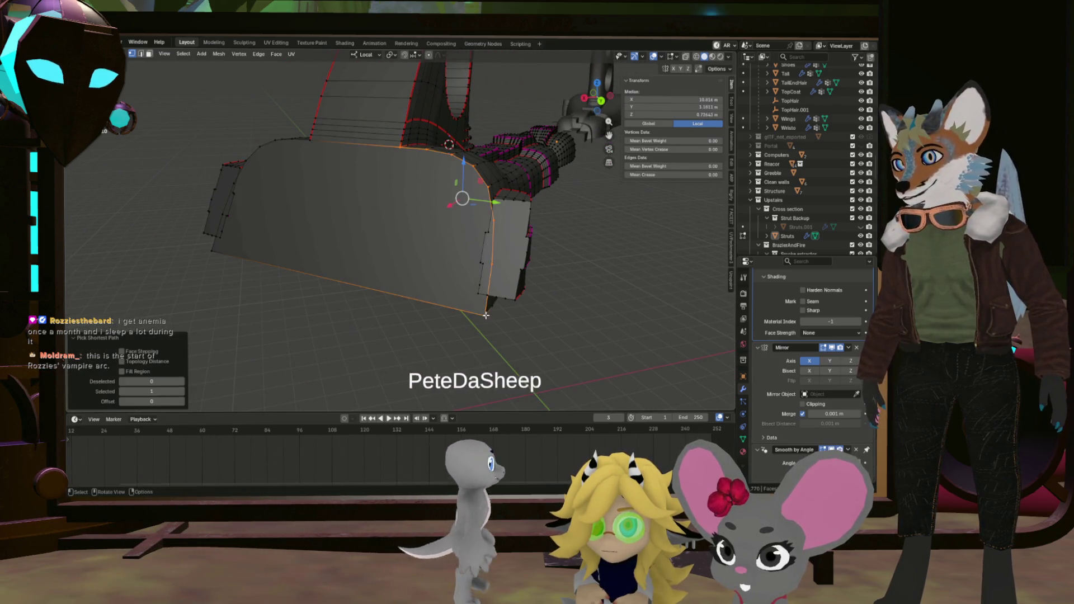
scroll(up, 3)
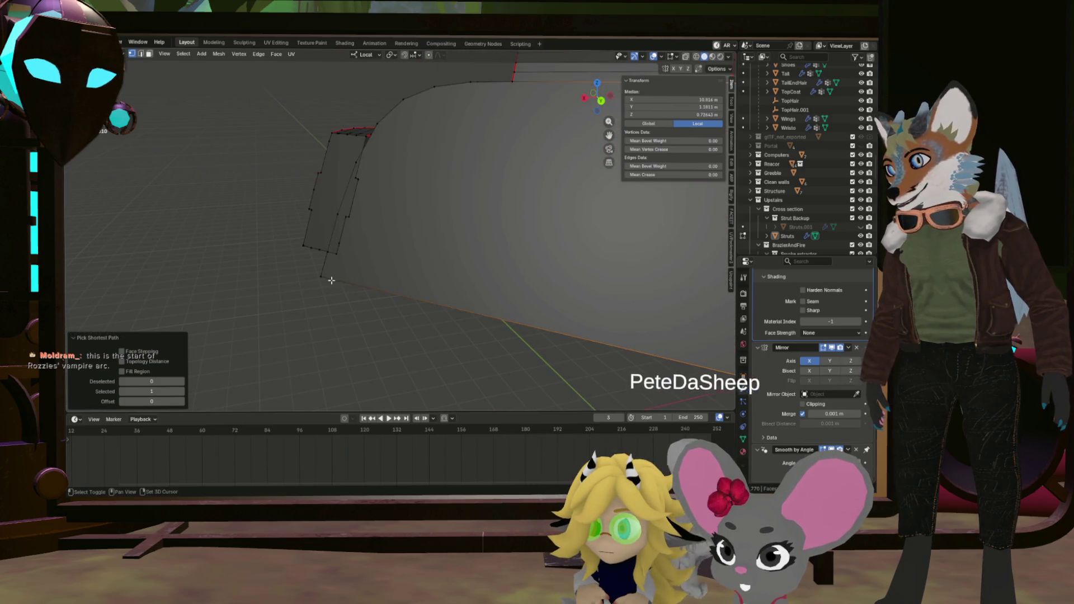
scroll(down, 3)
click(418, 164)
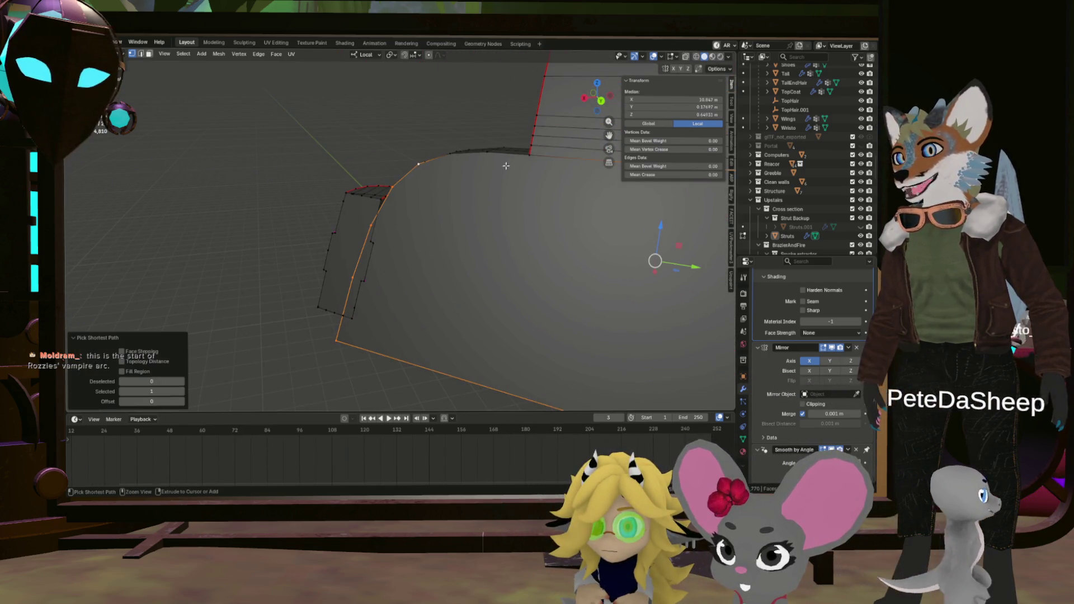
click(533, 165)
key(ctrl+e)
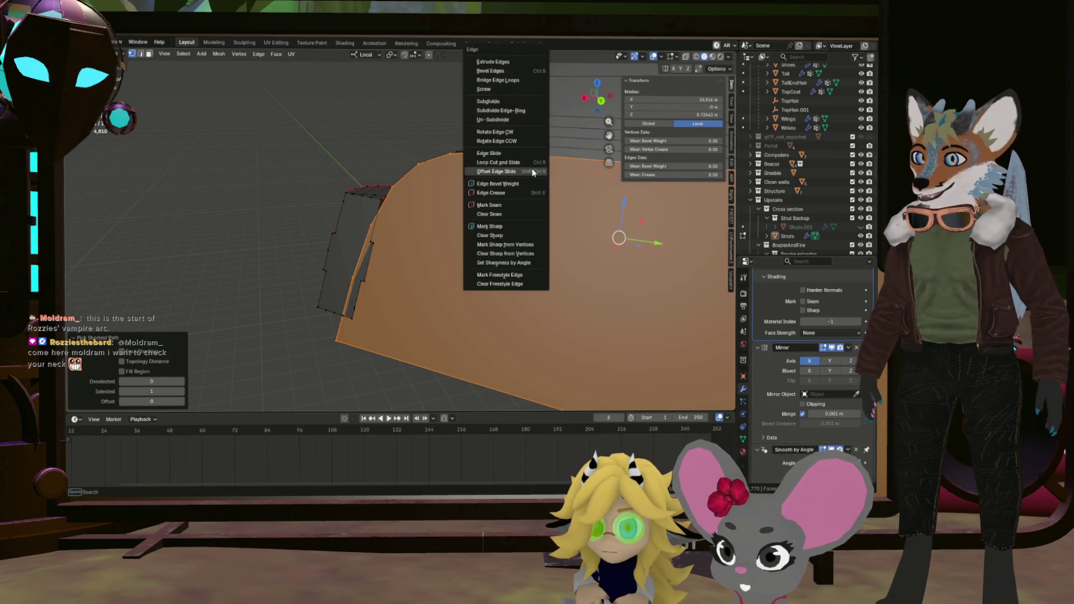
key(Escape)
Clear the selection, inspect the new seams, and pick a vertex near the panel corner.
scroll(down, 3)
key(alt+a)
drag(519, 205, 514, 199)
scroll(up, 3)
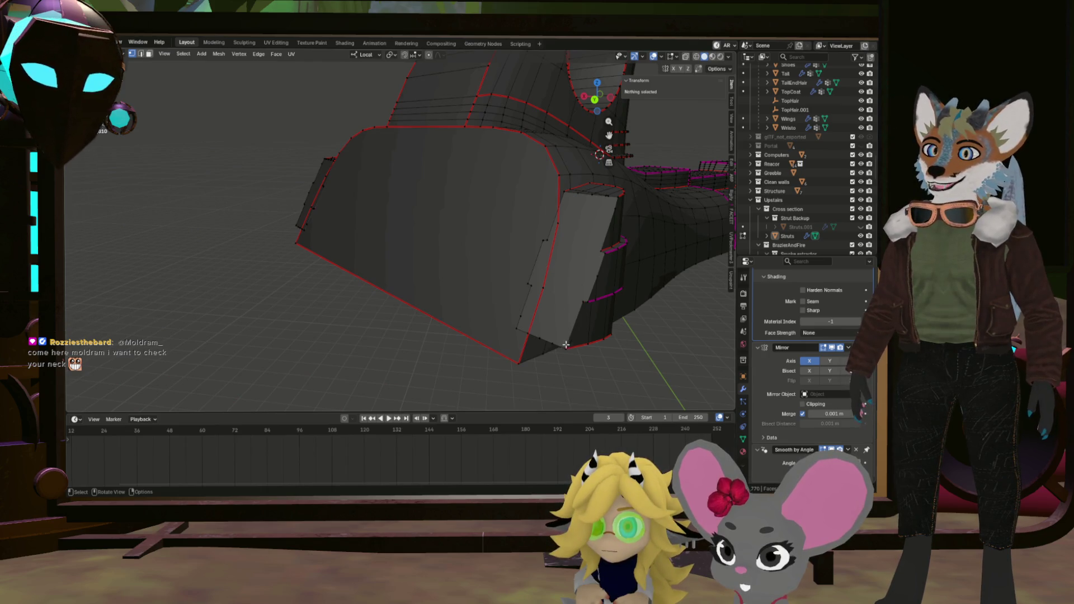
click(567, 346)
scroll(up, 3)
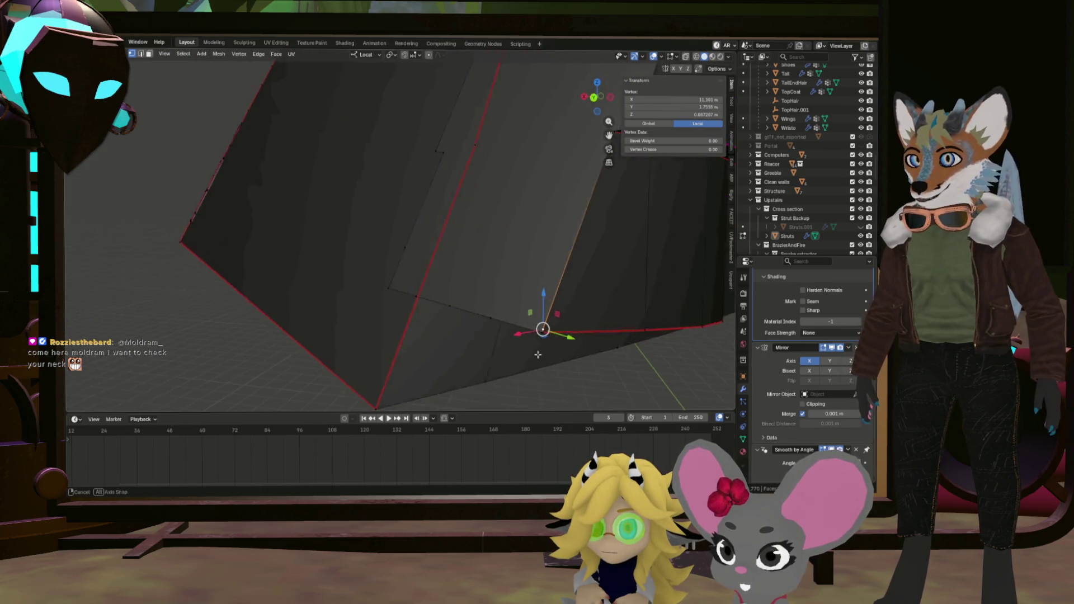
Select a loop of faces and the corner edge at the strut base.
drag(511, 326, 512, 309)
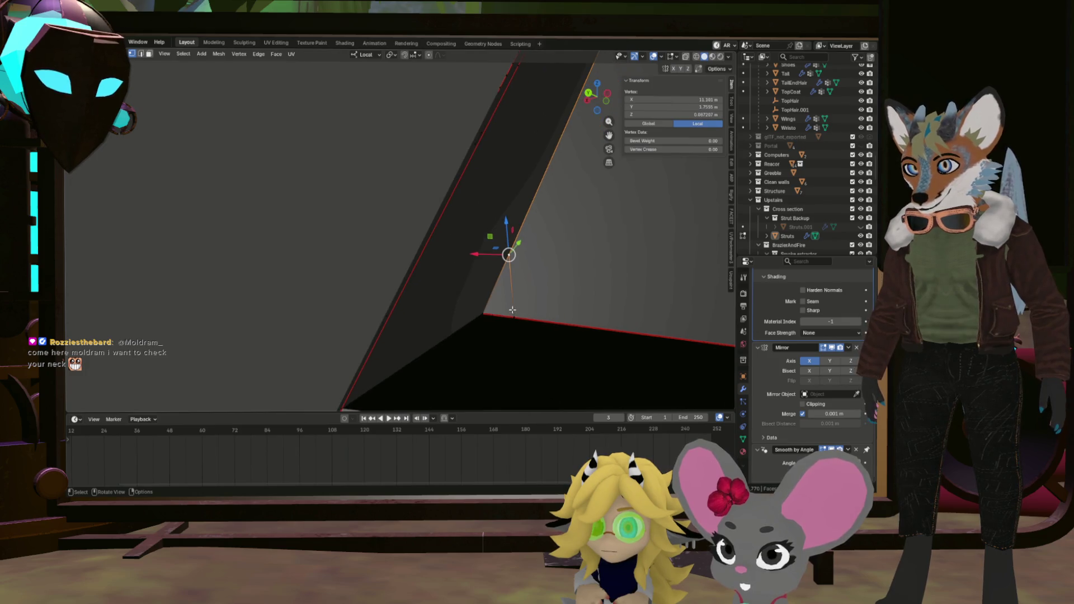
click(512, 309)
click(514, 316)
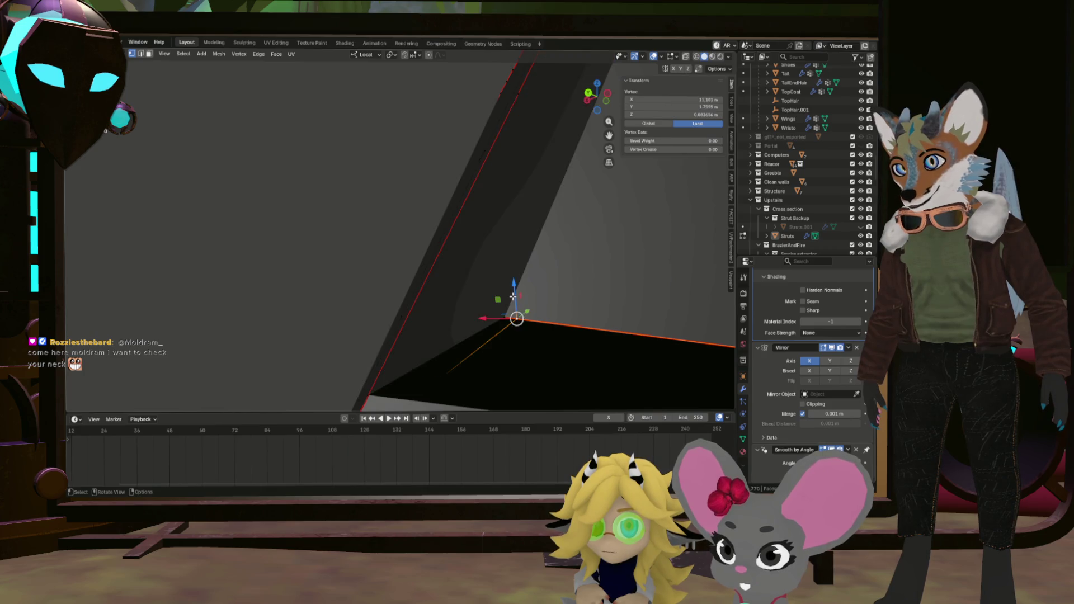
drag(515, 316, 547, 318)
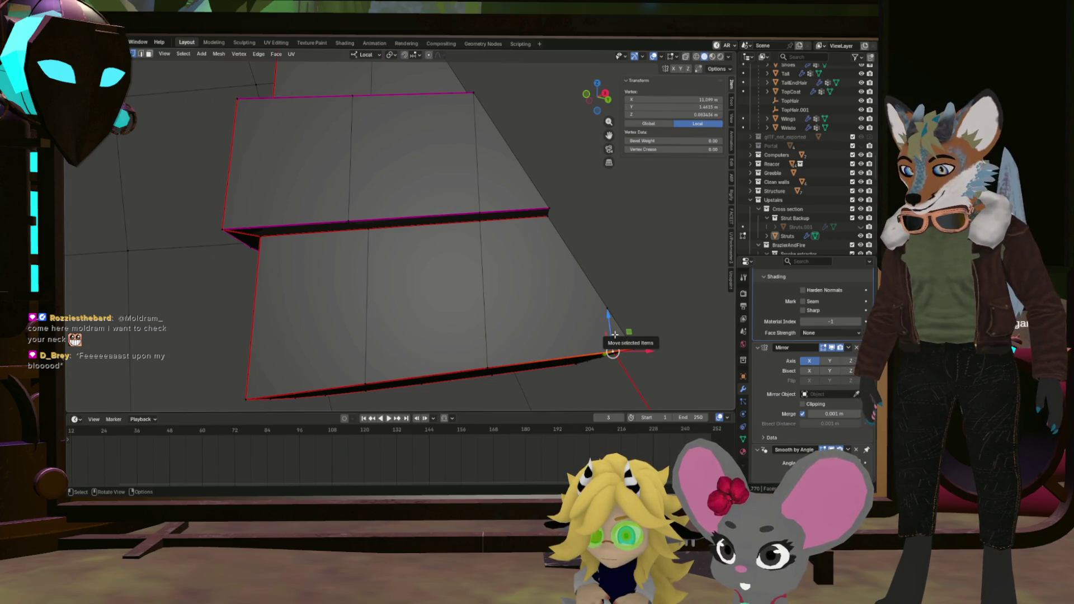
click(618, 337)
Select the stepped panel's right column, middle, lower-left and upper-left faces.
click(492, 198)
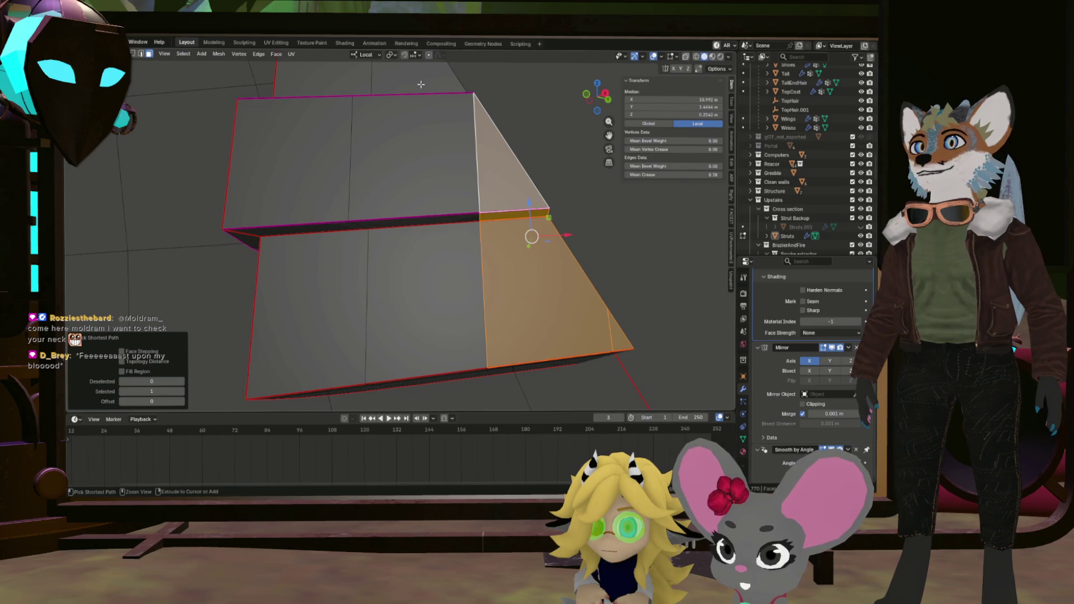
click(447, 168)
drag(447, 168, 470, 179)
click(479, 307)
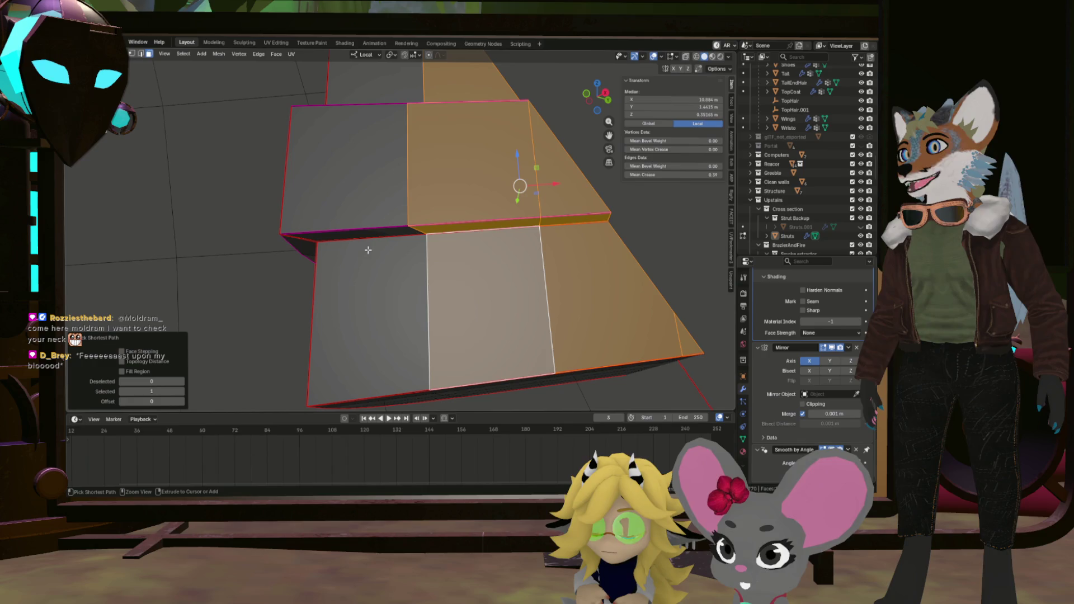
click(401, 282)
click(360, 187)
drag(360, 187, 525, 252)
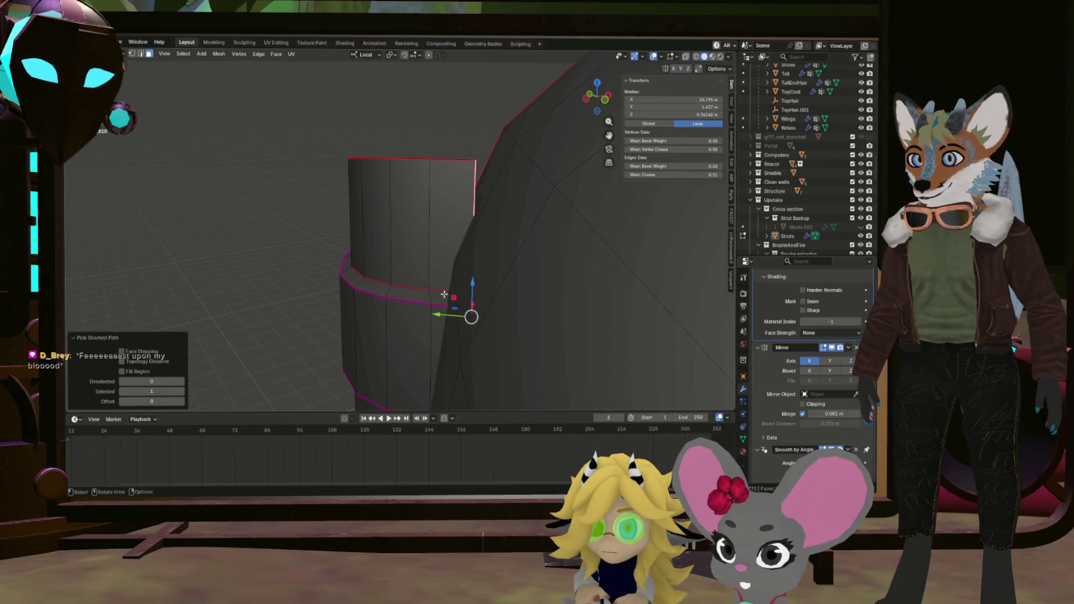
Nudge the selected faces slightly along Y, then delete them.
drag(439, 316, 465, 313)
drag(464, 313, 451, 245)
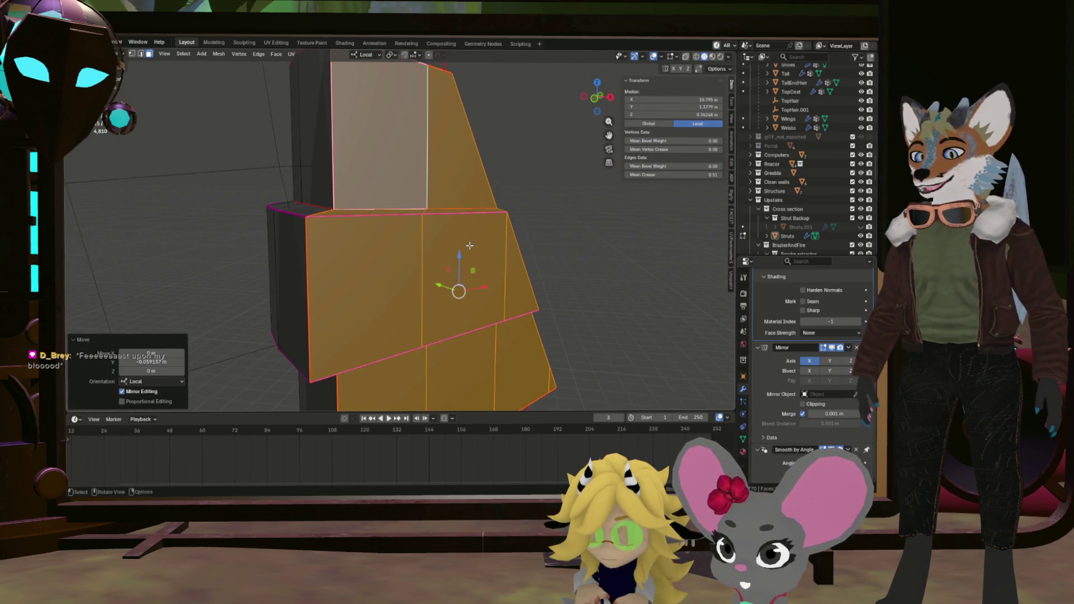
key(x)
click(502, 213)
drag(513, 216, 744, 163)
Select the strip of faces from the lower-left face up to the panel's top.
scroll(up, 3)
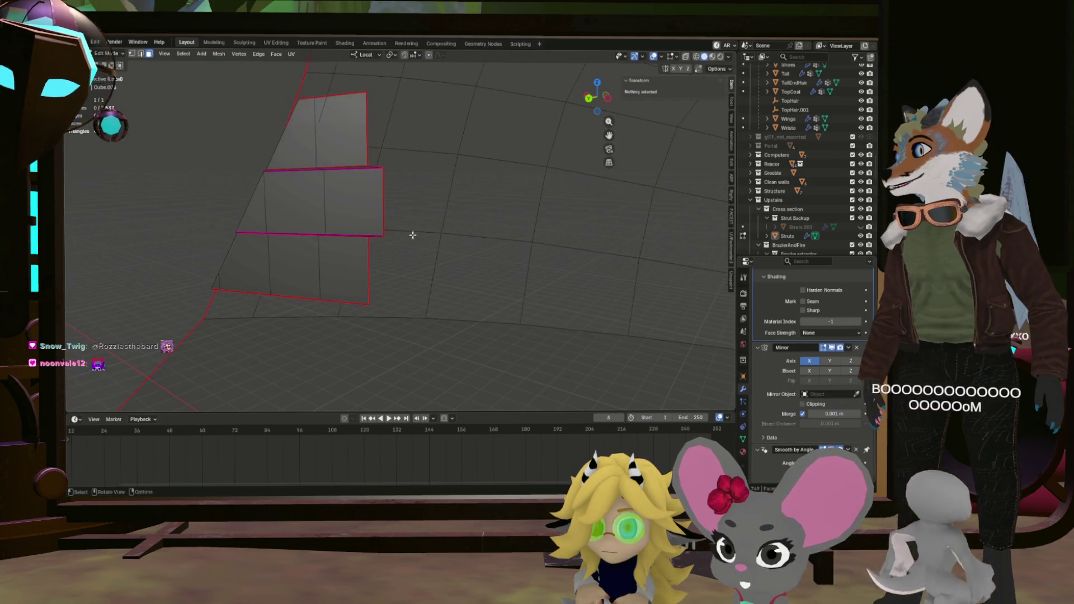
click(228, 253)
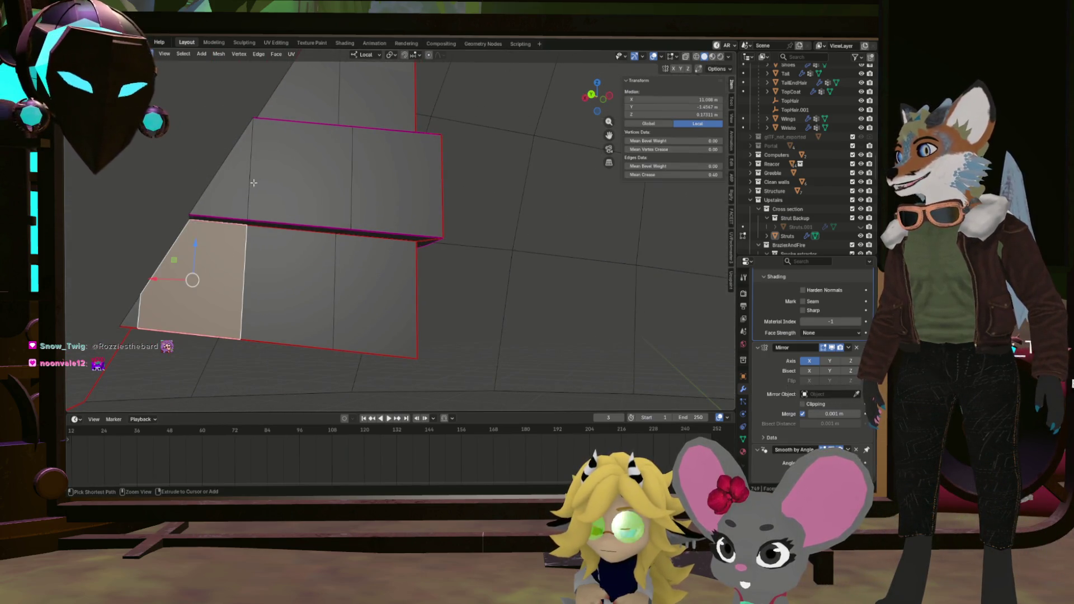
click(307, 107)
click(376, 93)
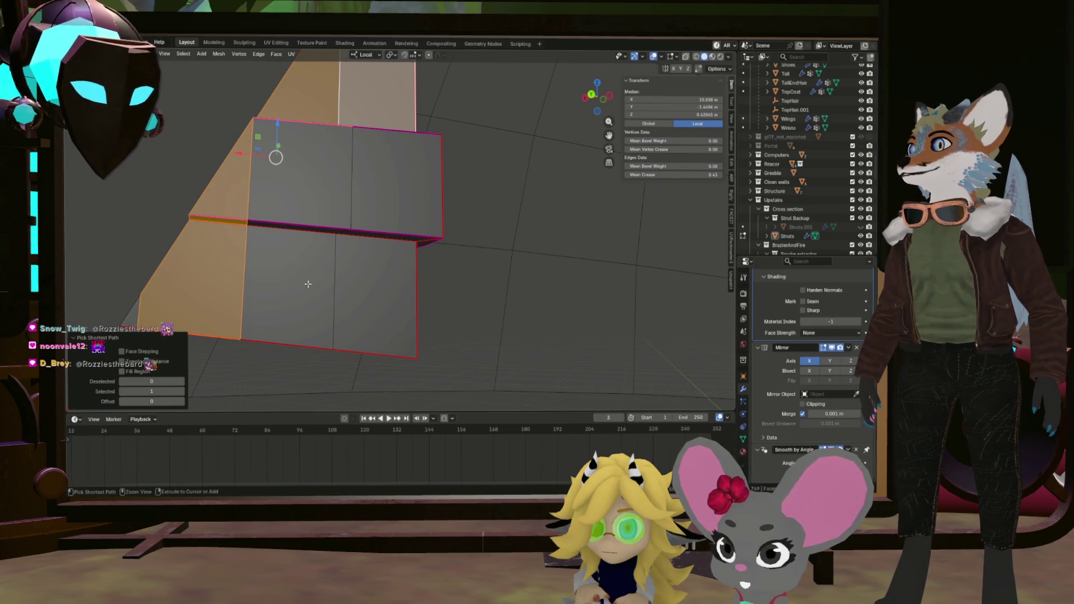
click(372, 269)
click(285, 268)
click(285, 168)
drag(286, 168, 396, 190)
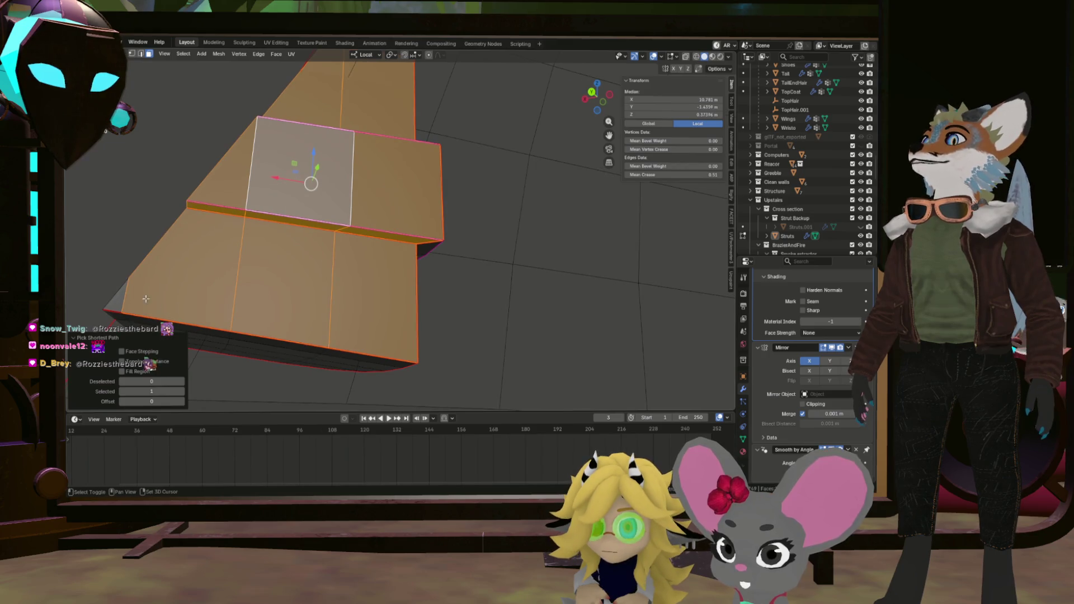
drag(121, 304, 299, 249)
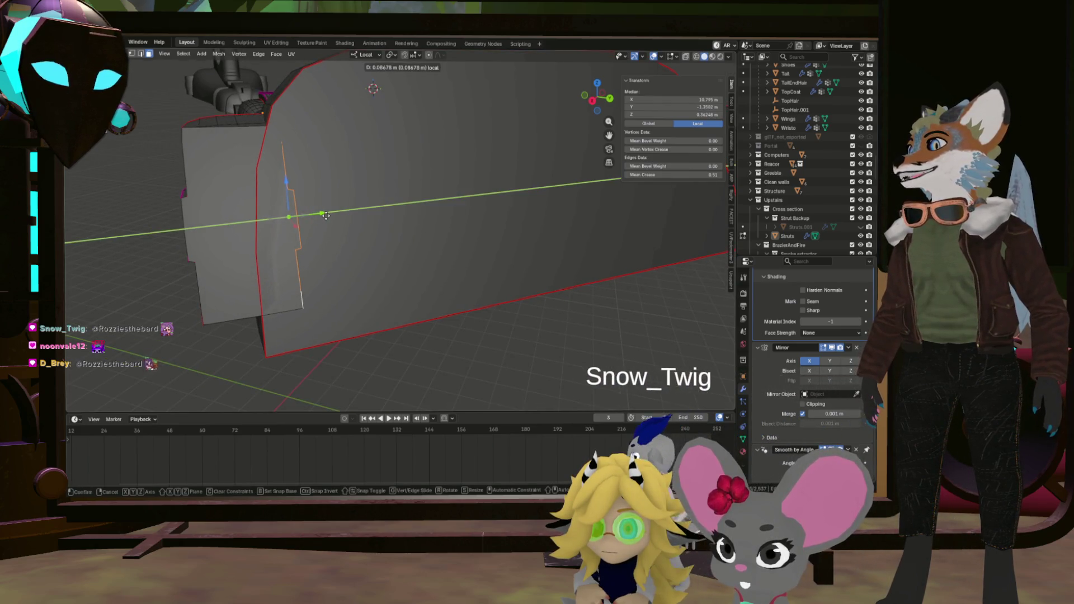
Confirm the edge shift and delete the selected faces.
click(326, 215)
key(KP_Decimal)
drag(392, 140, 496, 212)
key(x)
click(478, 166)
Dissolve a path of vertices along the panel's edge.
scroll(up, 3)
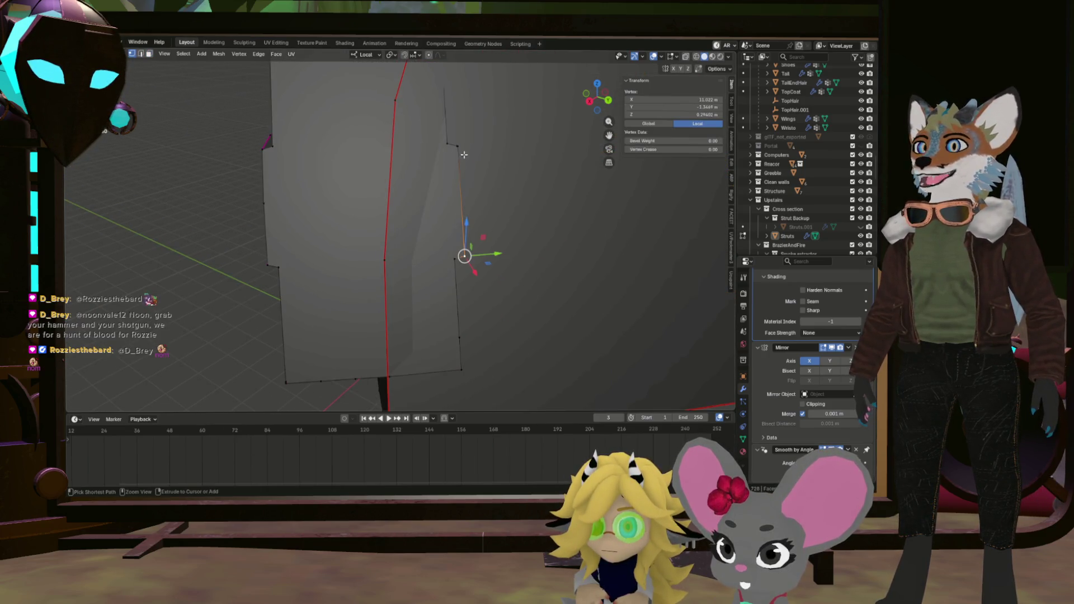
click(464, 156)
scroll(up, 3)
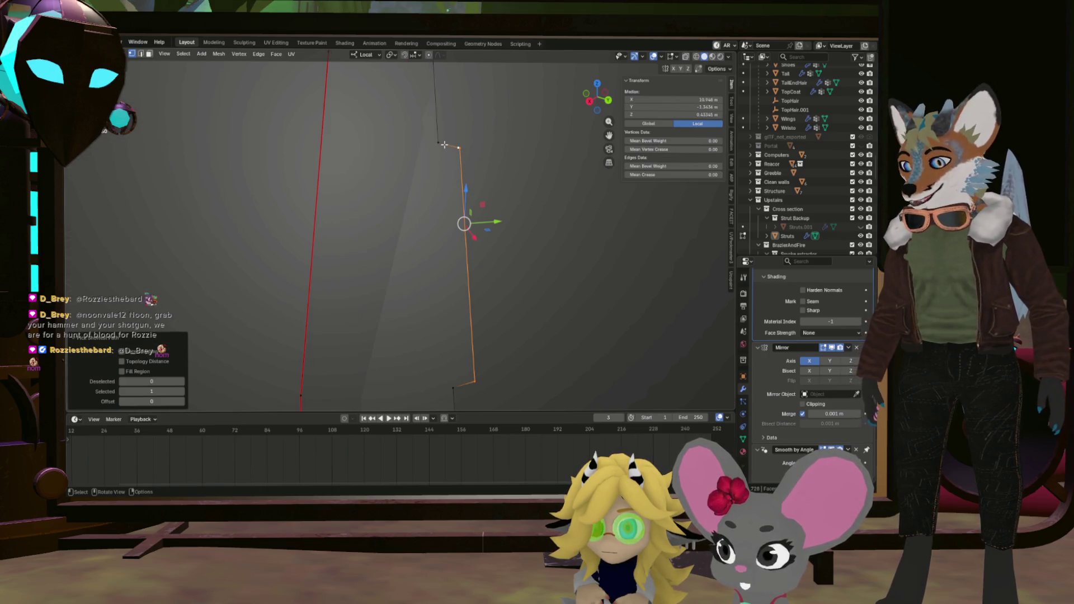
click(393, 177)
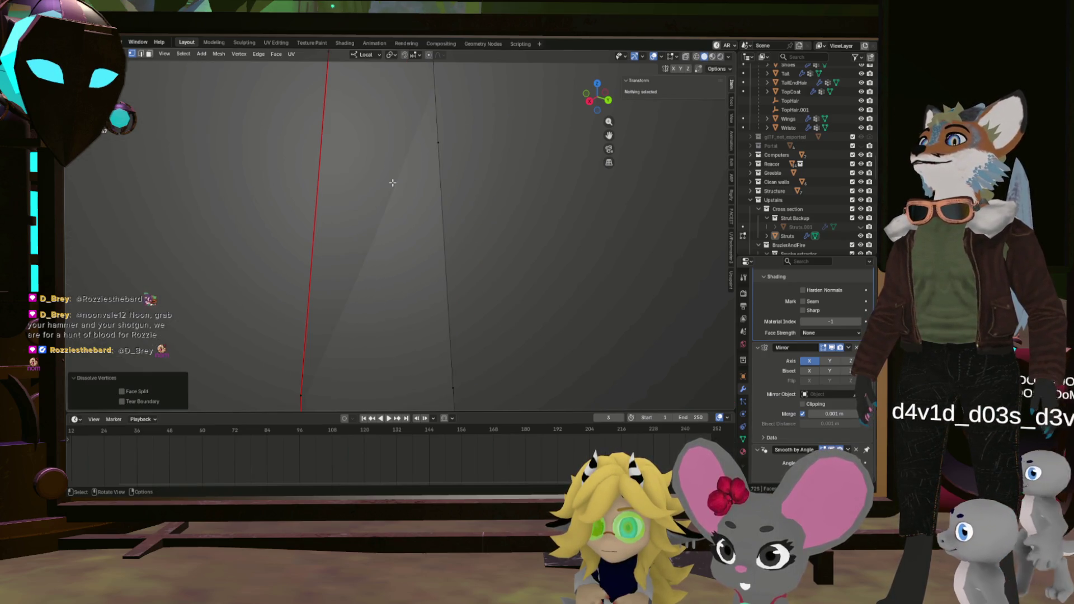
scroll(down, 3)
Dissolve the vertex path on the mesh's left side, undoing a mistaken delete.
drag(397, 179, 373, 194)
scroll(up, 3)
click(366, 255)
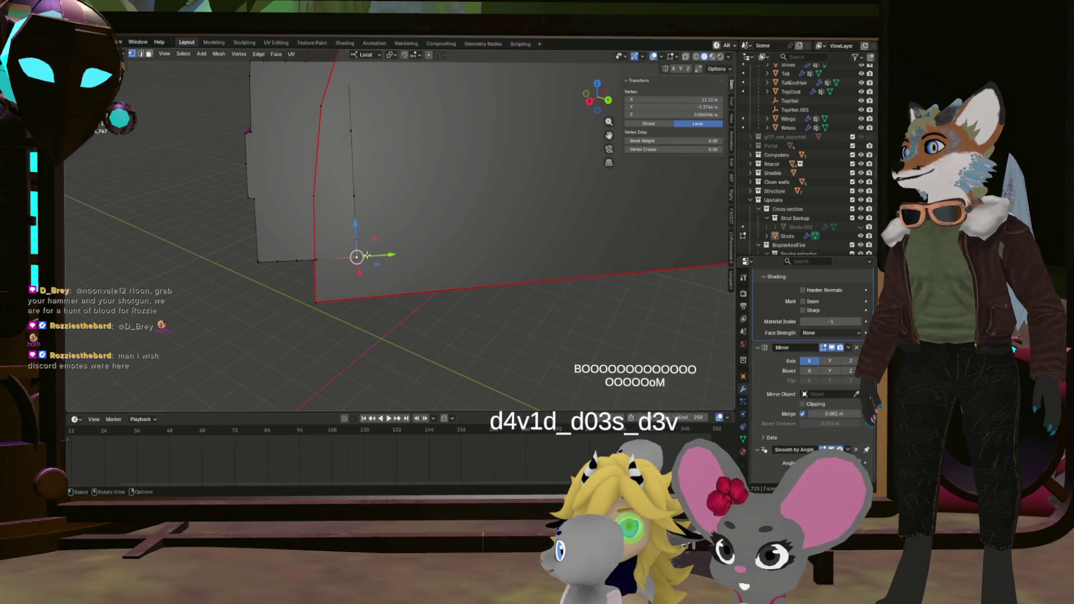
click(353, 196)
drag(358, 201, 392, 168)
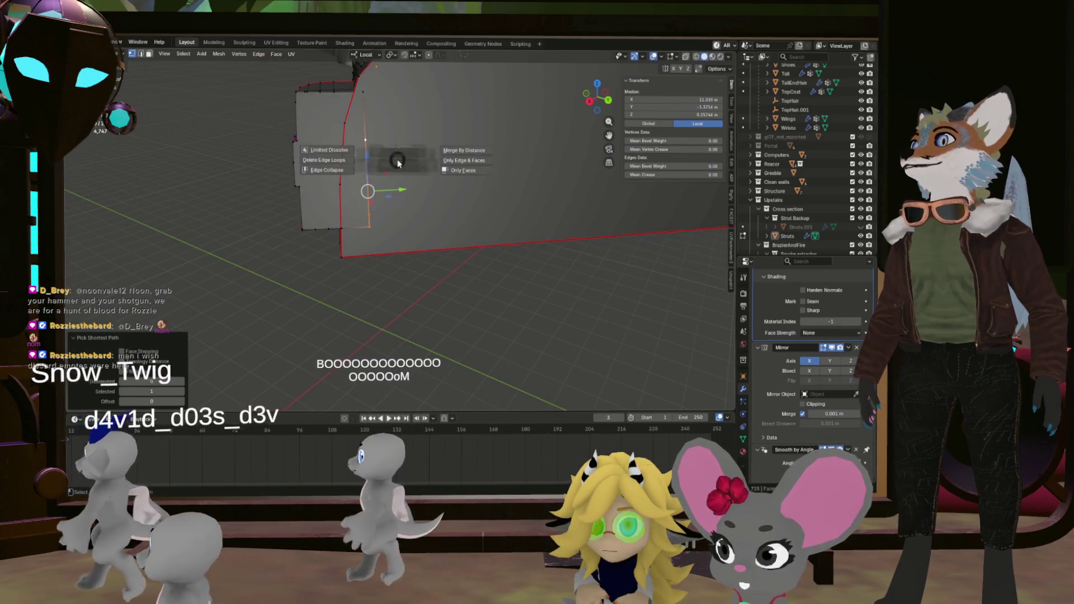
key(x)
click(337, 129)
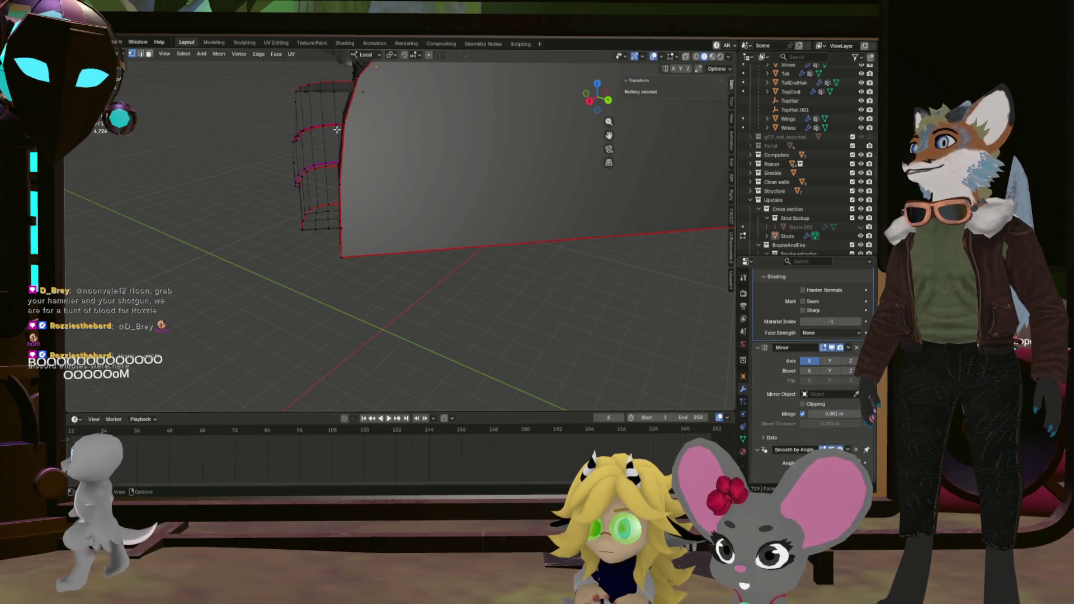
key(ctrl+z)
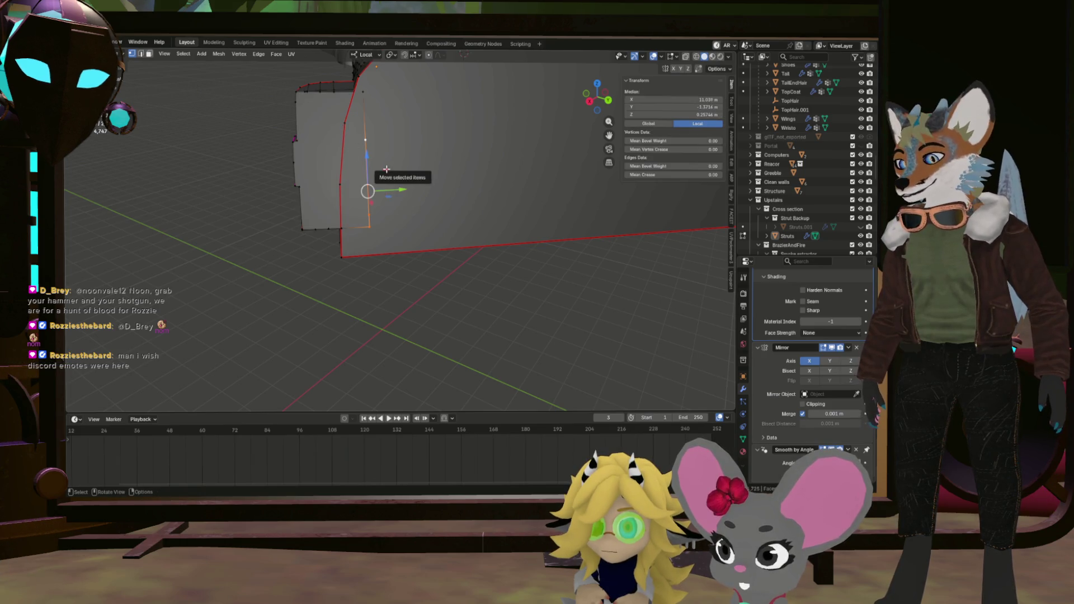
click(340, 216)
drag(340, 215, 338, 187)
Dissolve the vertices along the stepped mesh's edge loop, then undo the last change.
scroll(up, 3)
scroll(down, 3)
drag(246, 167, 363, 238)
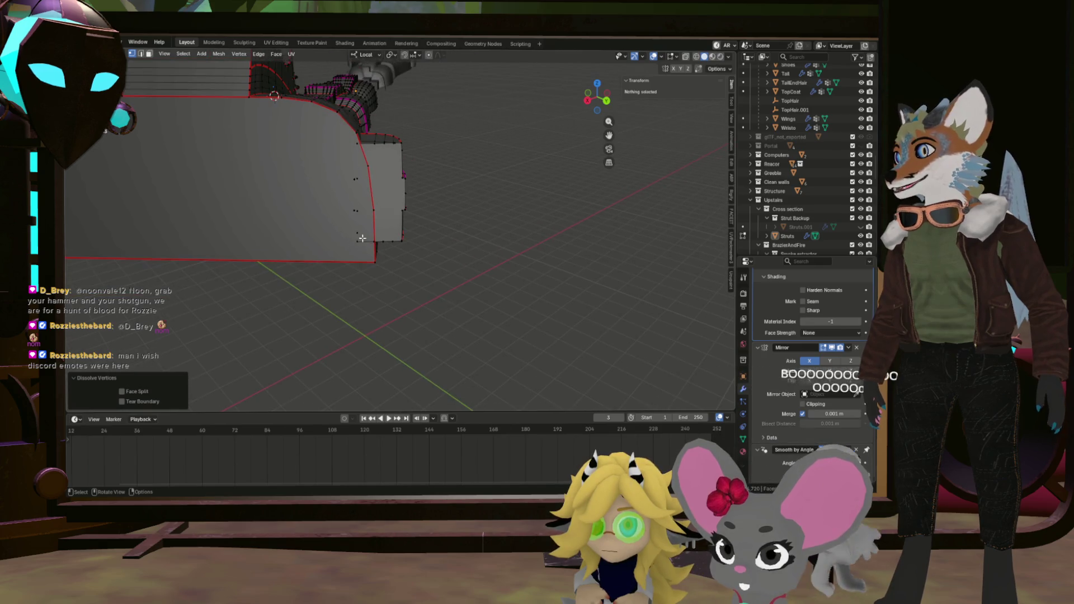
click(364, 147)
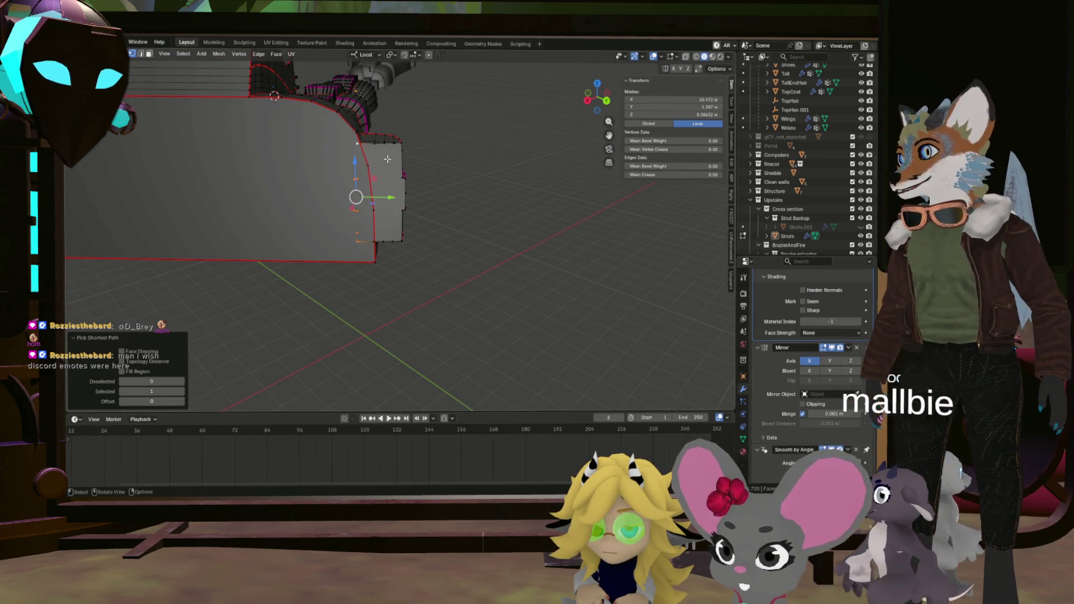
key(x)
click(324, 197)
drag(324, 197, 539, 214)
key(ctrl+z)
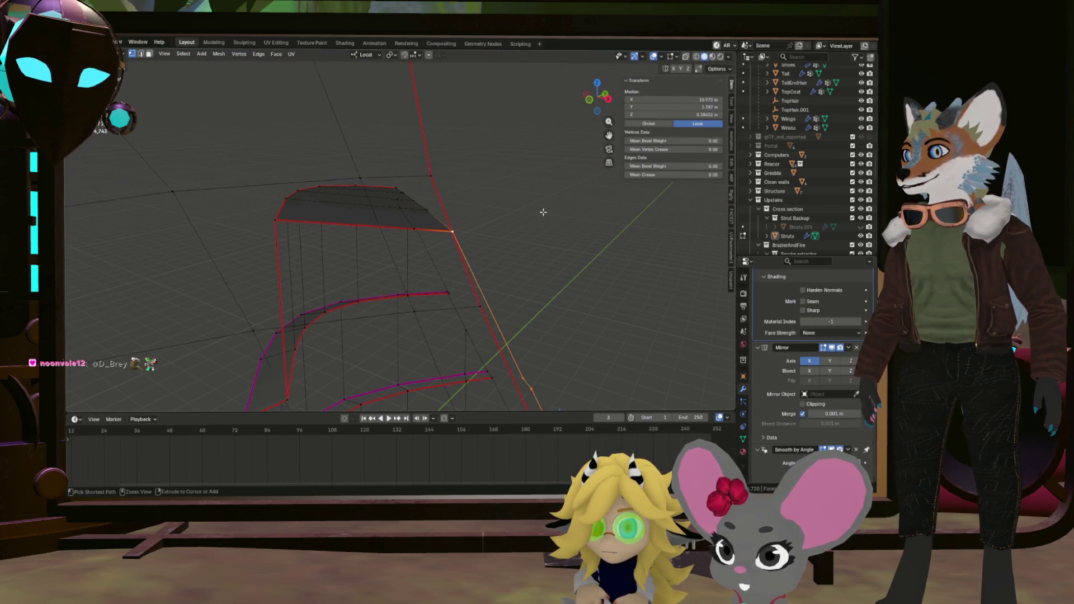
Dissolve the leftover selected vertices.
drag(497, 234, 451, 252)
key(x)
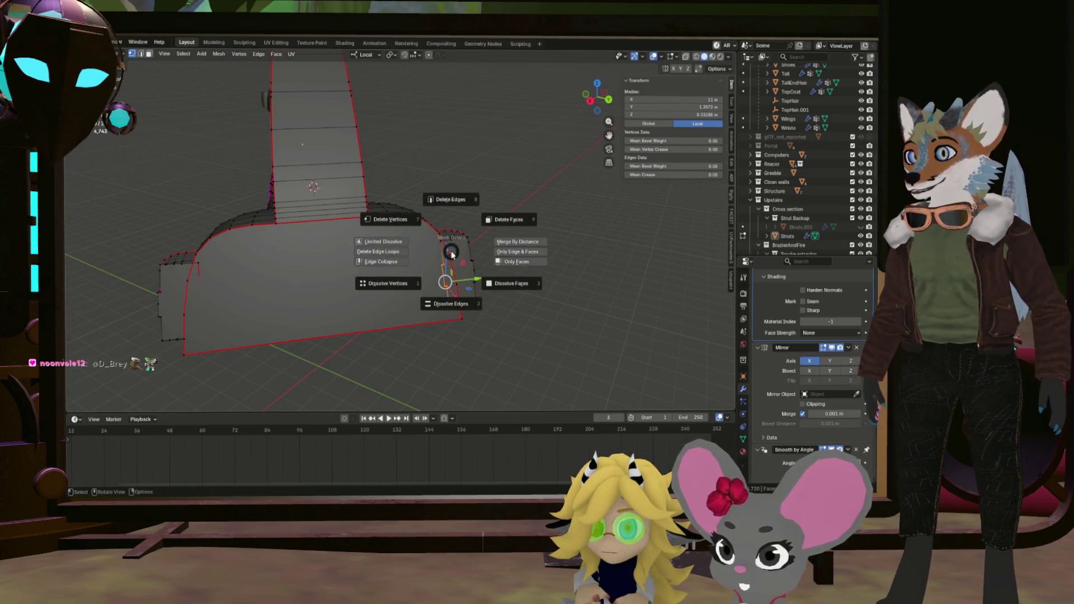
click(422, 280)
drag(400, 285, 316, 240)
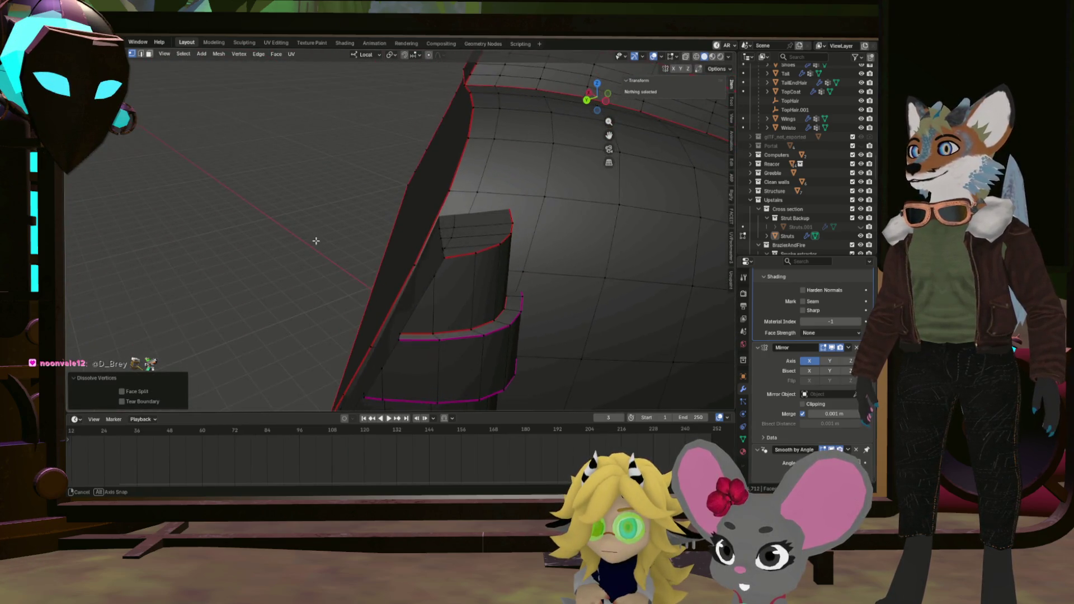
Dissolve the two extra edge loops on the small block.
click(455, 223)
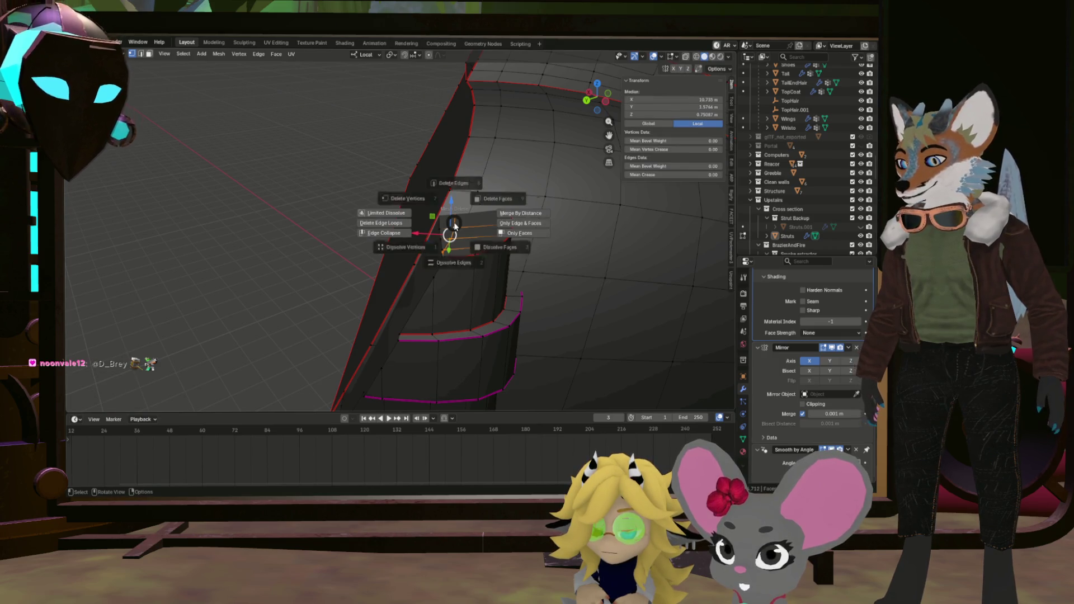
click(454, 263)
drag(451, 263, 387, 304)
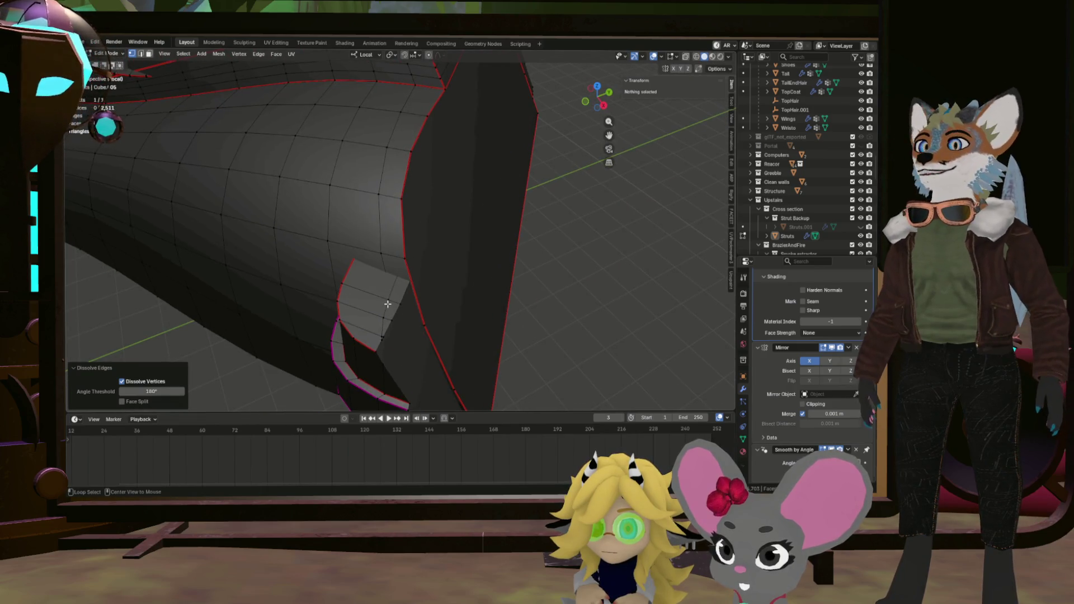
click(388, 303)
key(x)
click(390, 374)
Select another edge loop and inspect the curved panel from below.
drag(413, 353, 427, 209)
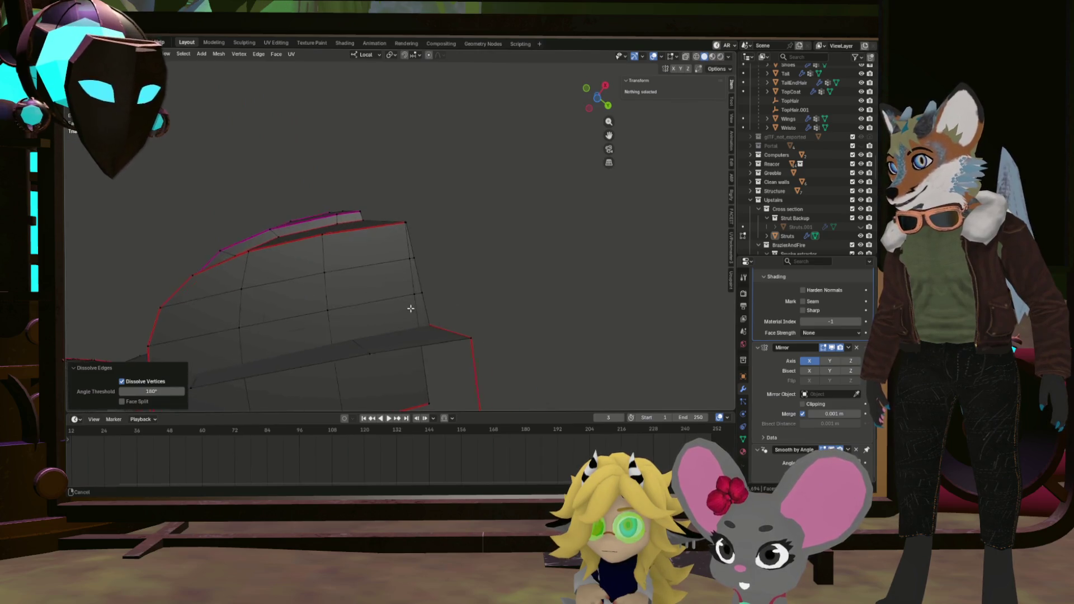
click(412, 312)
drag(412, 312, 593, 319)
scroll(up, 3)
drag(498, 281, 419, 221)
drag(496, 210, 459, 231)
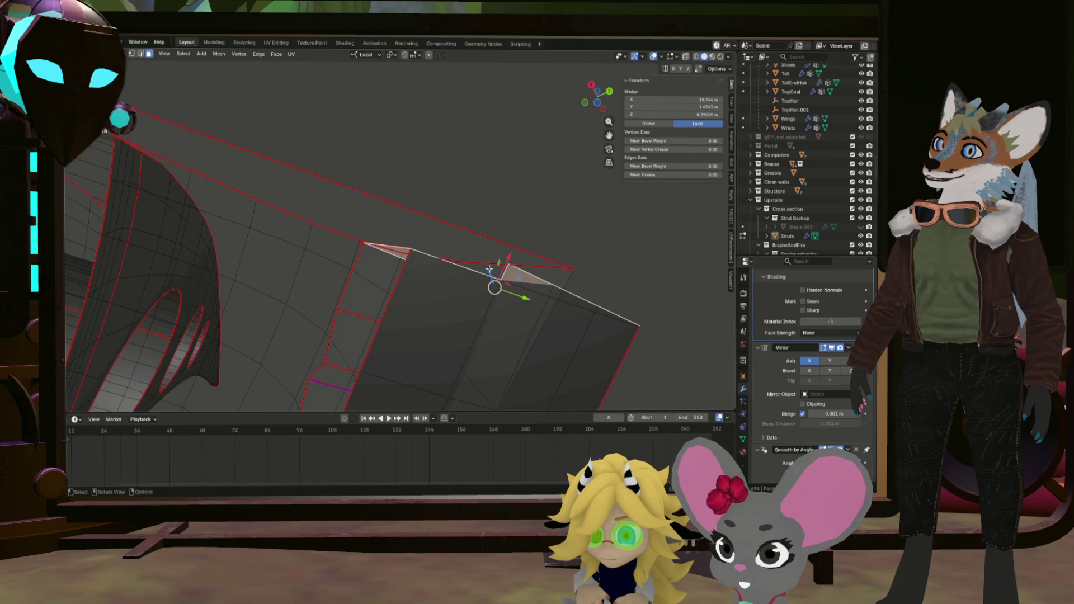
Extrude a new vertex from the panel's top corner.
drag(418, 259, 414, 263)
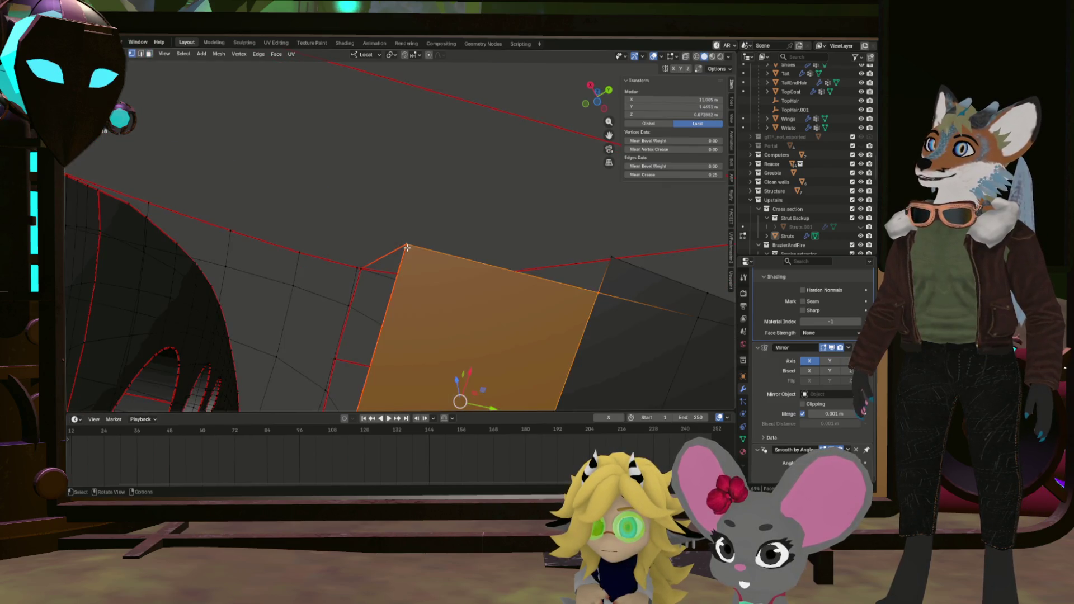
key(1)
click(406, 244)
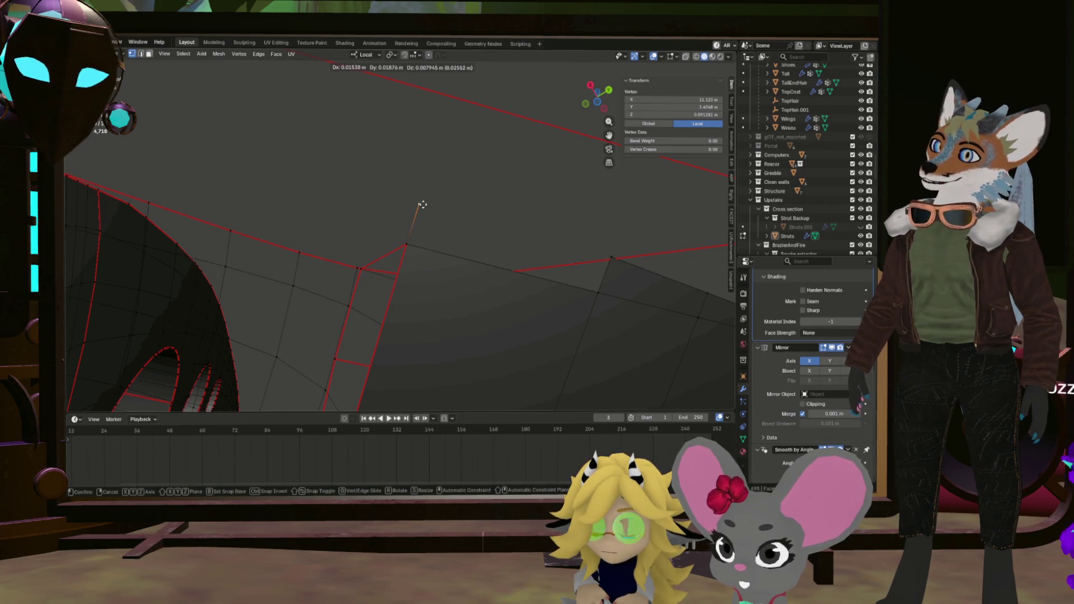
click(423, 205)
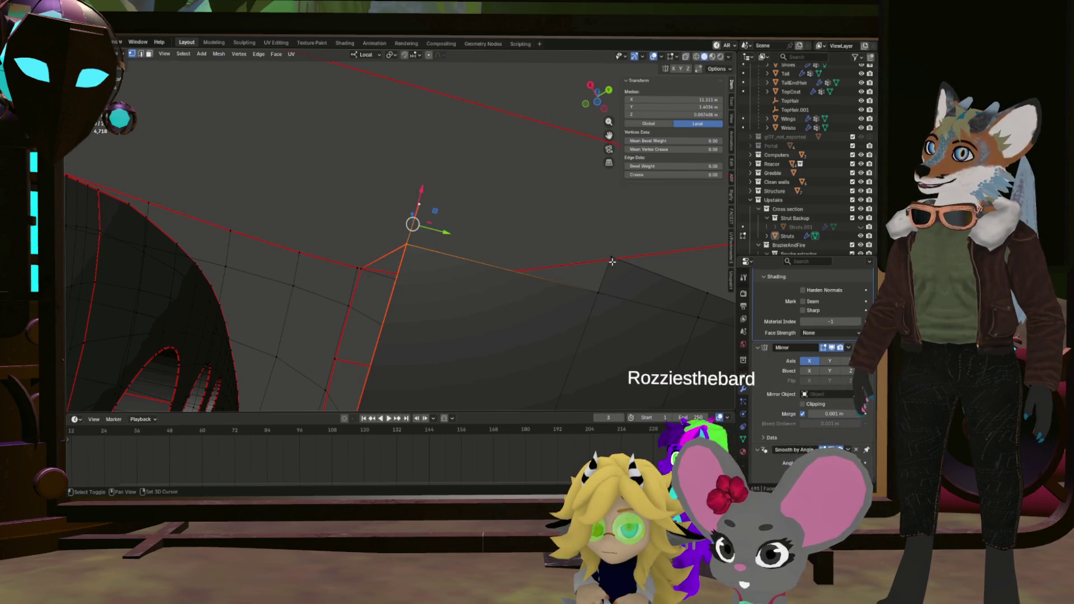
Select the extra vertices along the top border and dissolve them.
drag(596, 297, 600, 307)
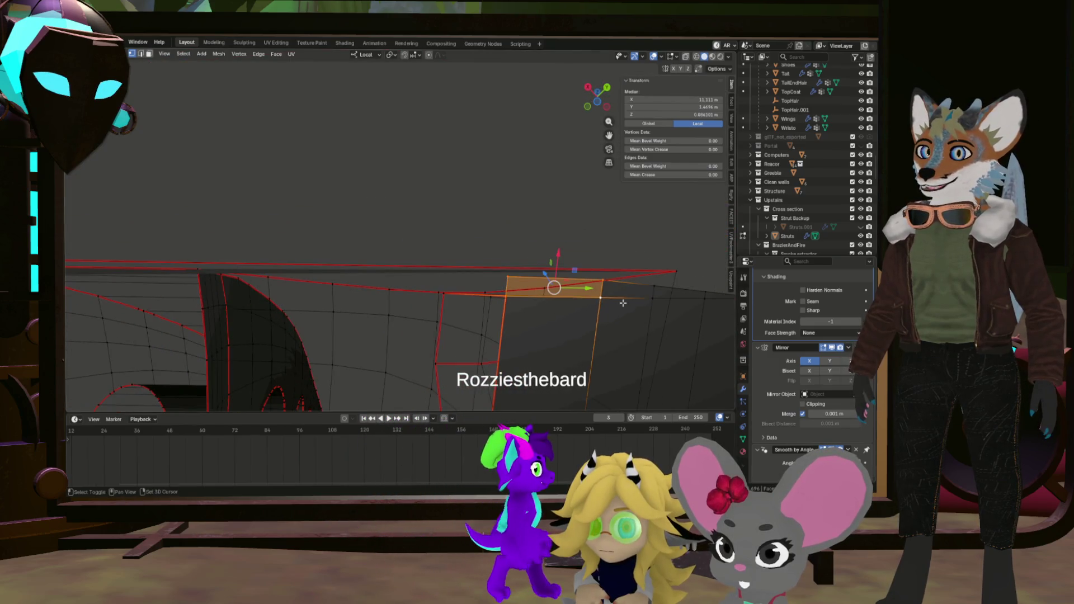
drag(570, 301, 513, 273)
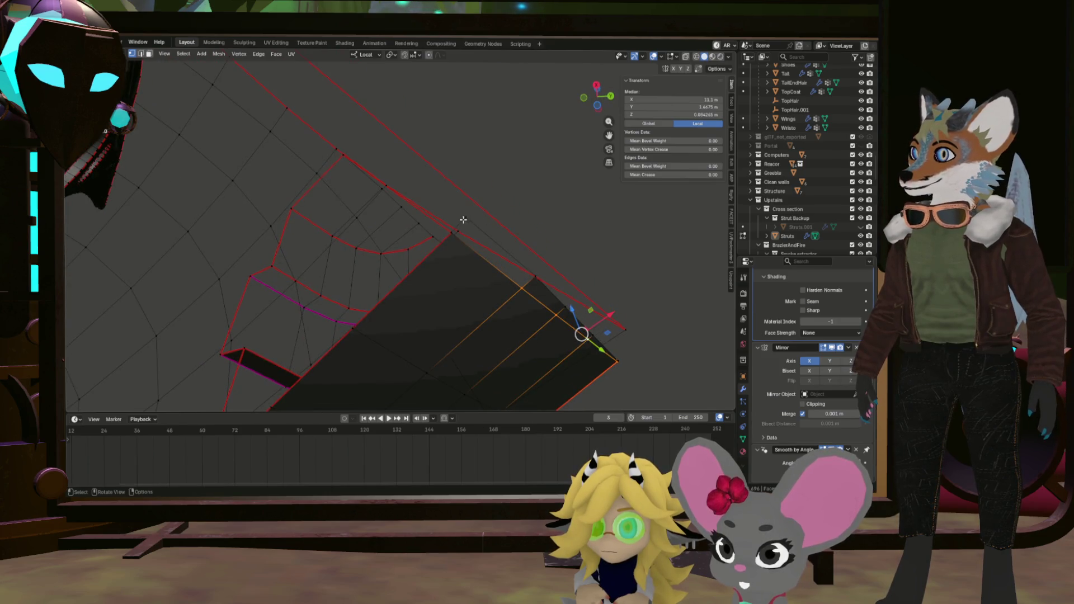
click(342, 155)
drag(342, 155, 400, 184)
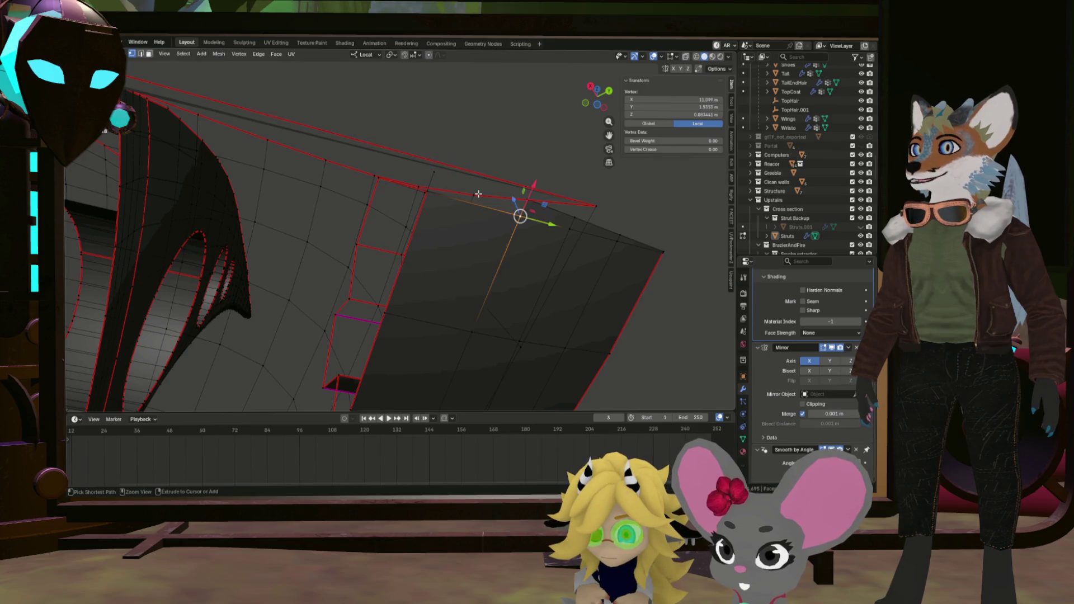
click(478, 195)
click(478, 194)
key(1)
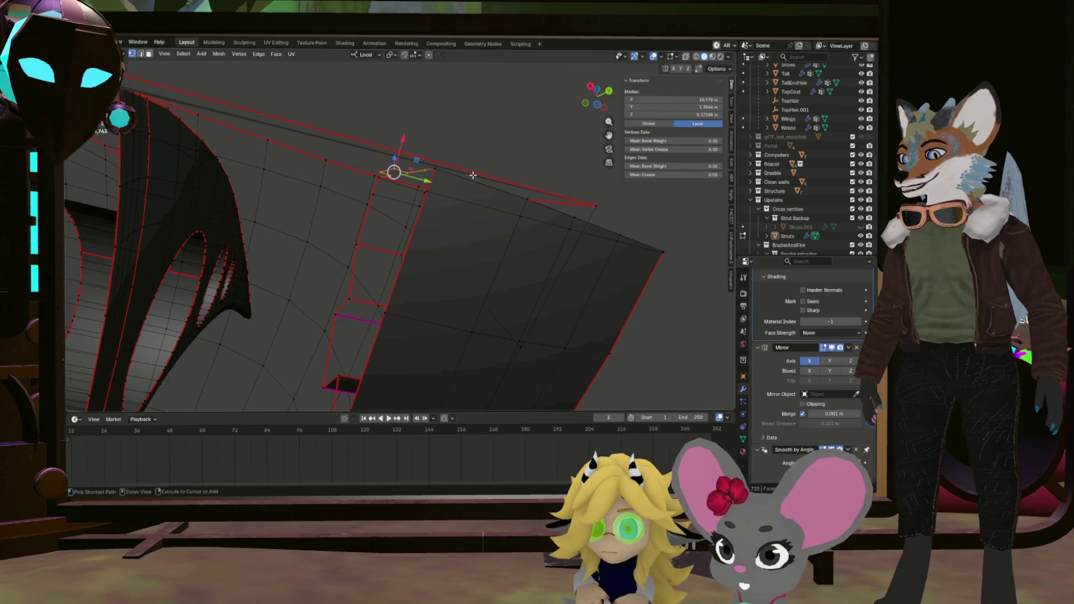
key(x)
click(420, 206)
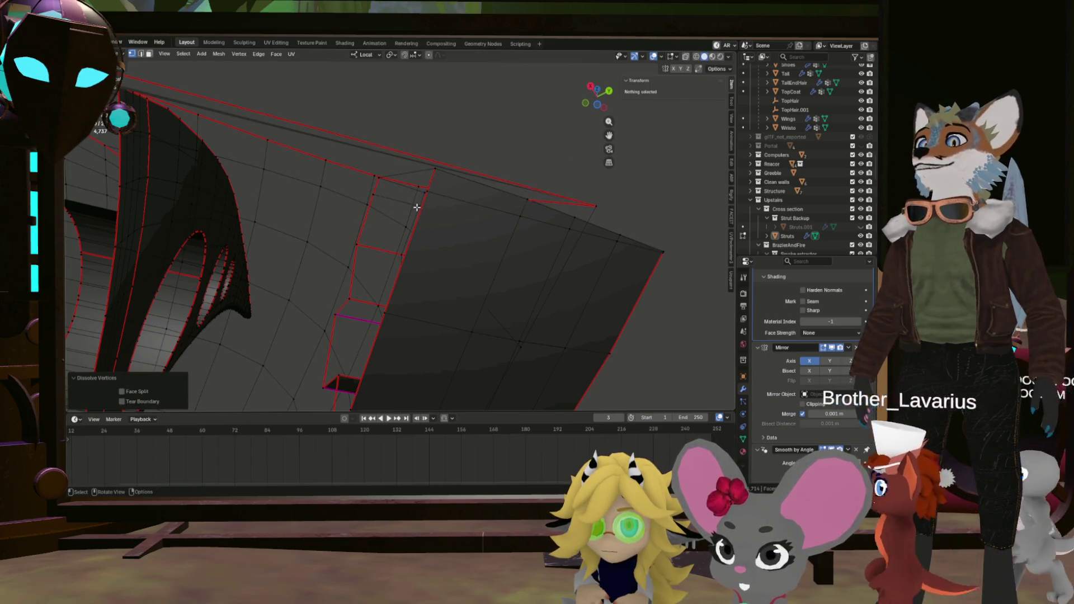
Dissolve the extra edge loop running across the panel.
drag(449, 152, 444, 150)
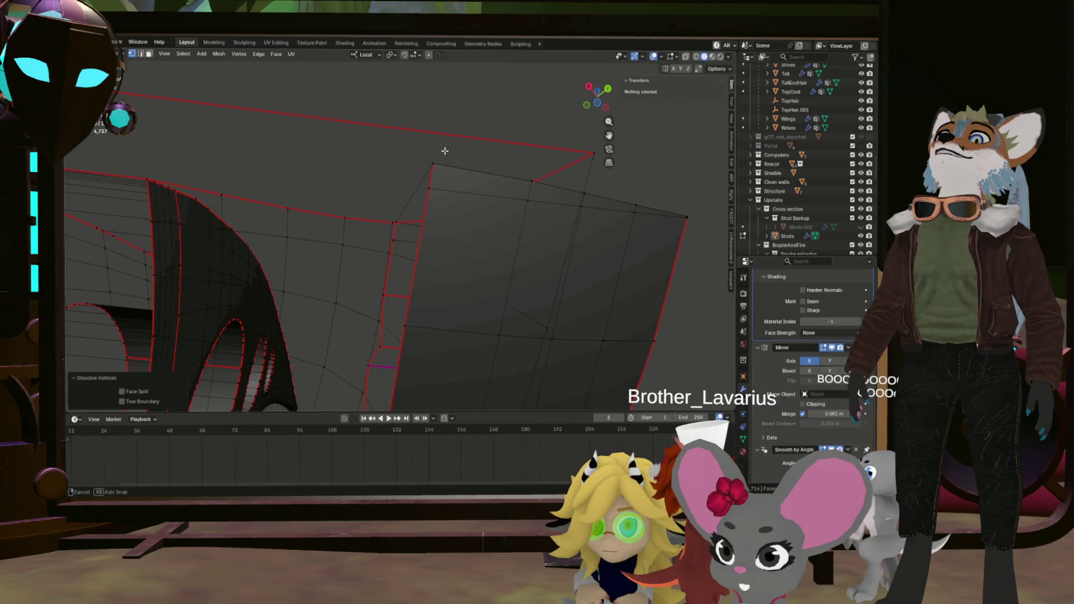
click(450, 195)
key(x)
click(451, 247)
drag(451, 247, 264, 207)
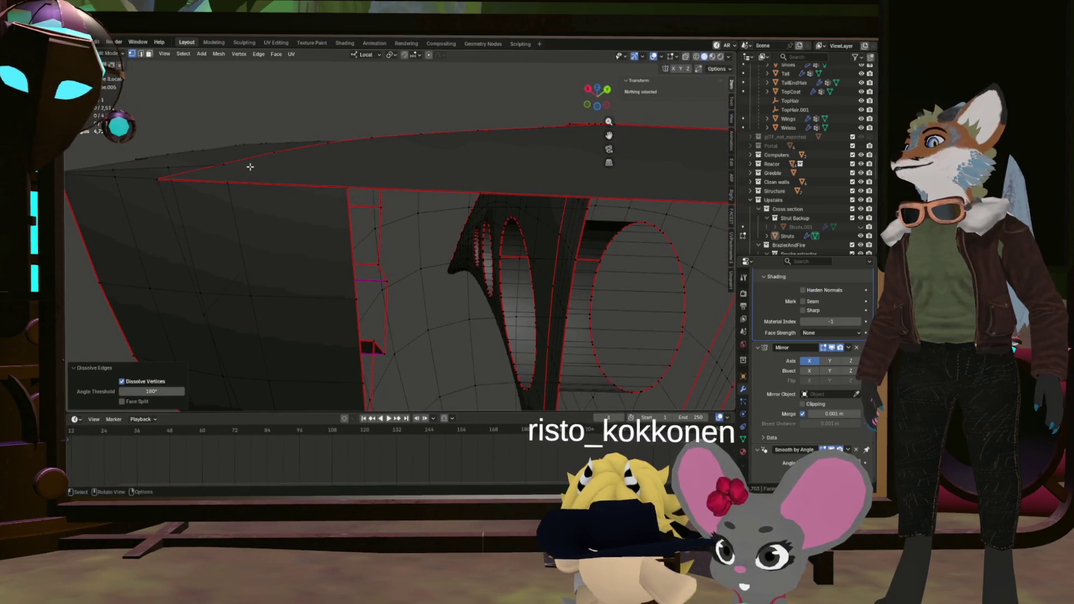
Extrude a new strip from the strut's top edge and place it.
key(3)
click(223, 159)
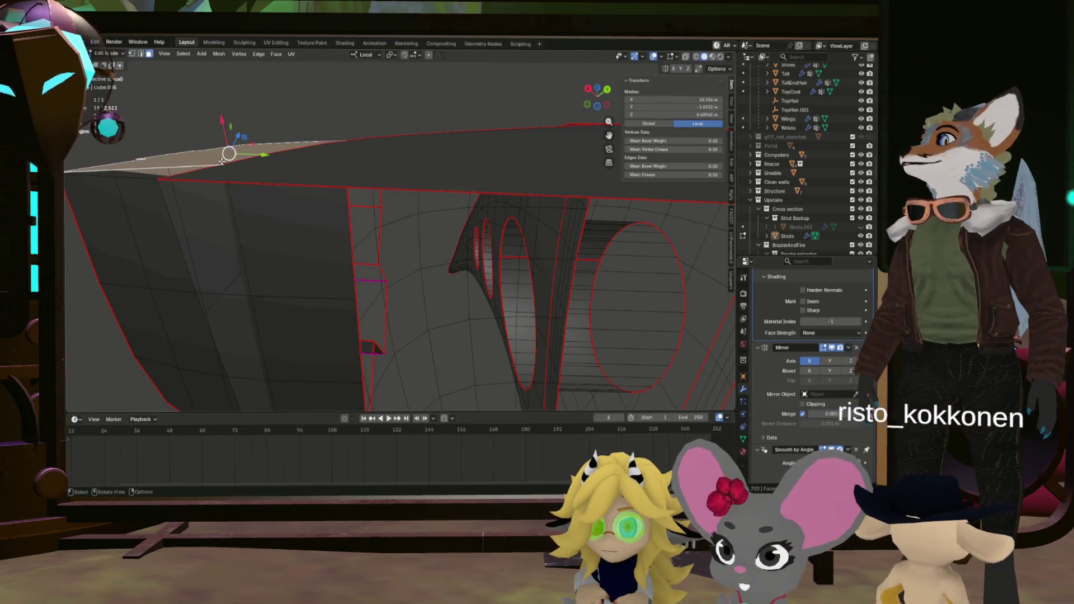
click(264, 132)
drag(263, 132, 266, 184)
click(307, 180)
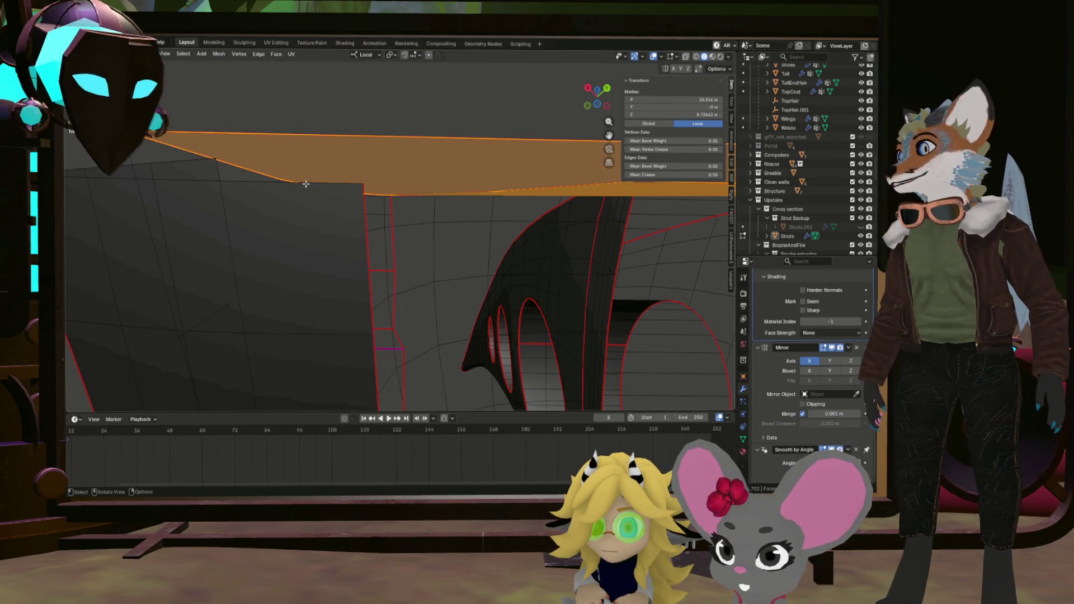
key(2)
click(302, 182)
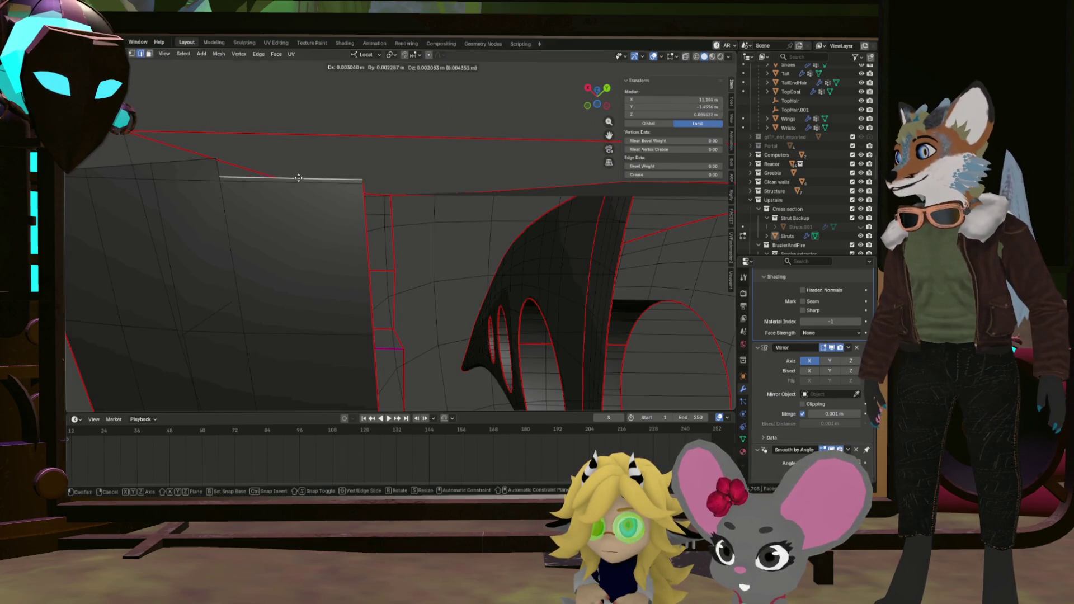
click(296, 159)
drag(296, 159, 221, 203)
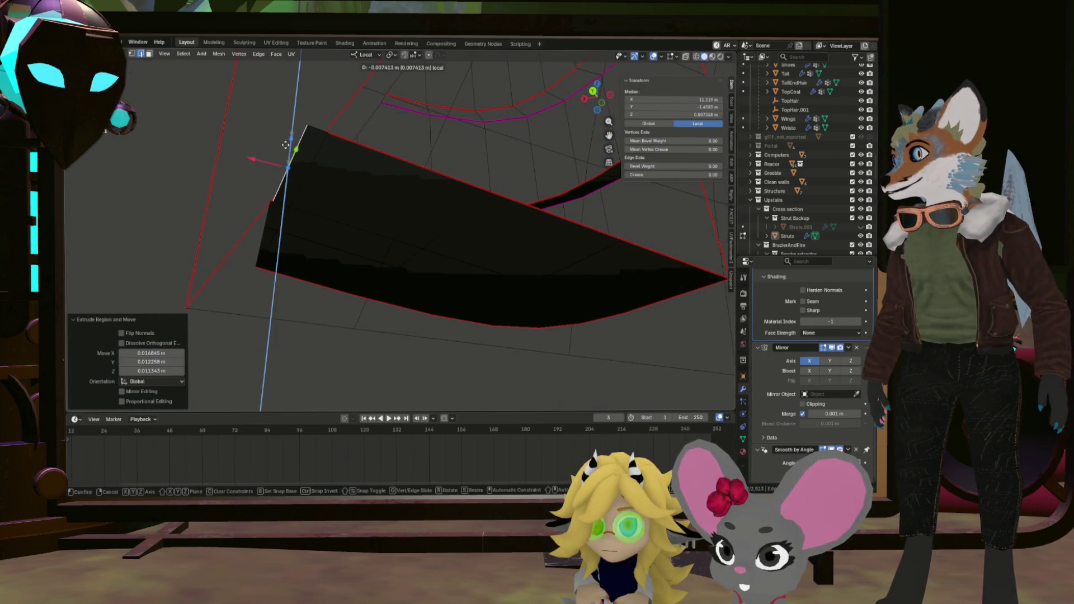
click(245, 159)
drag(245, 159, 277, 194)
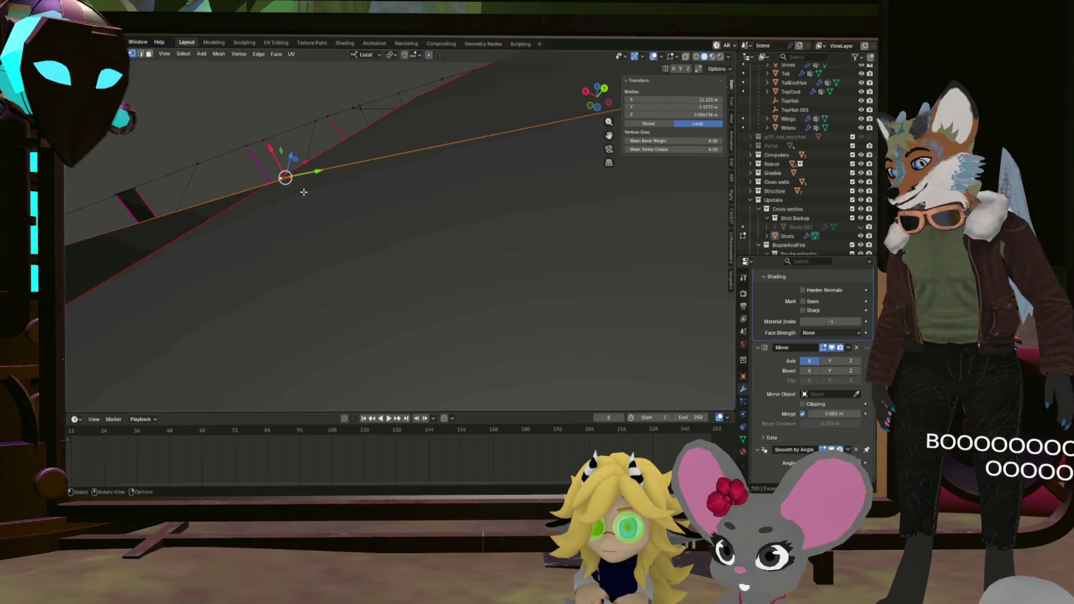
Move a corner vertex -0.001144 m along X to tighten the join.
drag(339, 195, 317, 201)
scroll(up, 3)
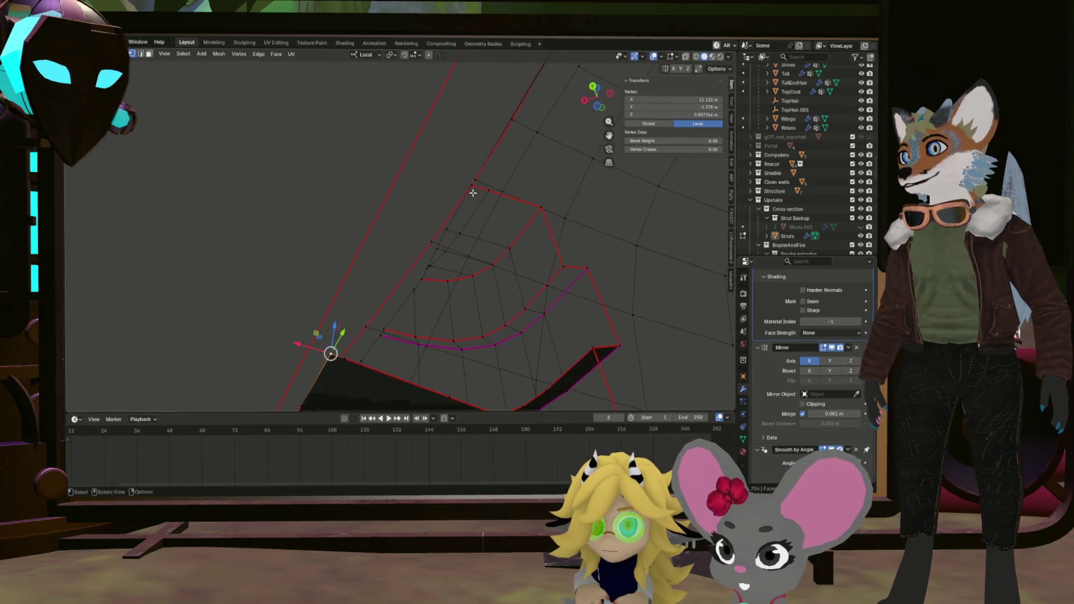
drag(461, 199, 263, 279)
click(248, 268)
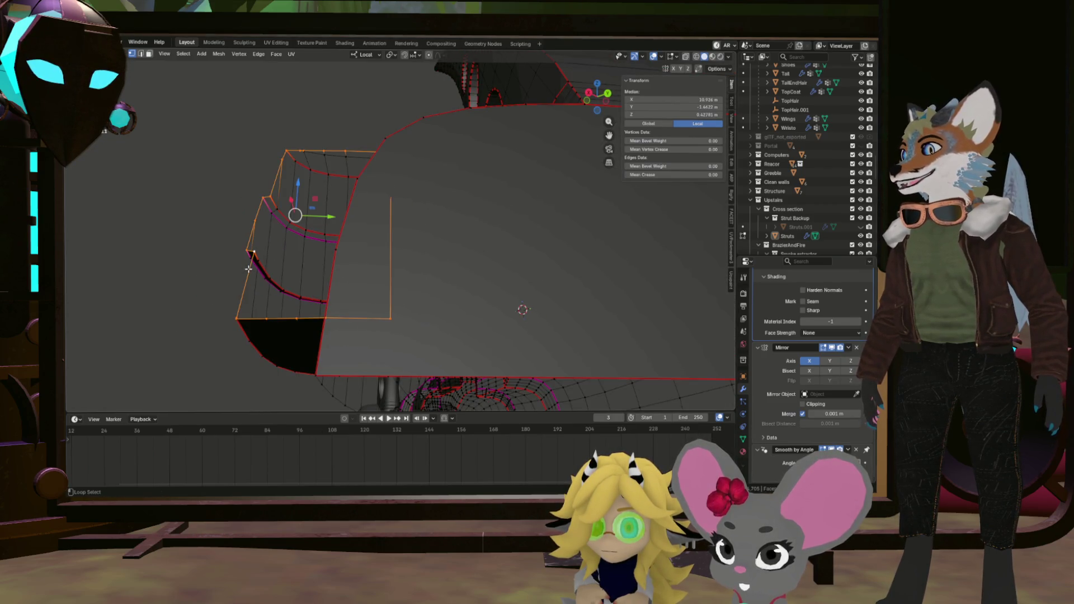
key(f)
click(243, 237)
drag(242, 237, 404, 286)
key(g)
key(x)
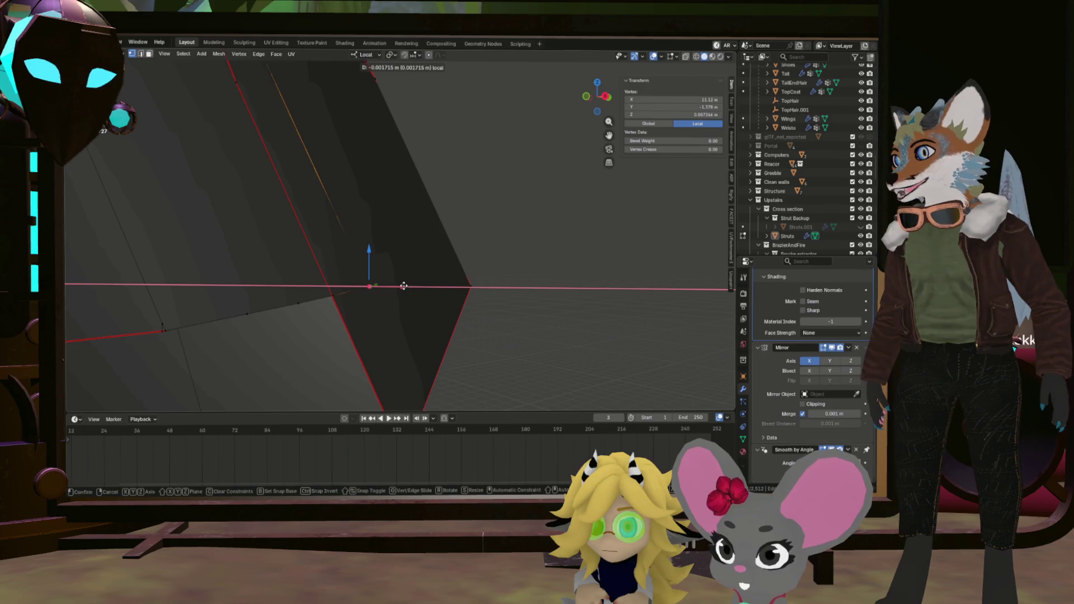
click(404, 286)
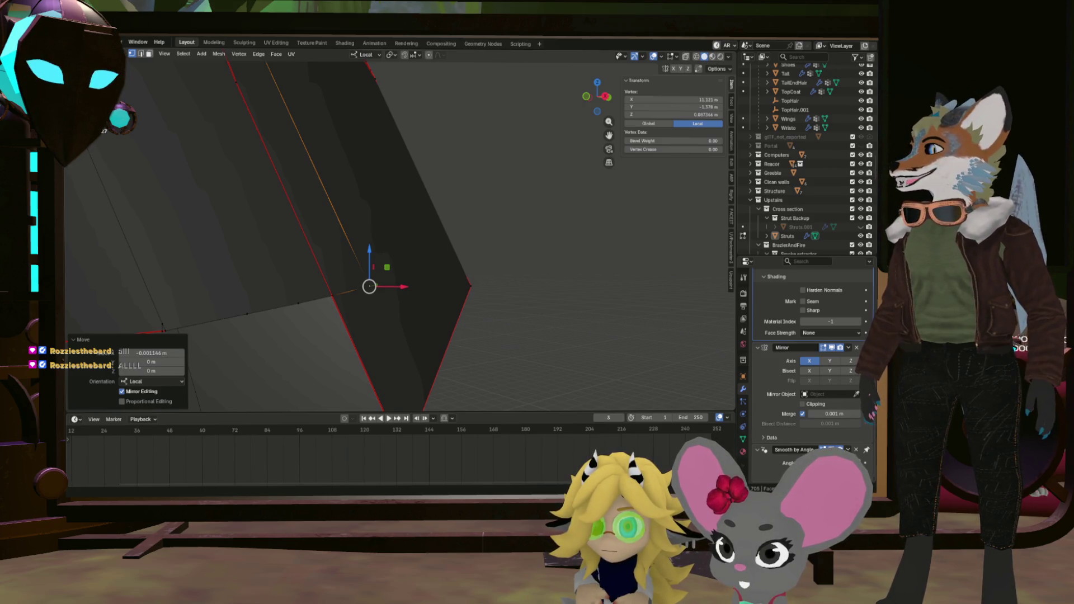
Dissolve the edges of the grey face on the curved strut mesh, then frame the scene.
scroll(down, 3)
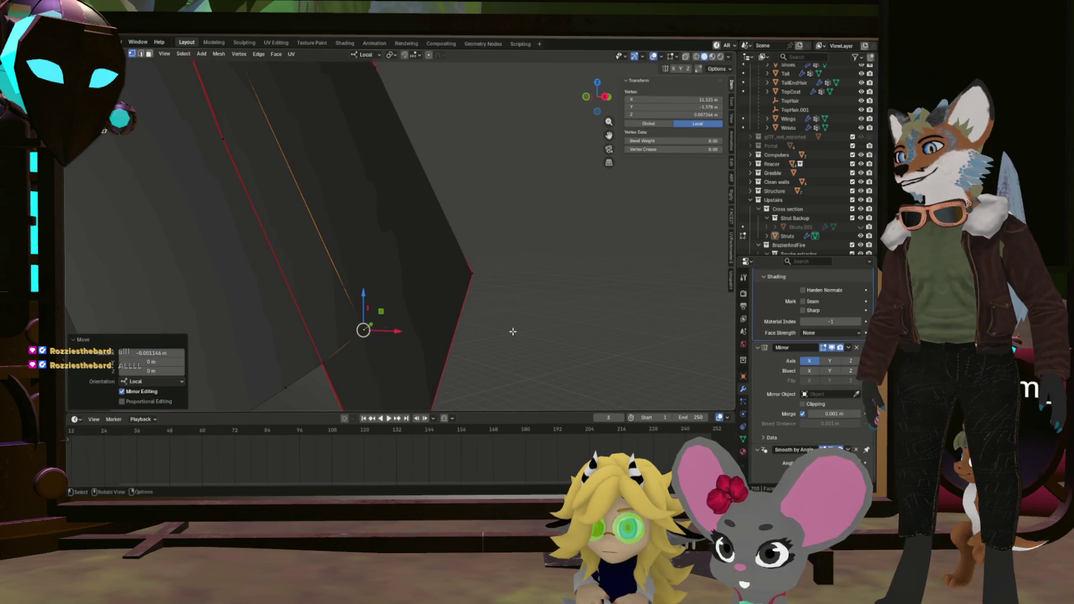
click(498, 323)
drag(499, 323, 419, 283)
scroll(up, 3)
drag(523, 228, 450, 88)
scroll(up, 3)
click(448, 198)
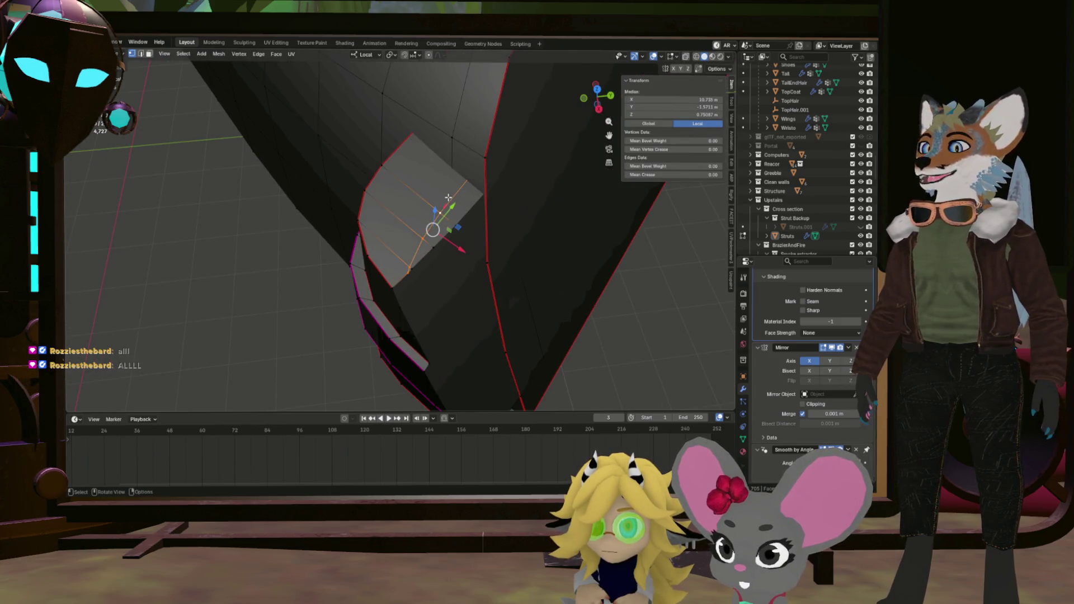
click(442, 249)
drag(468, 249, 496, 209)
key(KP_Divide)
In the UV Editing workspace, select the whole strut mesh and unwrap it.
drag(473, 260, 515, 97)
click(271, 43)
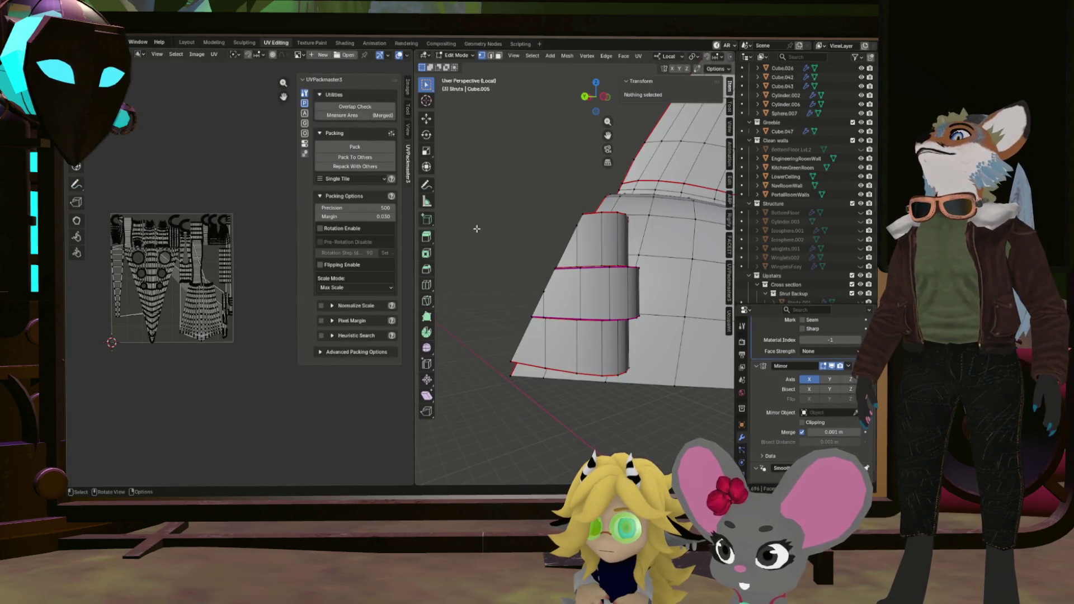
scroll(down, 3)
key(a)
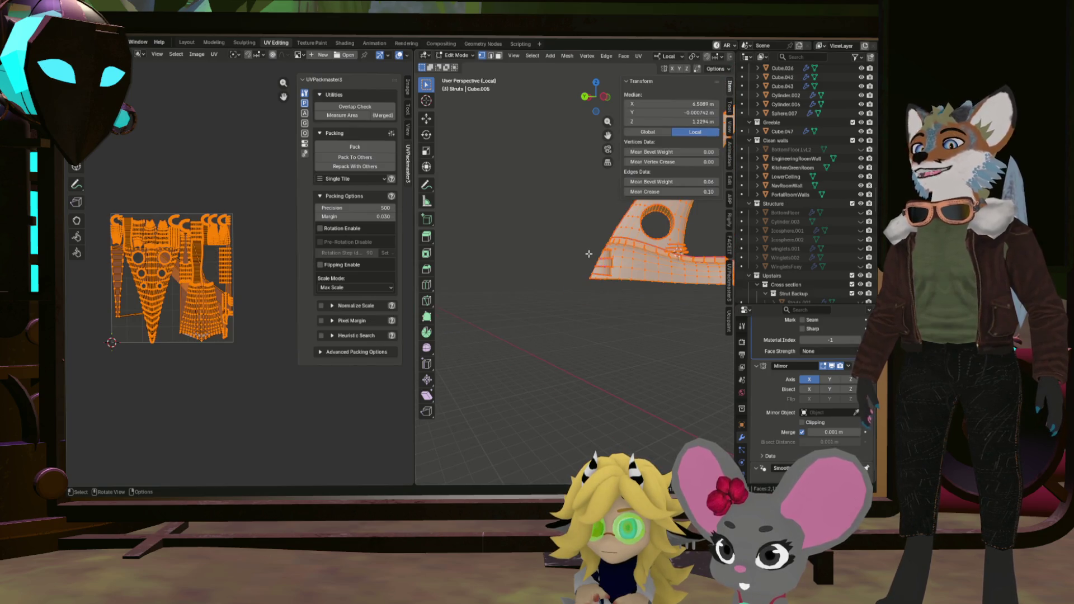
key(z)
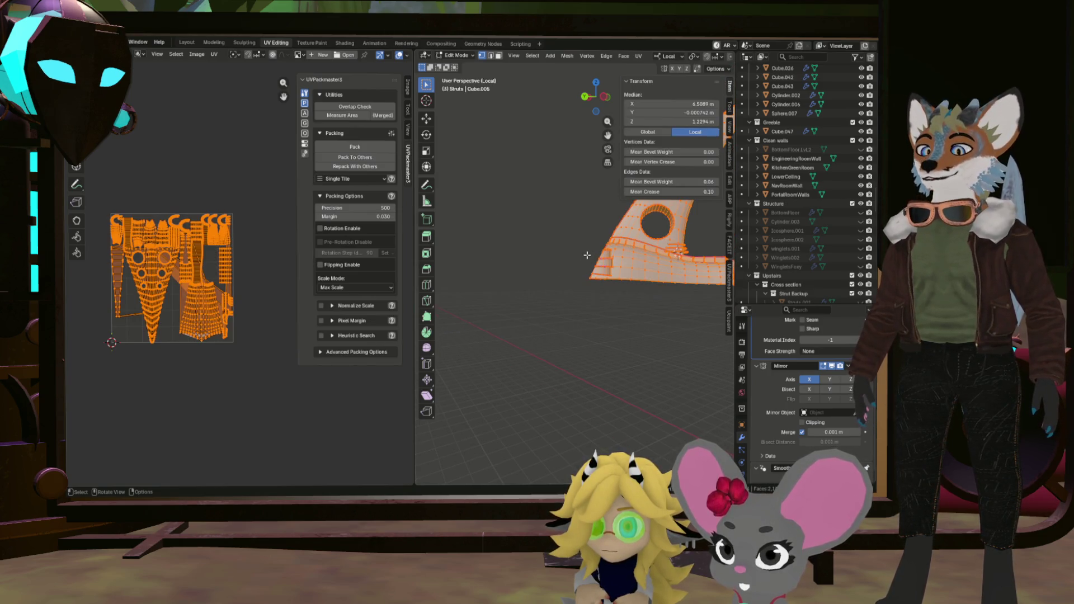
key(u)
click(585, 252)
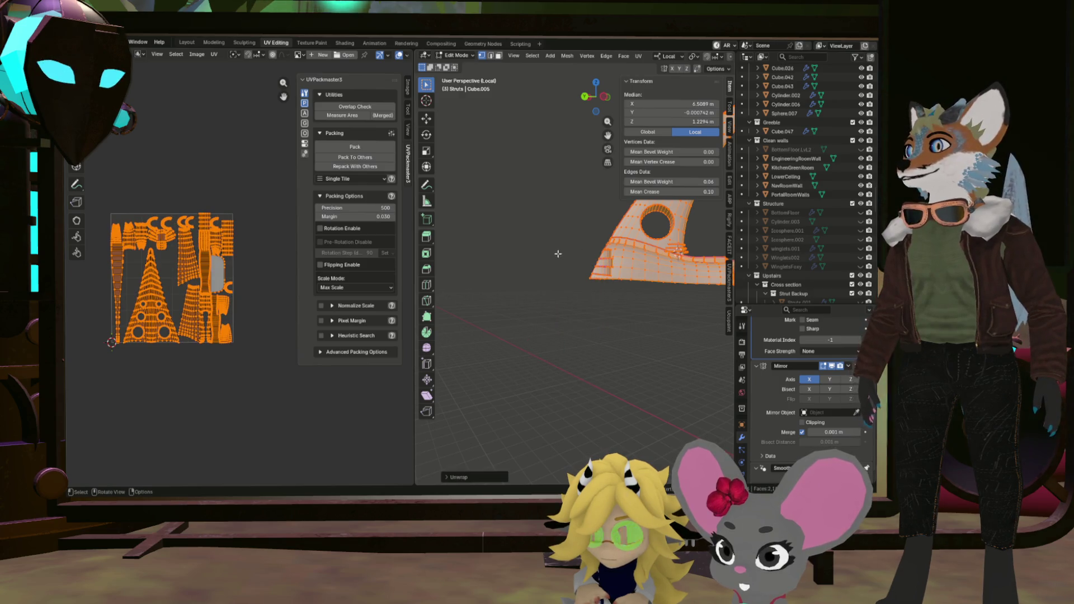
Inspect the C-shaped, body and other unwrapped UV islands alongside the strut mesh.
scroll(up, 3)
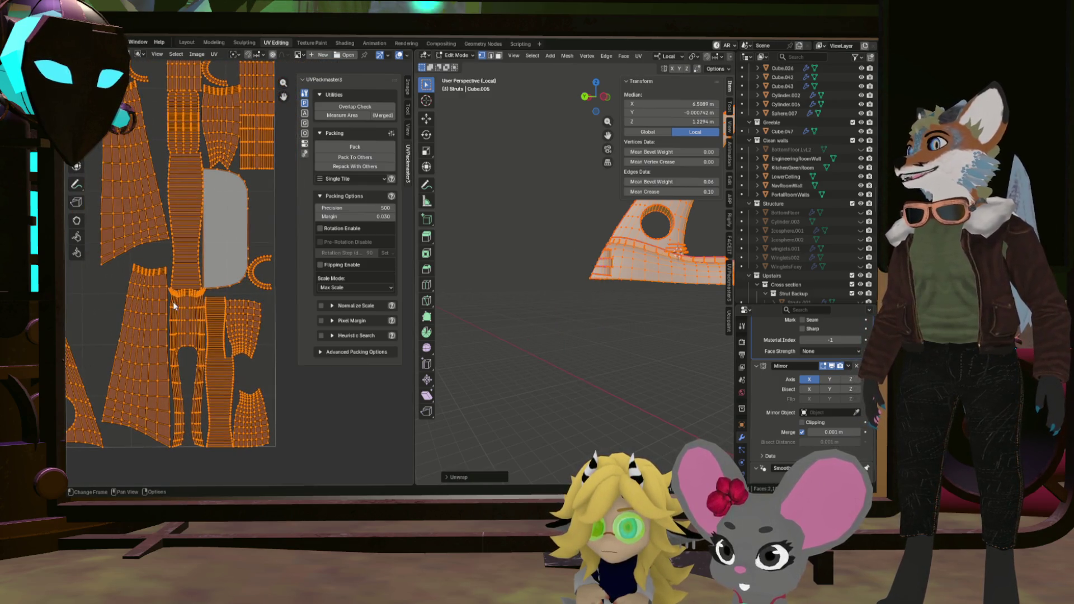
scroll(down, 3)
scroll(up, 3)
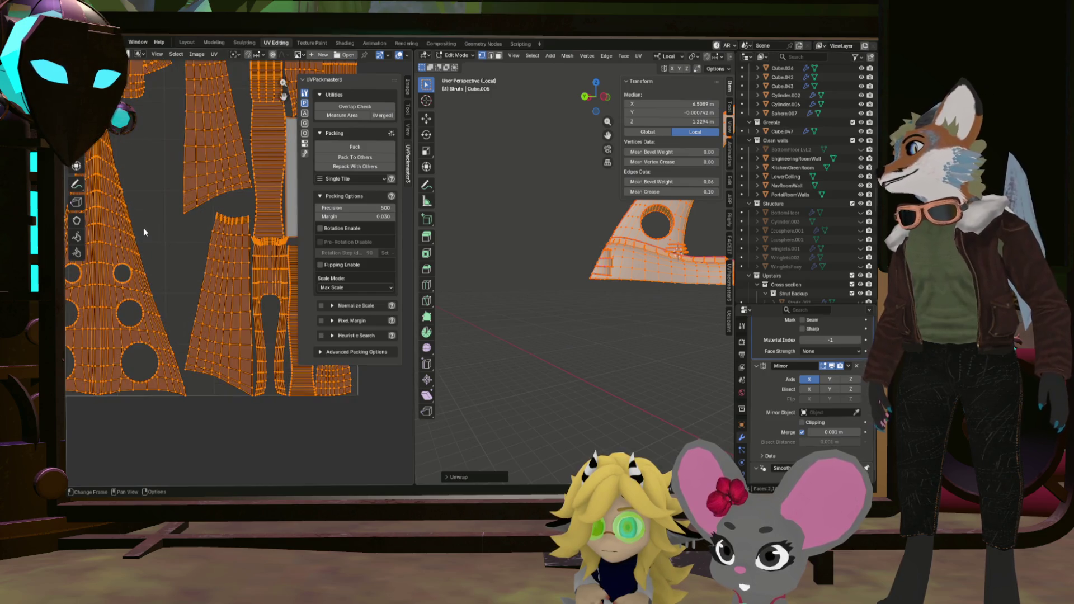
drag(193, 218, 128, 296)
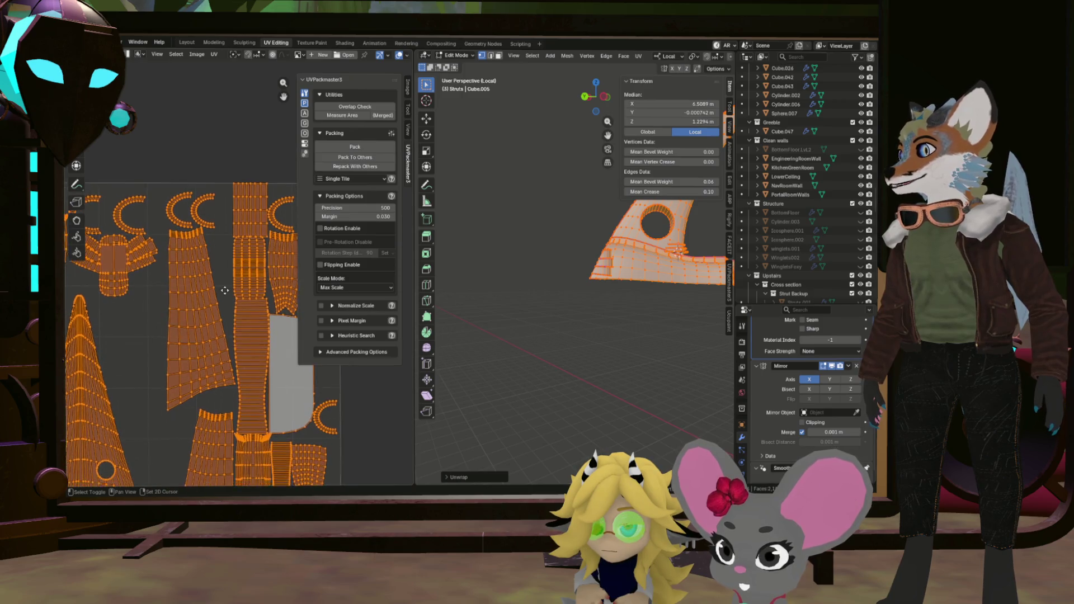
scroll(up, 3)
drag(597, 279, 557, 274)
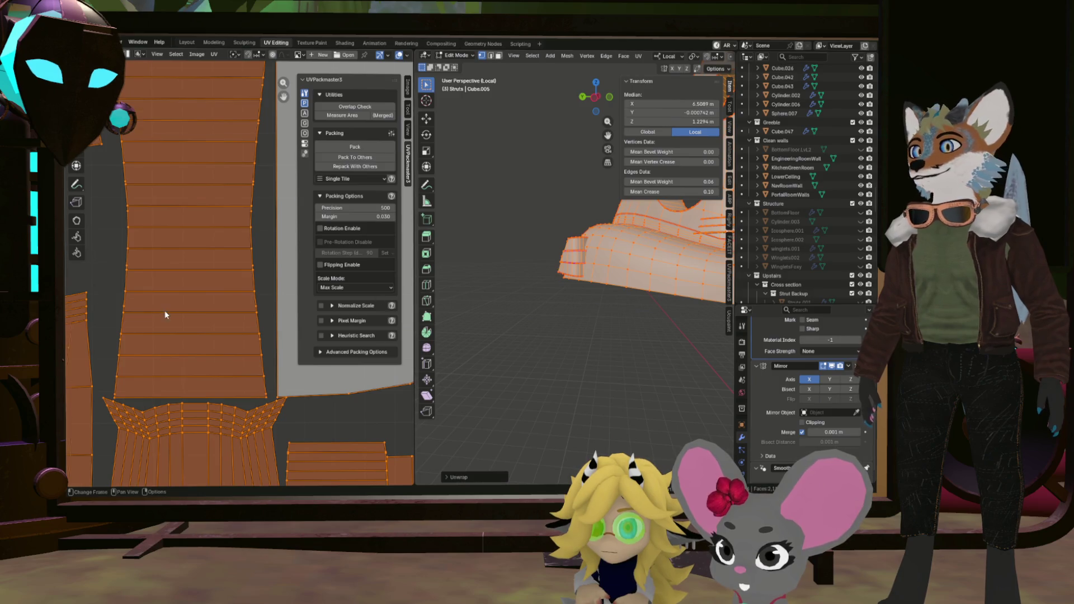
scroll(down, 3)
scroll(up, 3)
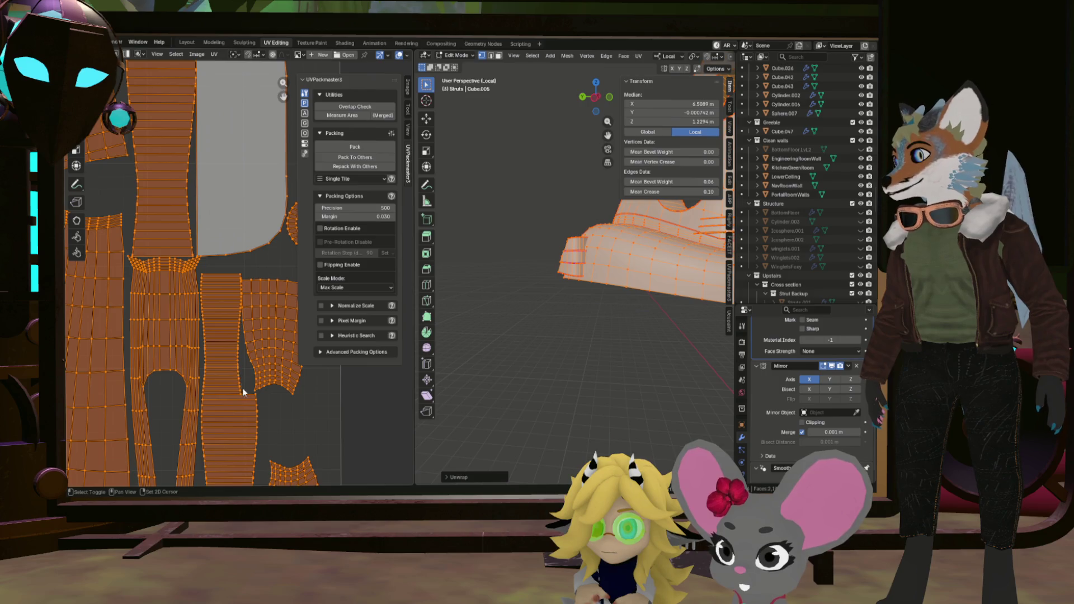
drag(243, 387, 225, 281)
scroll(down, 3)
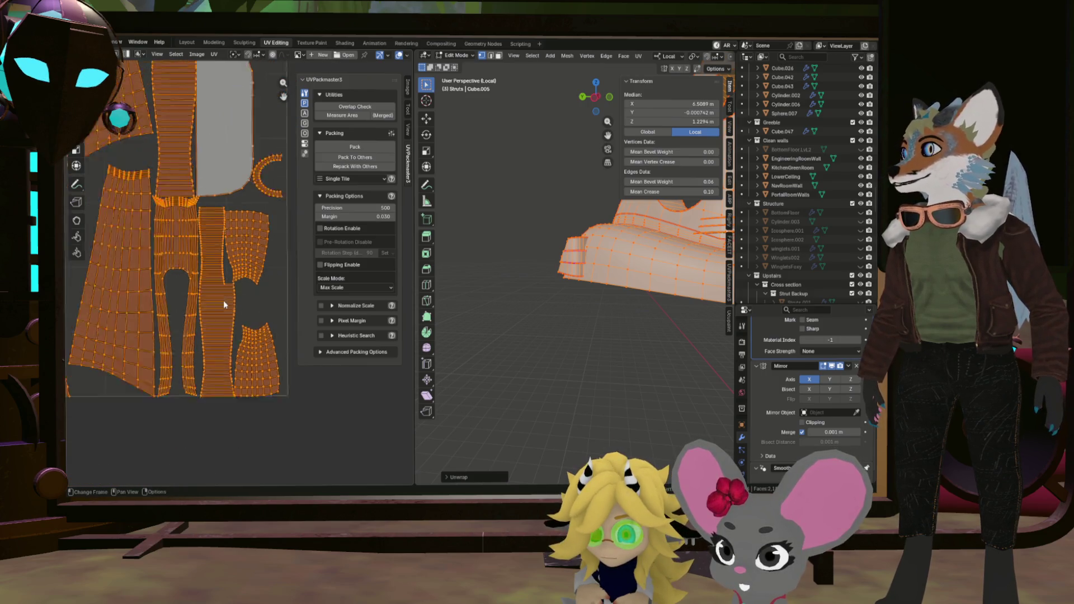
scroll(up, 3)
scroll(down, 3)
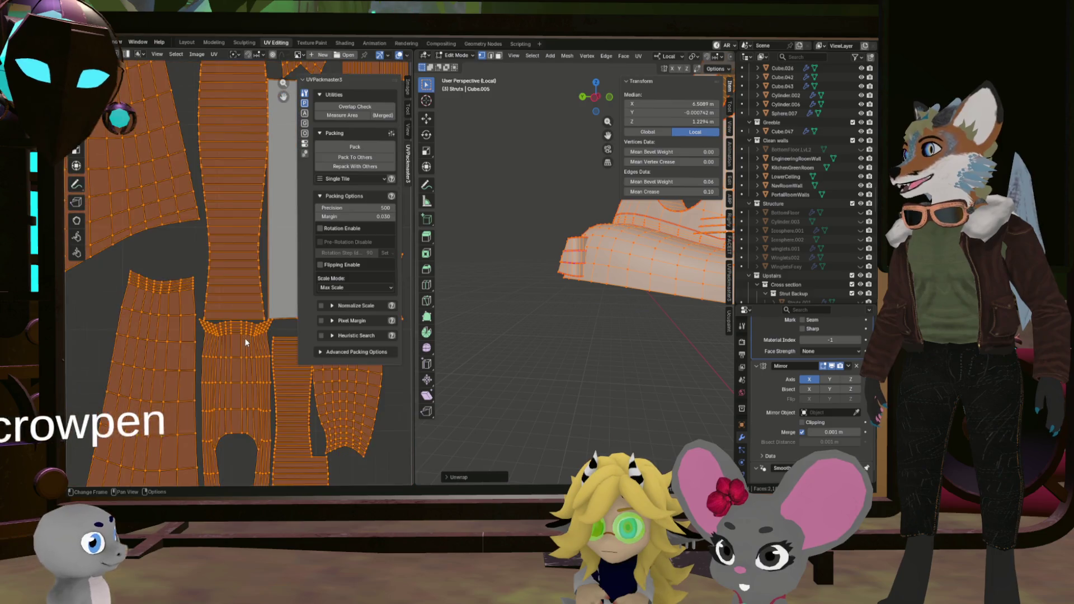
drag(543, 291, 567, 330)
scroll(up, 3)
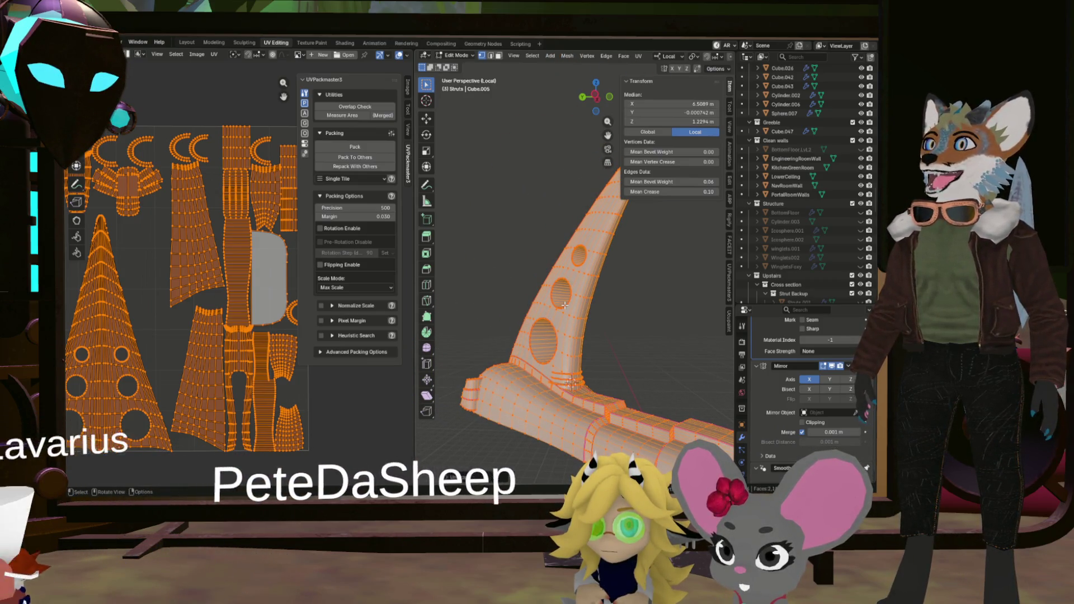
Unwrap the strut mesh again and review the resulting UV layout.
key(u)
click(558, 304)
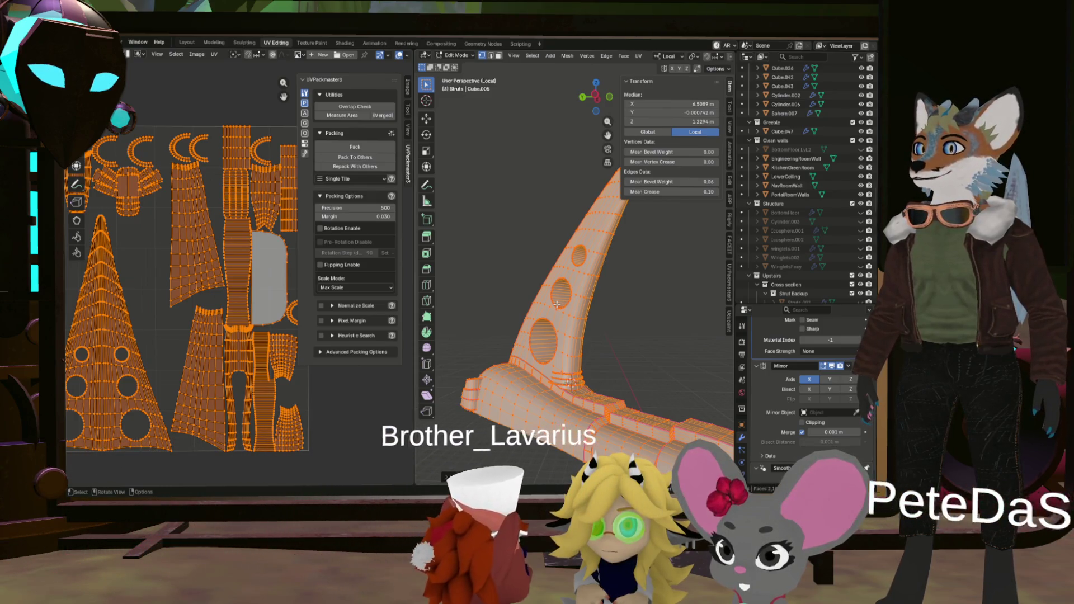
drag(557, 305, 556, 359)
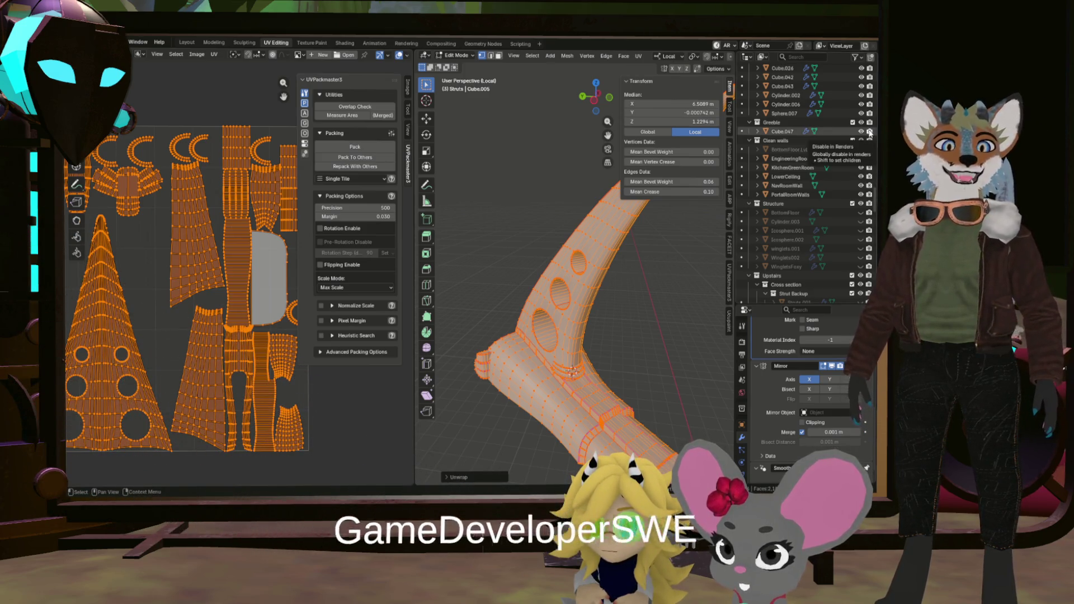
drag(570, 197, 543, 275)
scroll(up, 3)
scroll(up, 3)
scroll(down, 3)
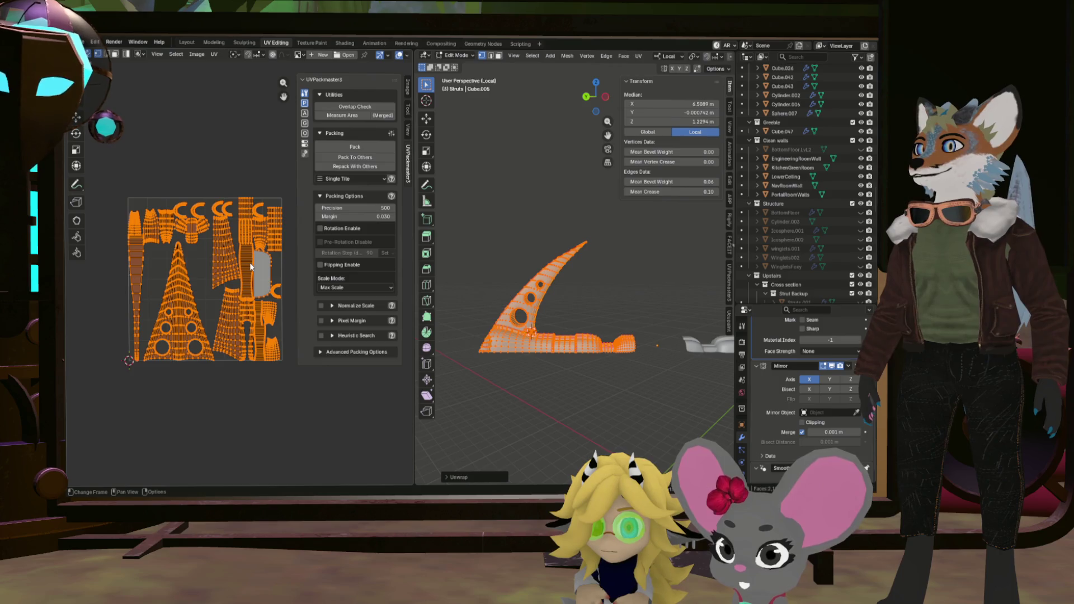
scroll(up, 3)
scroll(down, 3)
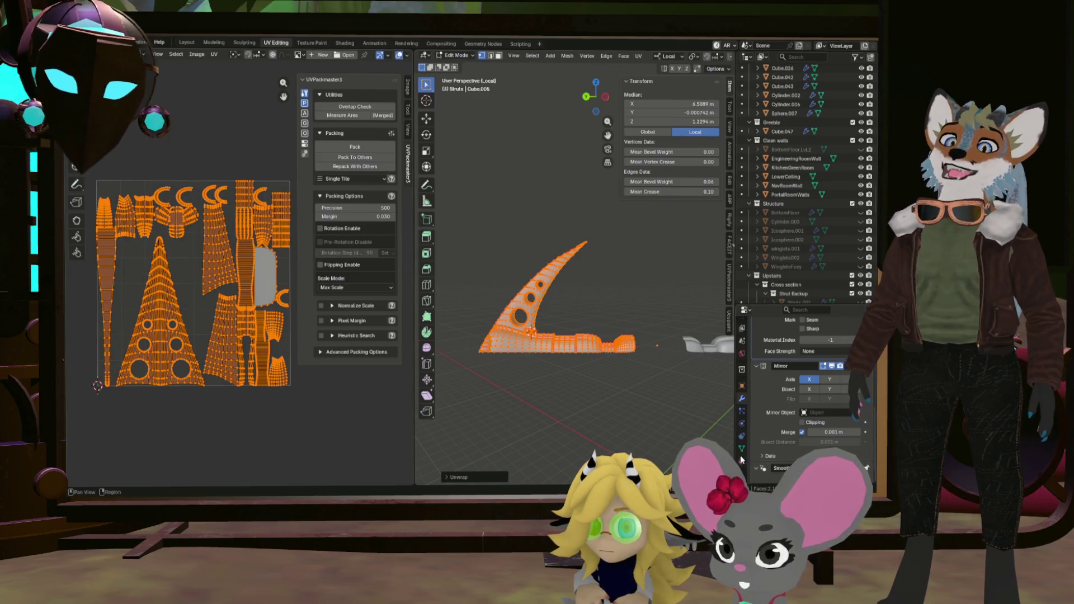
click(742, 460)
Add a new material slot to the strut with a material named StrutUpper.
click(867, 342)
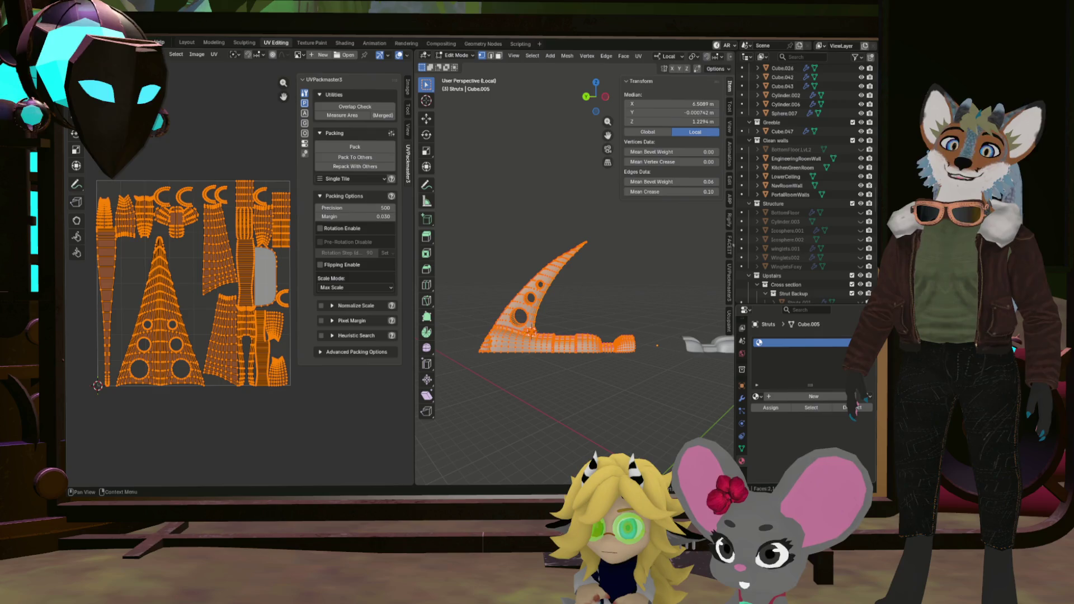
click(802, 397)
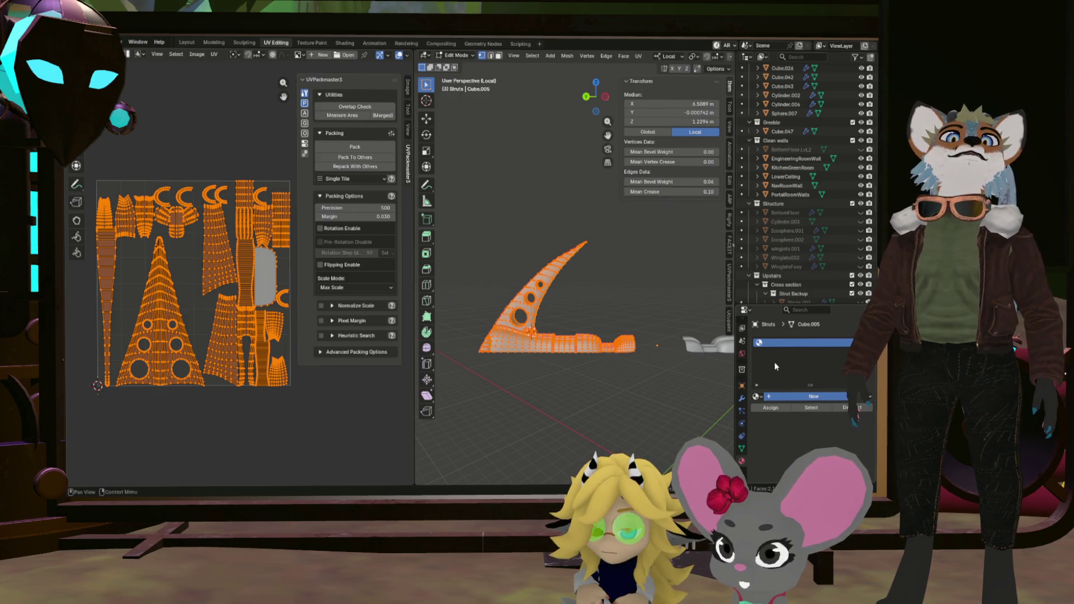
click(806, 396)
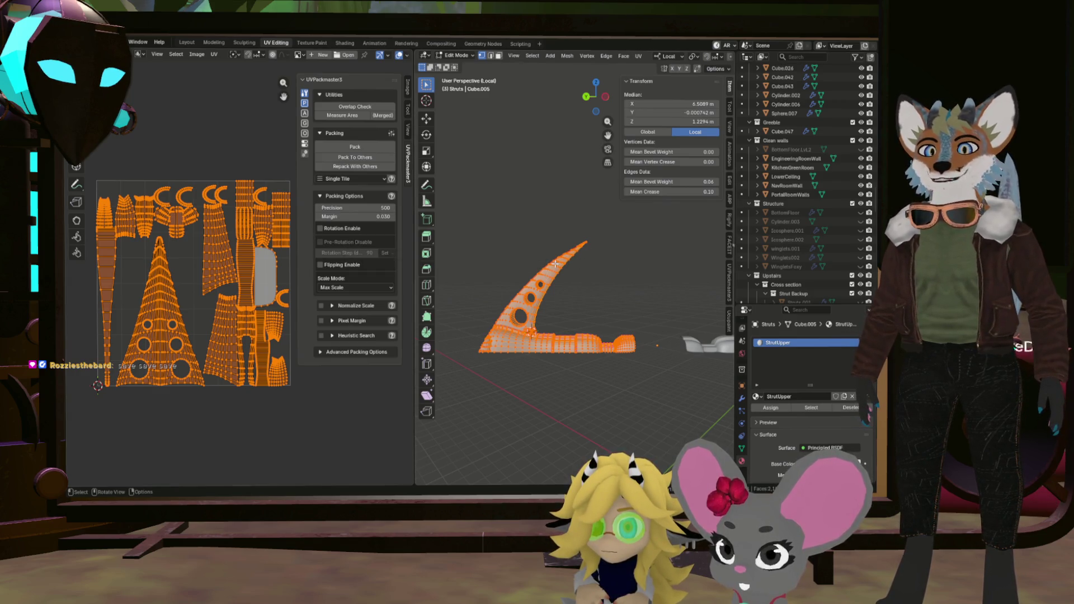
drag(255, 269, 282, 255)
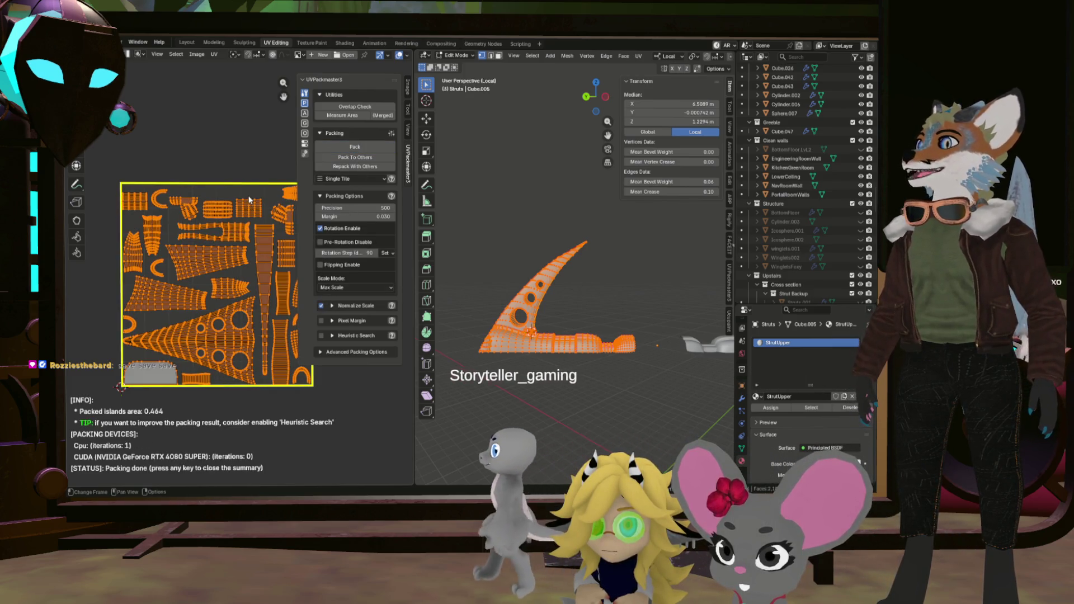
click(381, 217)
Set the packing margin to 0.01, pack the UV islands, and widen the UV editor to inspect.
text(0.01)
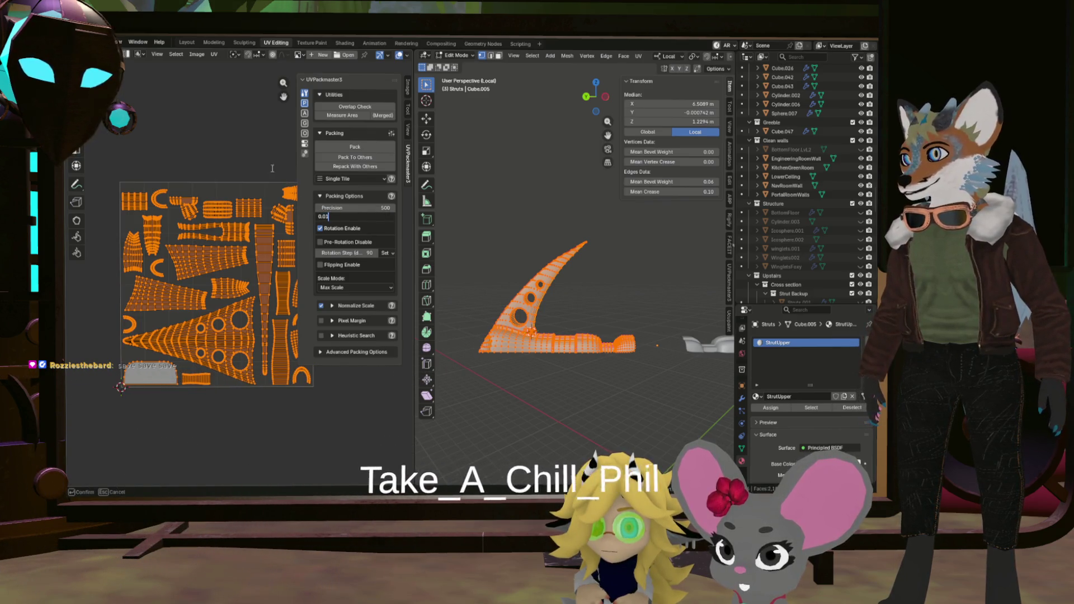
click(340, 147)
scroll(up, 3)
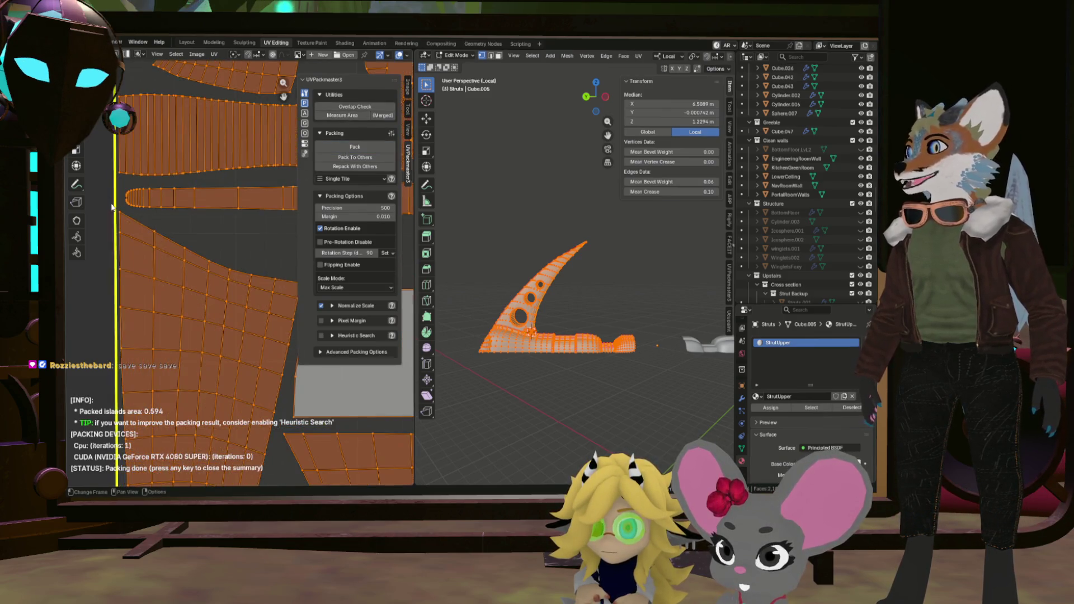
scroll(down, 3)
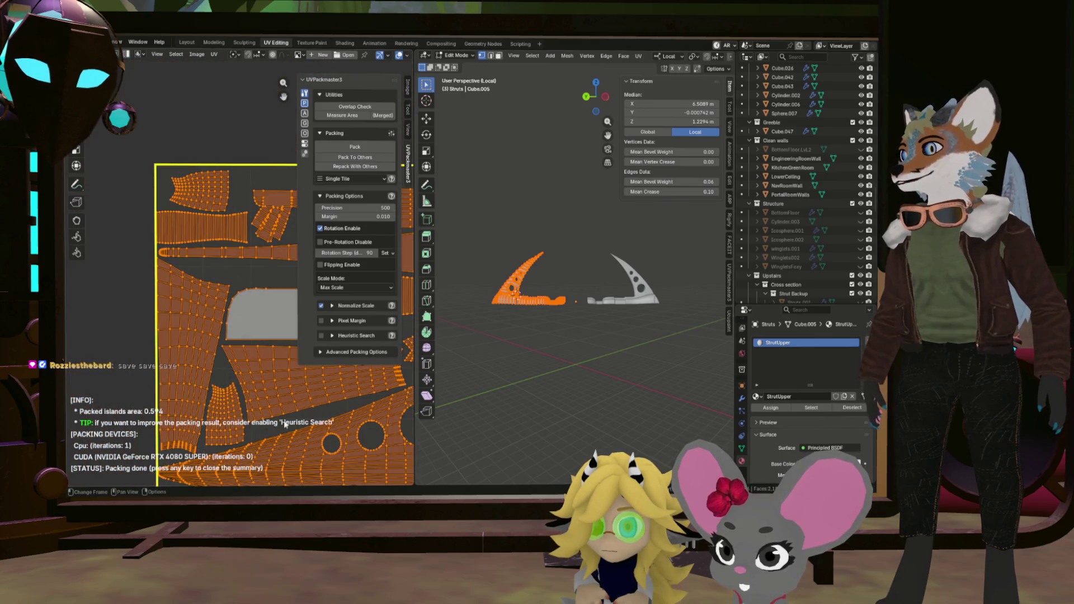
drag(415, 378, 654, 379)
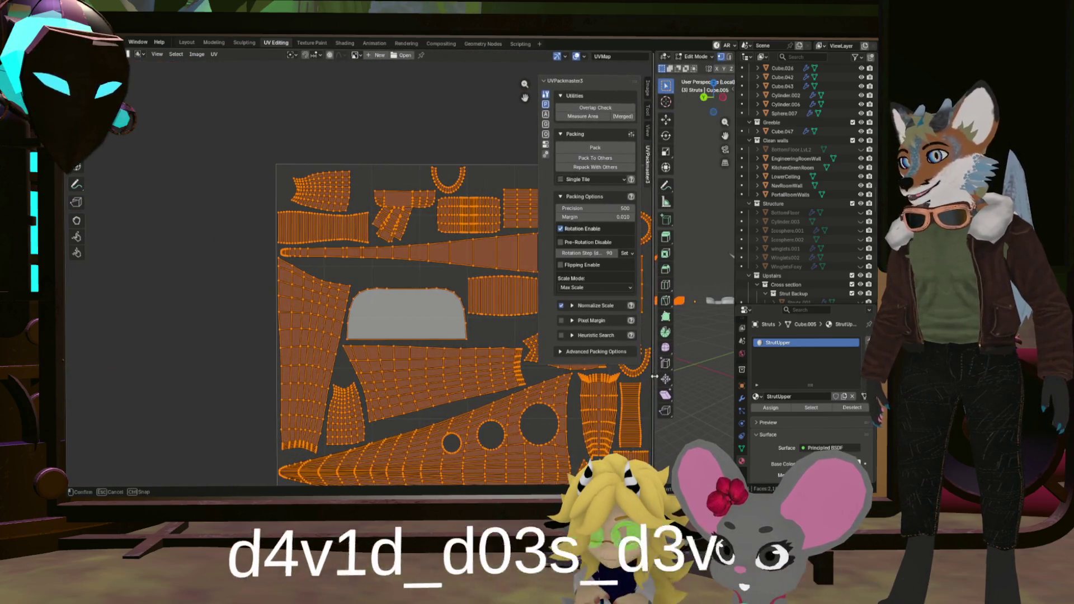
scroll(down, 3)
scroll(up, 3)
scroll(down, 3)
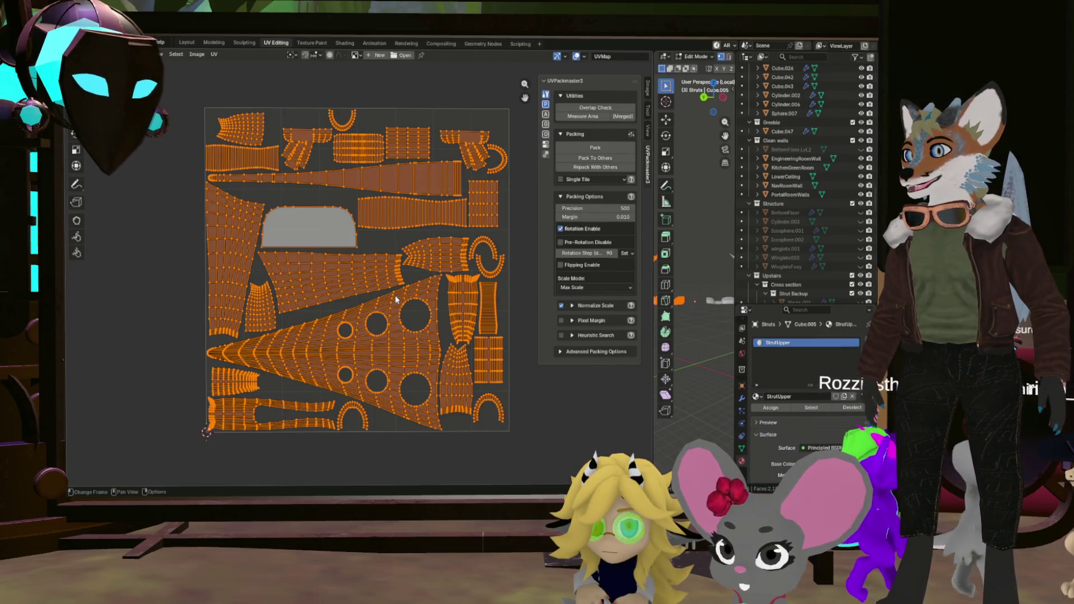
Deselect all UV islands and restore the 3D viewport's width.
click(261, 405)
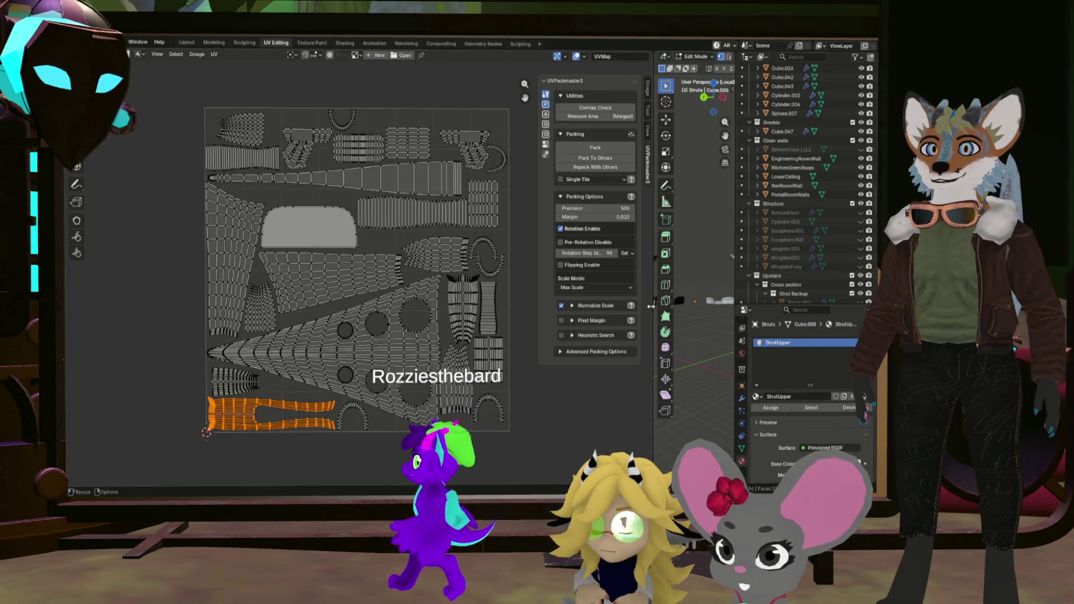
drag(655, 303, 466, 302)
scroll(up, 3)
drag(549, 293, 531, 302)
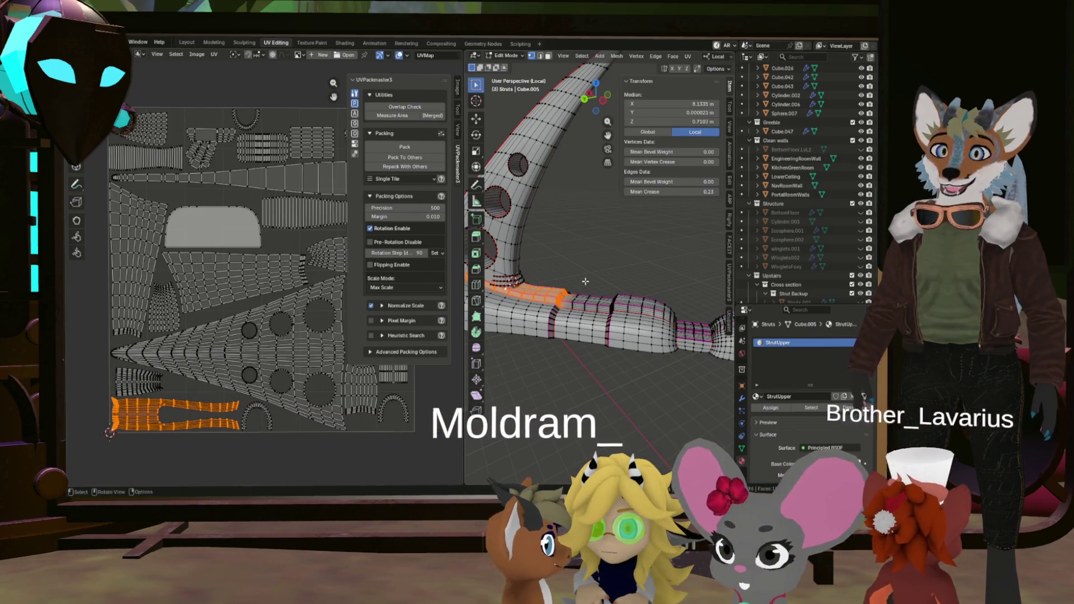
Dissolve the edge loop at the strut's corner.
scroll(down, 3)
click(566, 305)
scroll(up, 3)
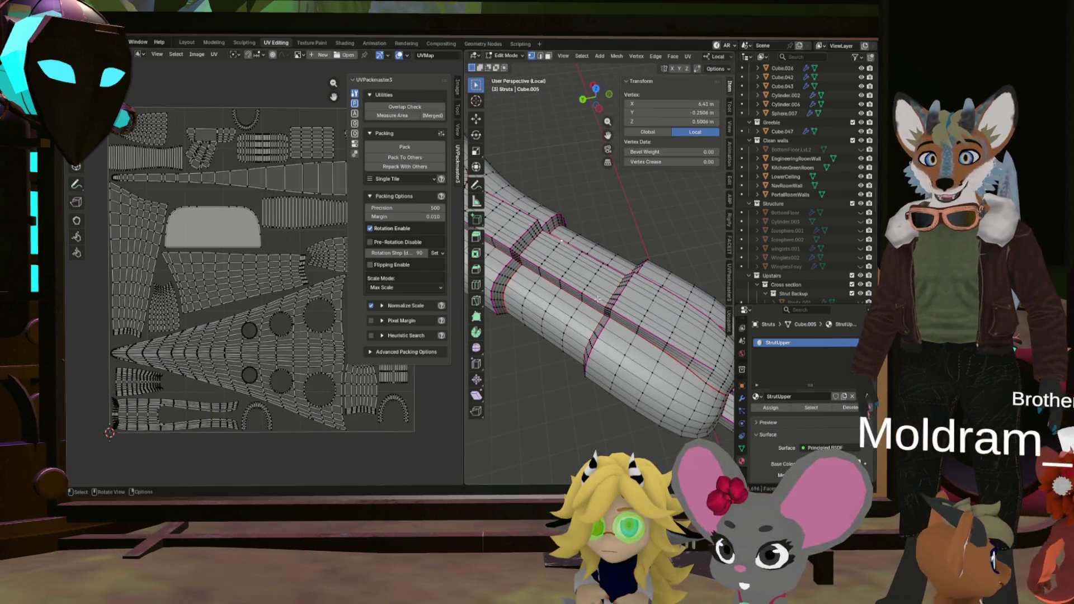
drag(592, 295, 564, 286)
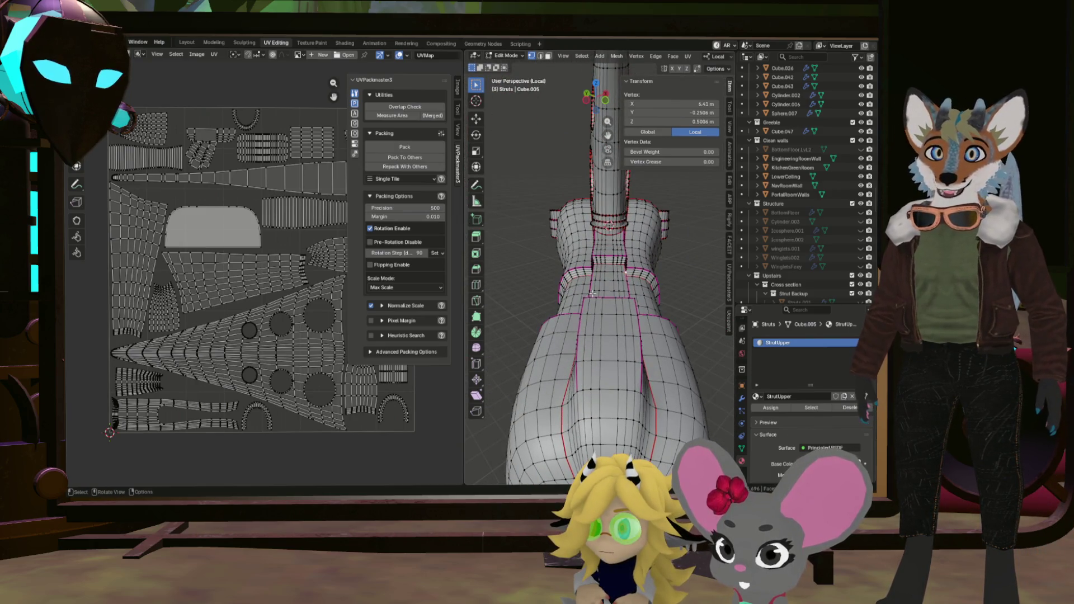
drag(619, 194, 650, 276)
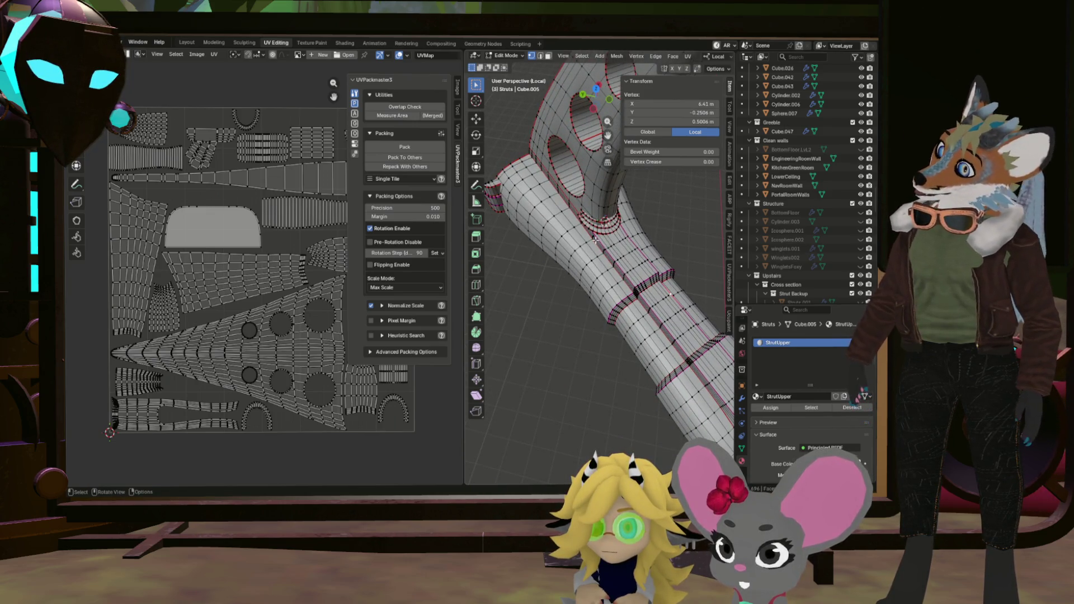
scroll(down, 3)
scroll(up, 3)
drag(551, 240, 576, 277)
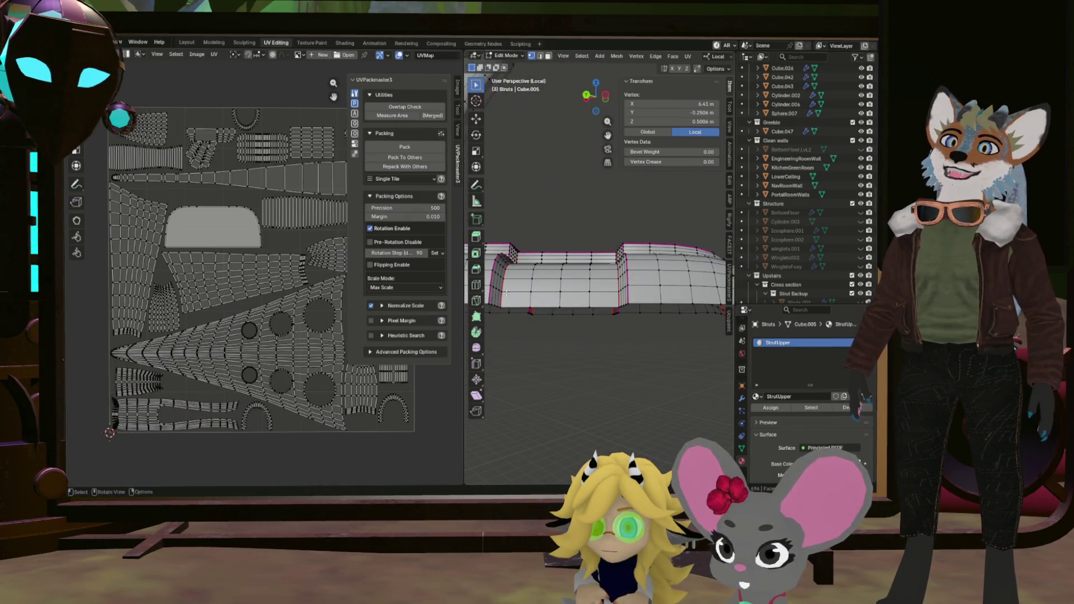
scroll(up, 3)
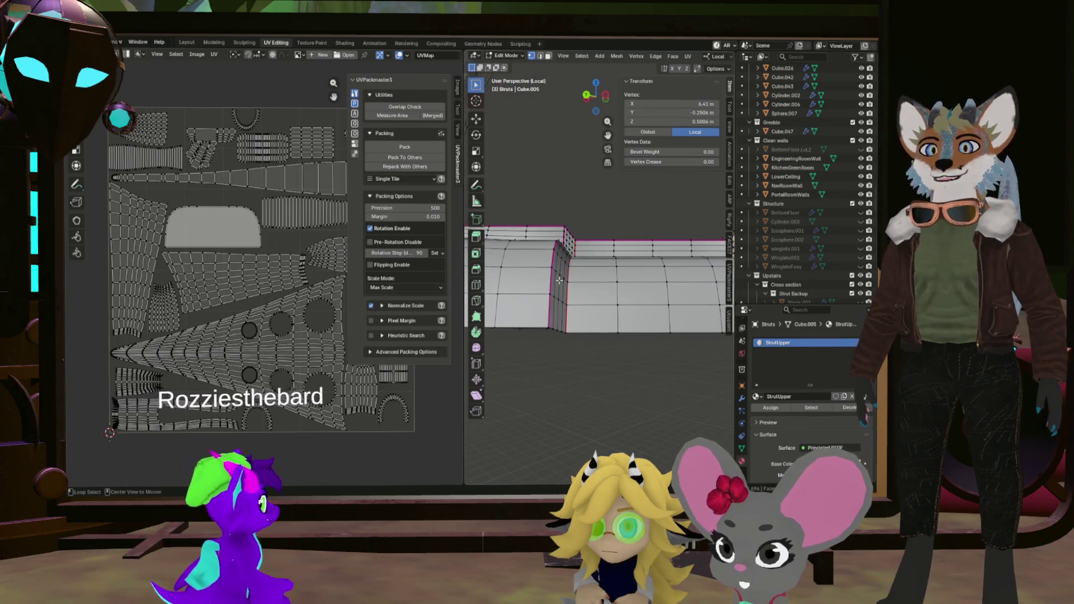
click(561, 284)
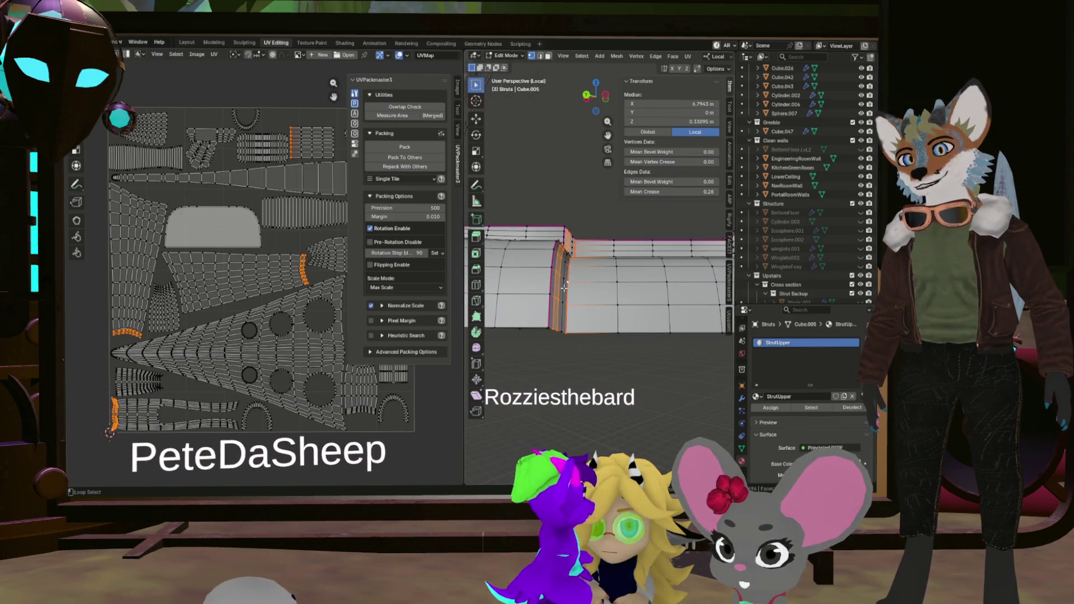
click(562, 286)
key(x)
click(505, 285)
drag(568, 313, 546, 343)
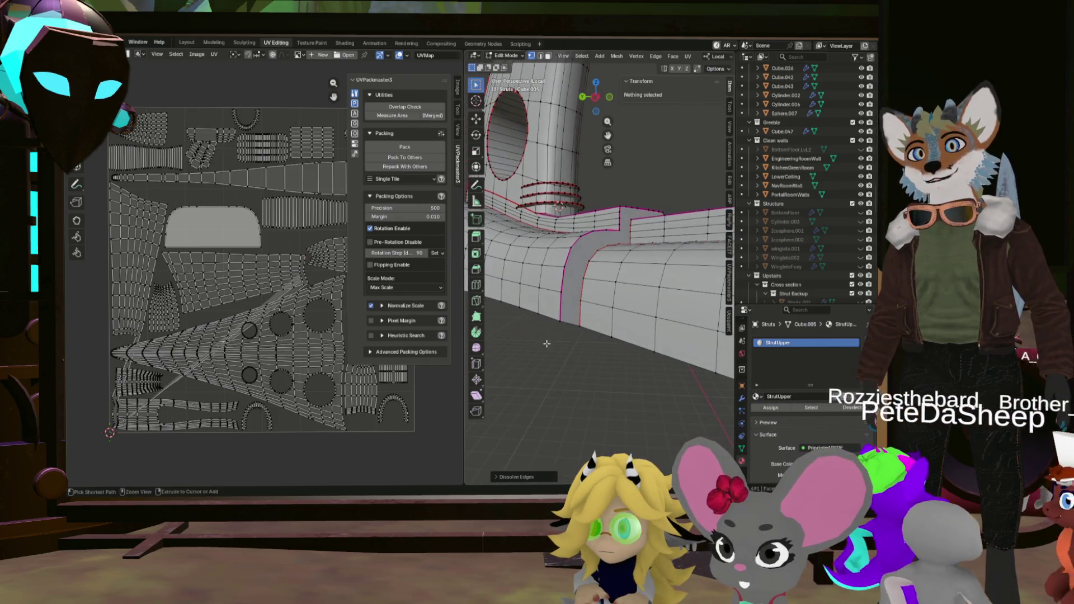
Dissolve two more edge loops at the strut's inner and outer corners.
click(578, 275)
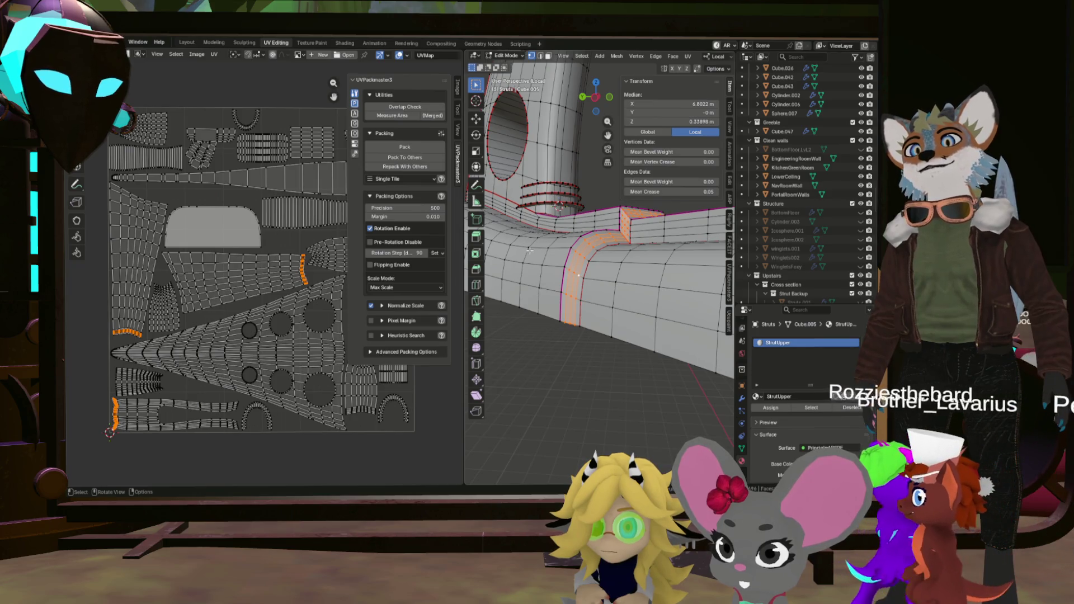
key(2)
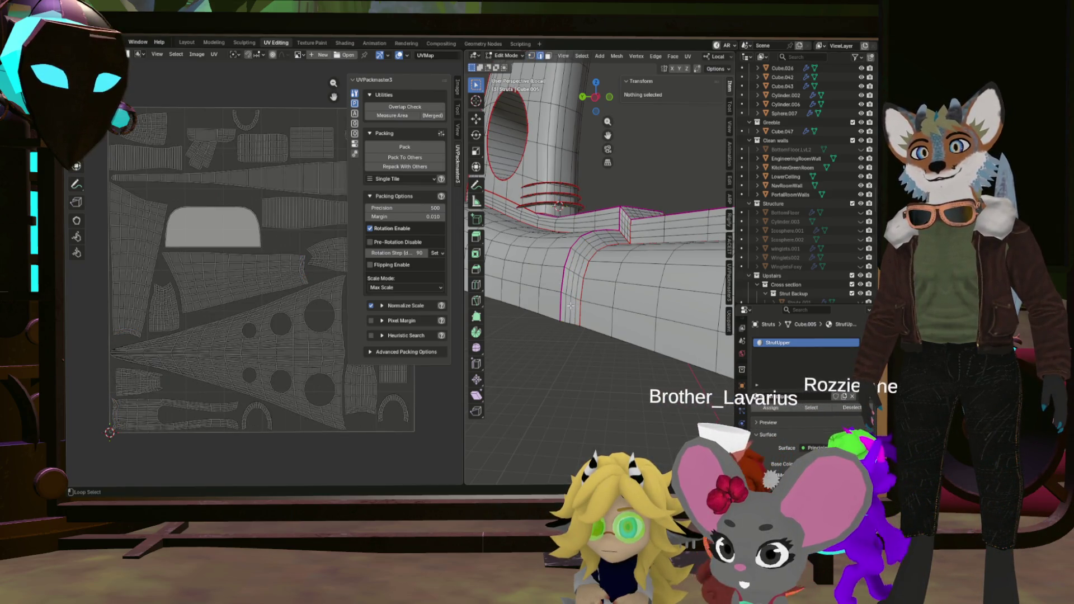
drag(571, 303, 635, 318)
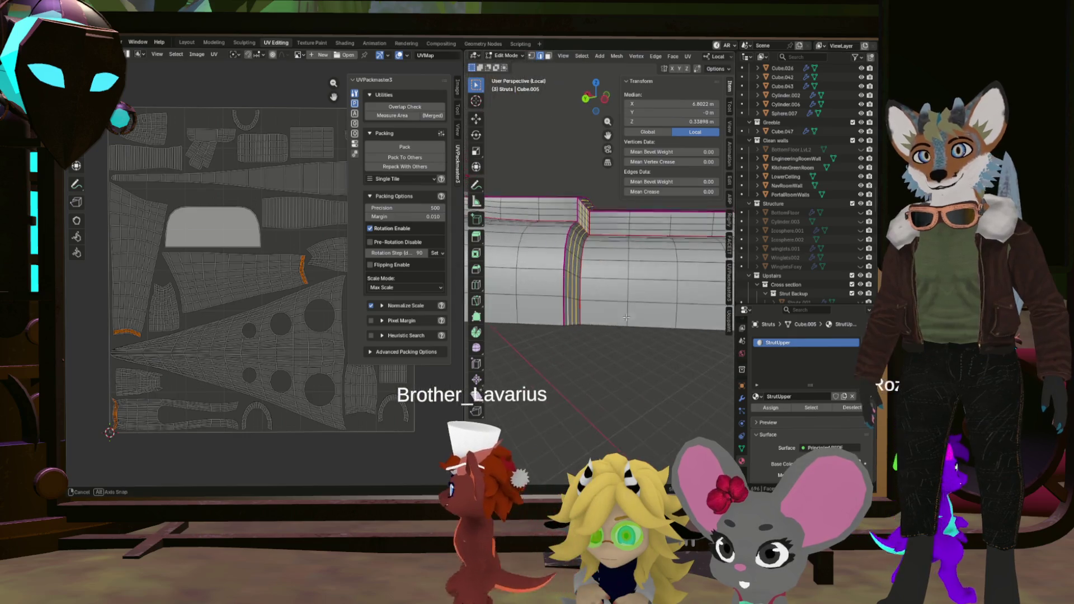
key(x)
click(635, 318)
drag(634, 368, 562, 250)
click(639, 297)
key(x)
click(642, 297)
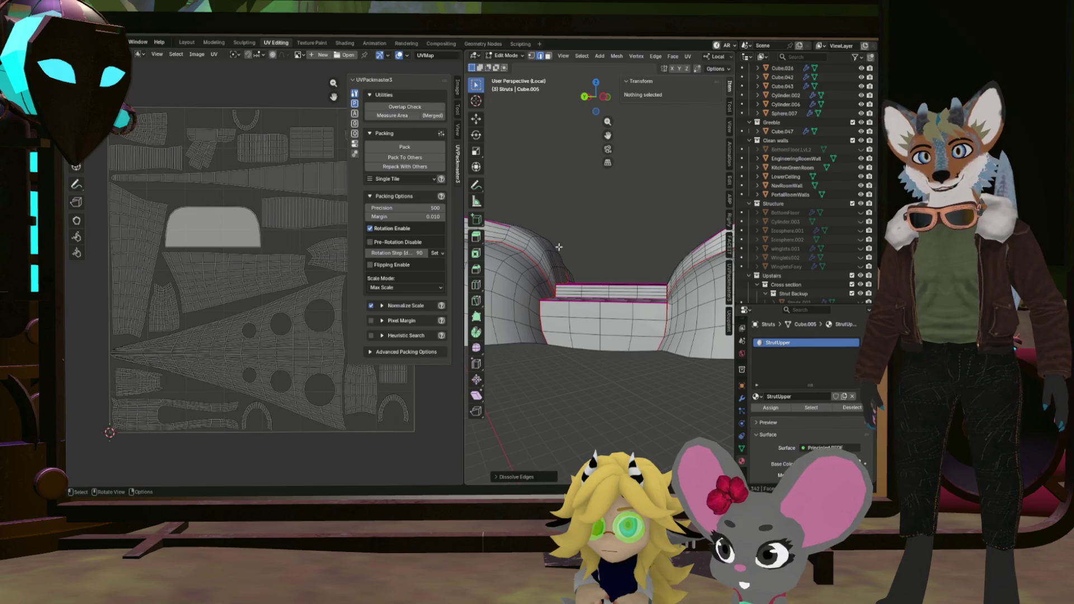
Dissolve further selected edges, then select a loop along the strut and check its base rings.
drag(556, 287, 597, 315)
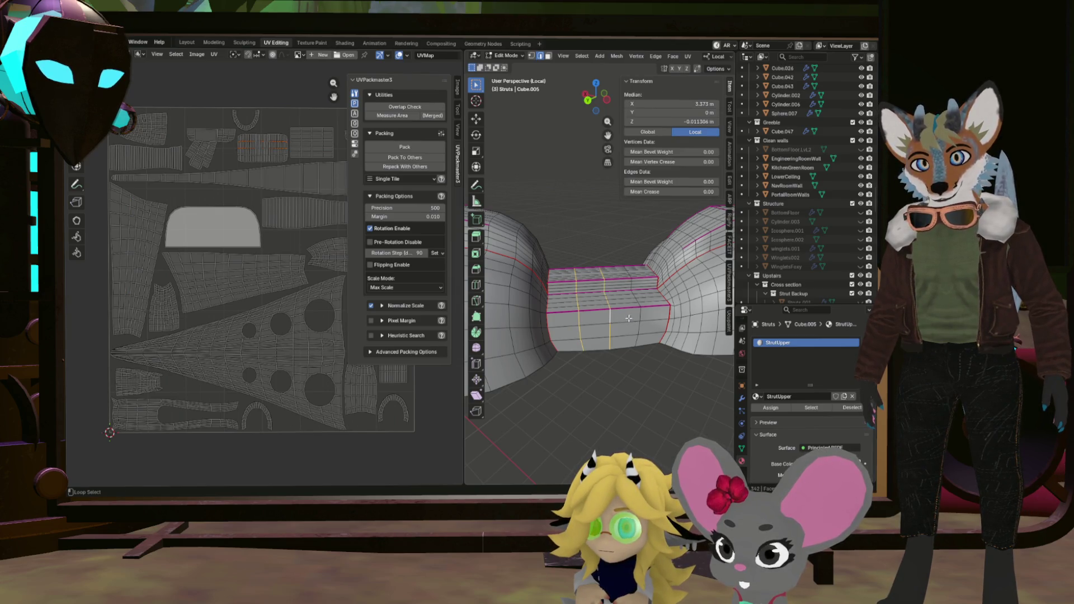
click(644, 377)
drag(643, 377, 502, 291)
scroll(down, 3)
scroll(up, 3)
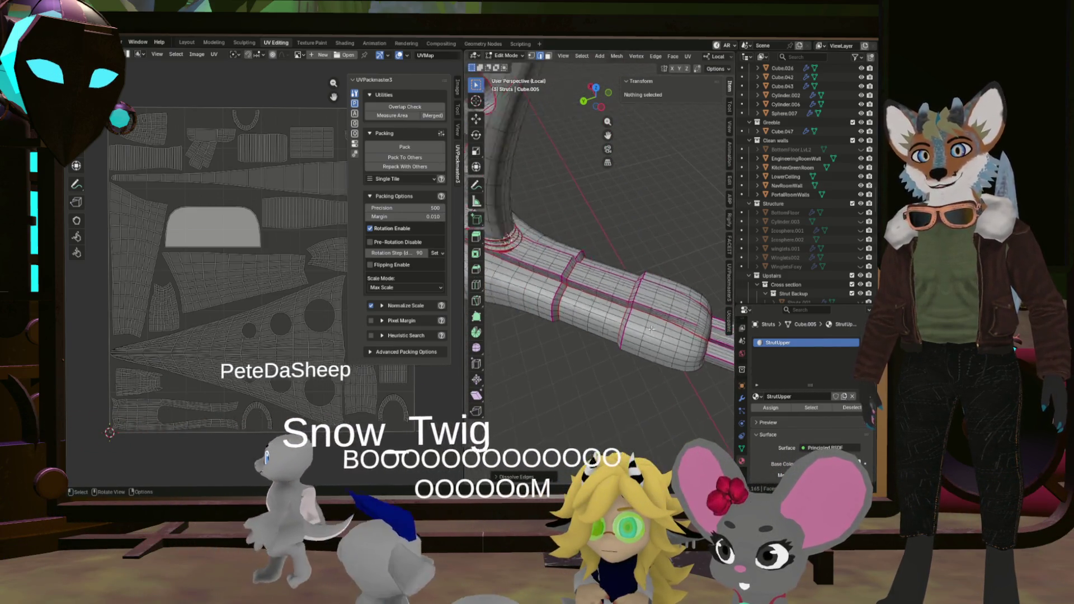
drag(662, 303, 567, 338)
click(651, 306)
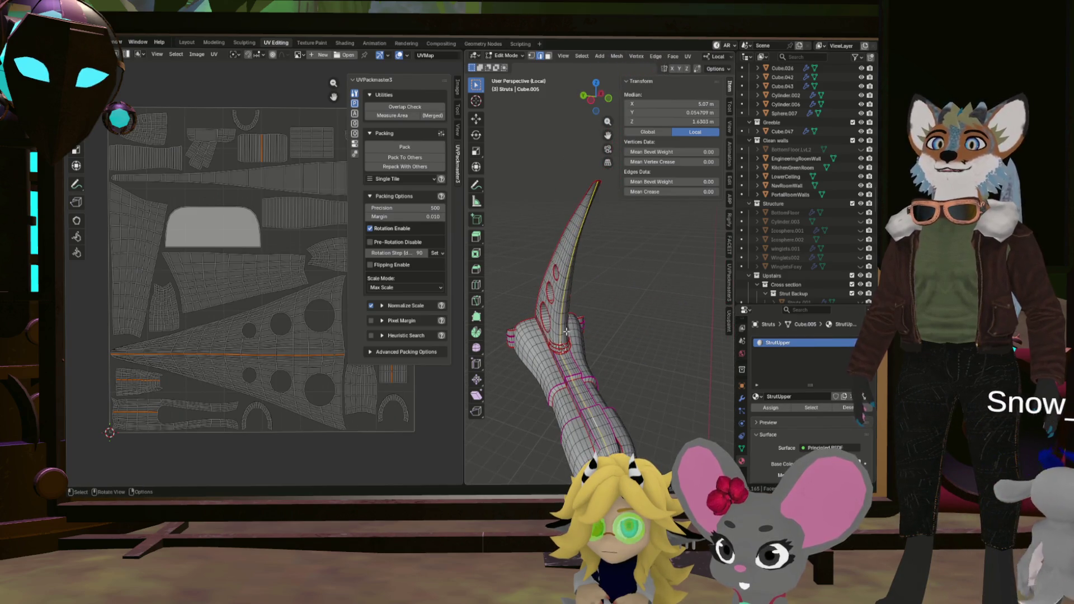
scroll(up, 3)
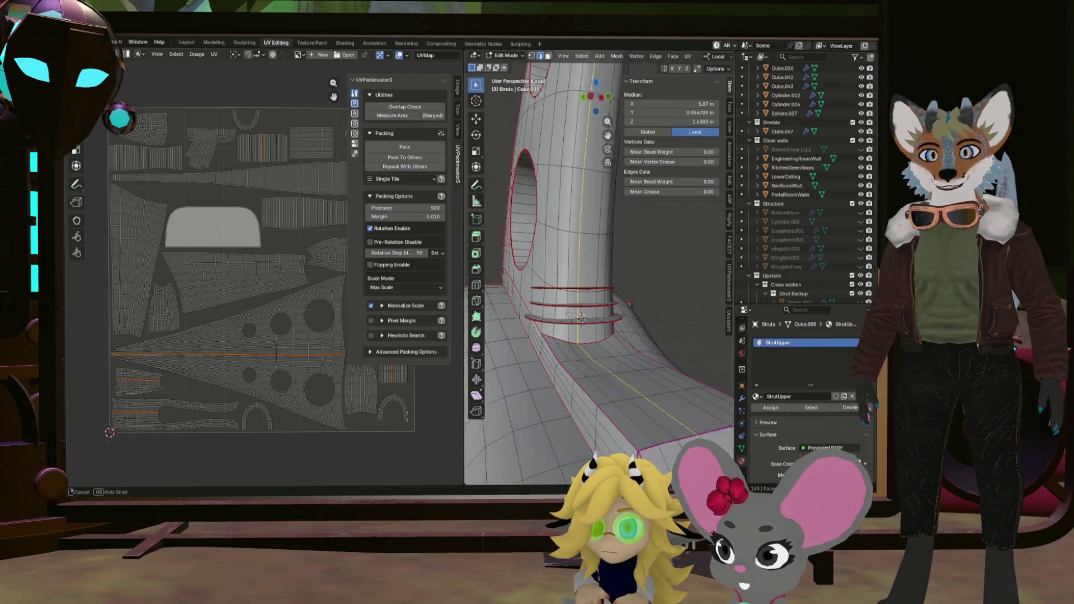
drag(559, 348, 575, 334)
drag(534, 286, 661, 304)
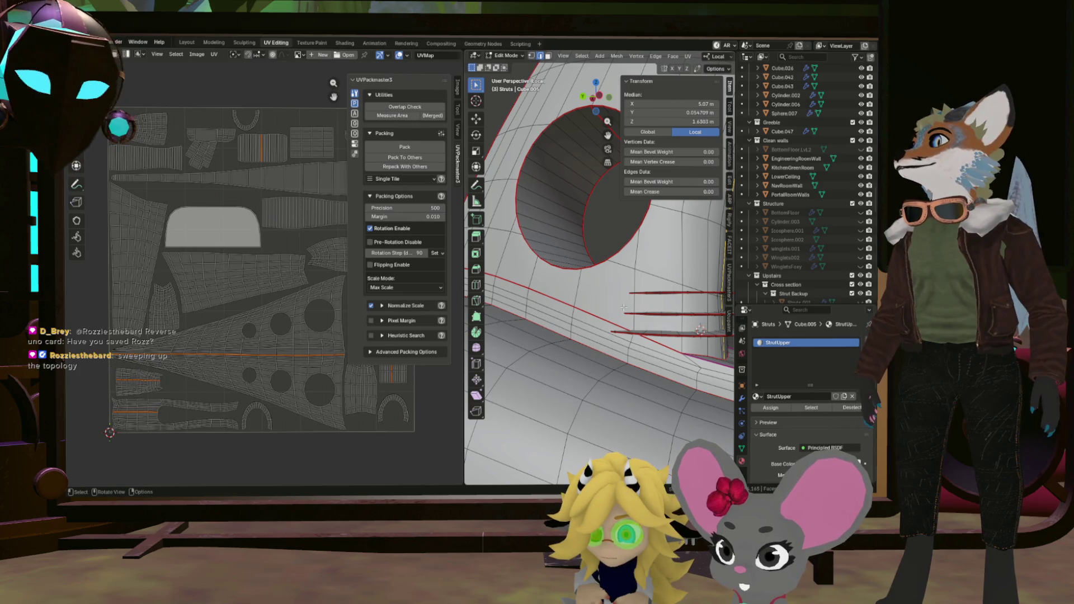
scroll(down, 3)
drag(619, 306, 555, 341)
drag(653, 347, 661, 377)
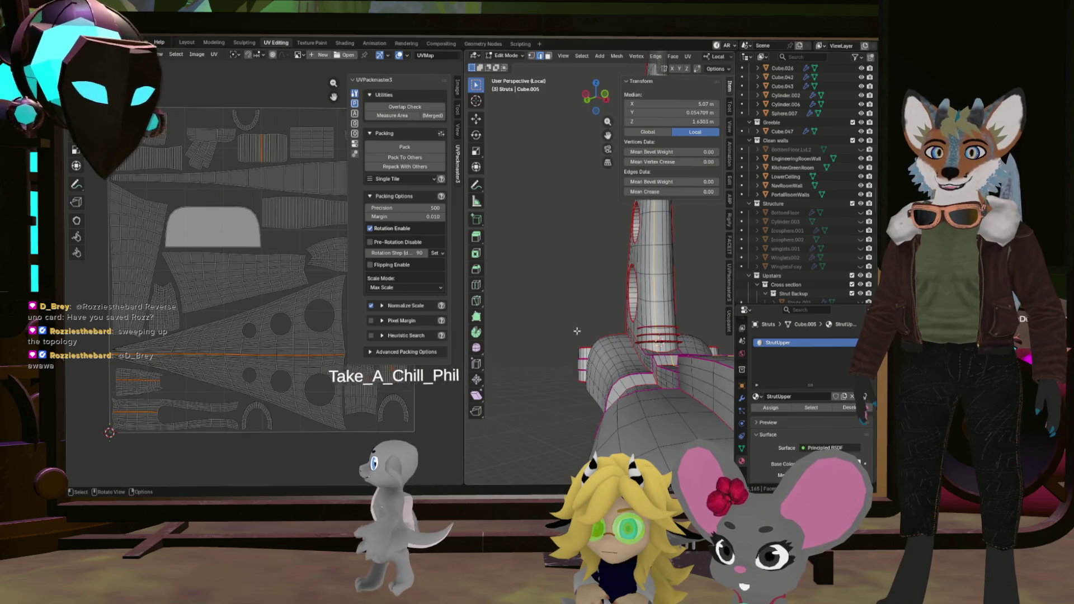
Dissolve the edge loop near the strut's base.
click(663, 376)
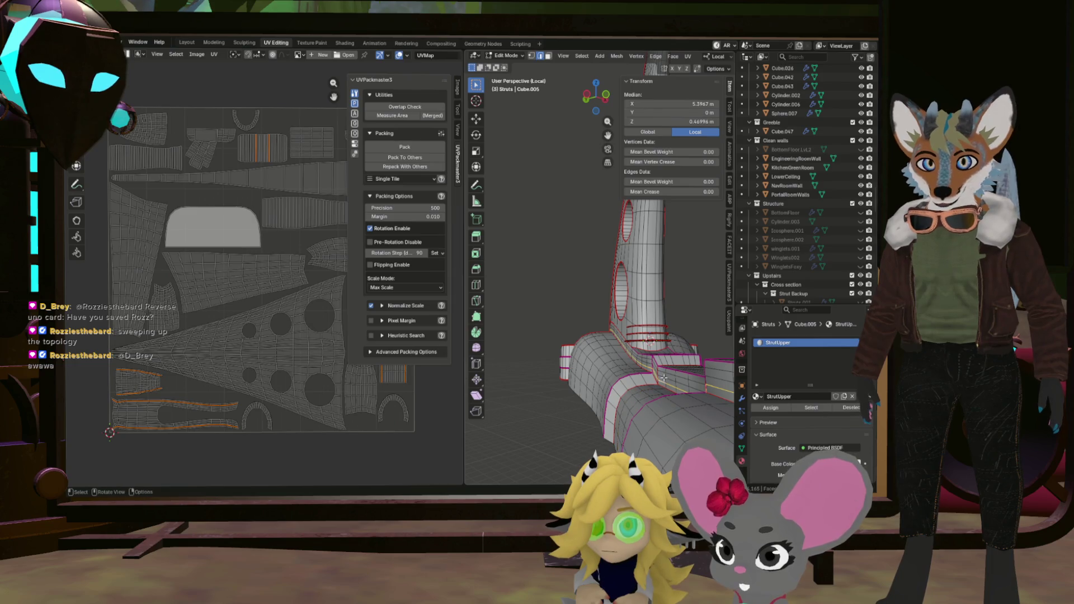
drag(663, 372, 716, 378)
key(x)
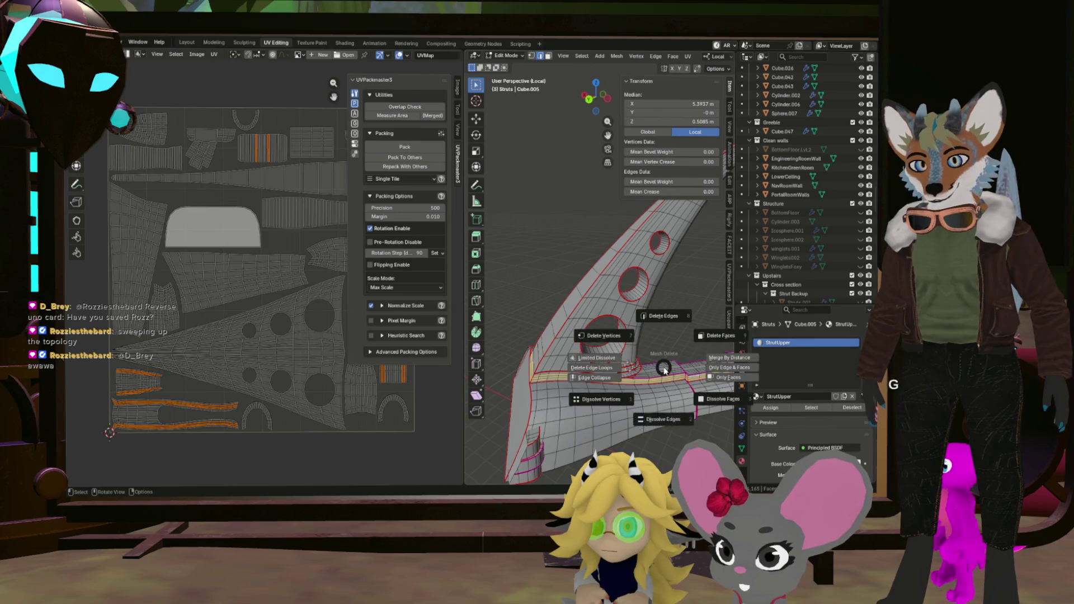
click(661, 424)
drag(661, 424, 594, 327)
scroll(up, 3)
Toggle out of and back into Edit Mode on the strut, then save as Greyboxing.blend.
key(Tab)
drag(692, 340, 623, 309)
click(628, 319)
key(Tab)
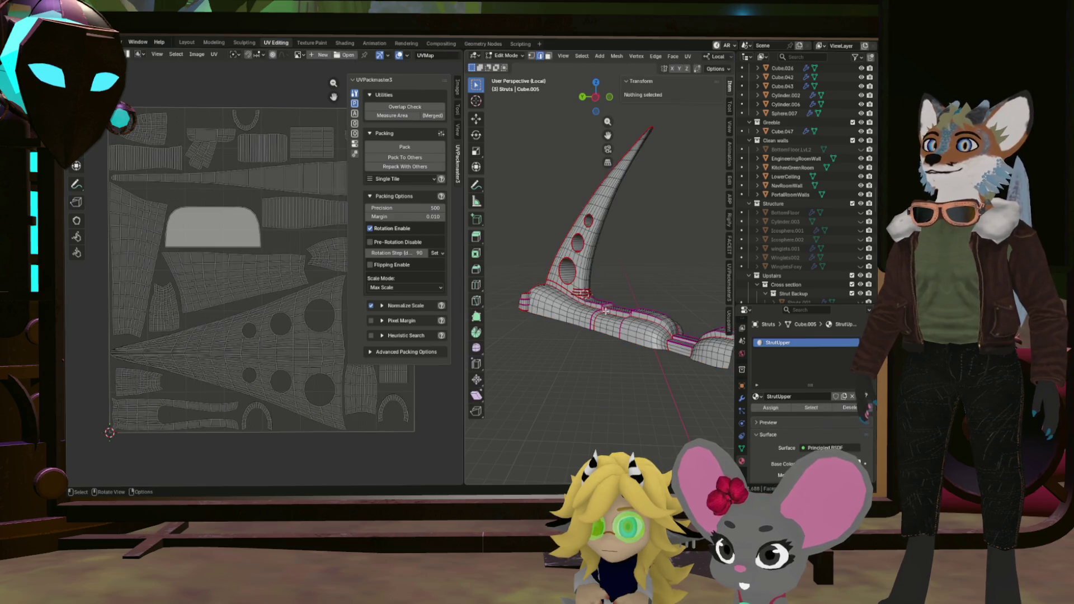
scroll(up, 3)
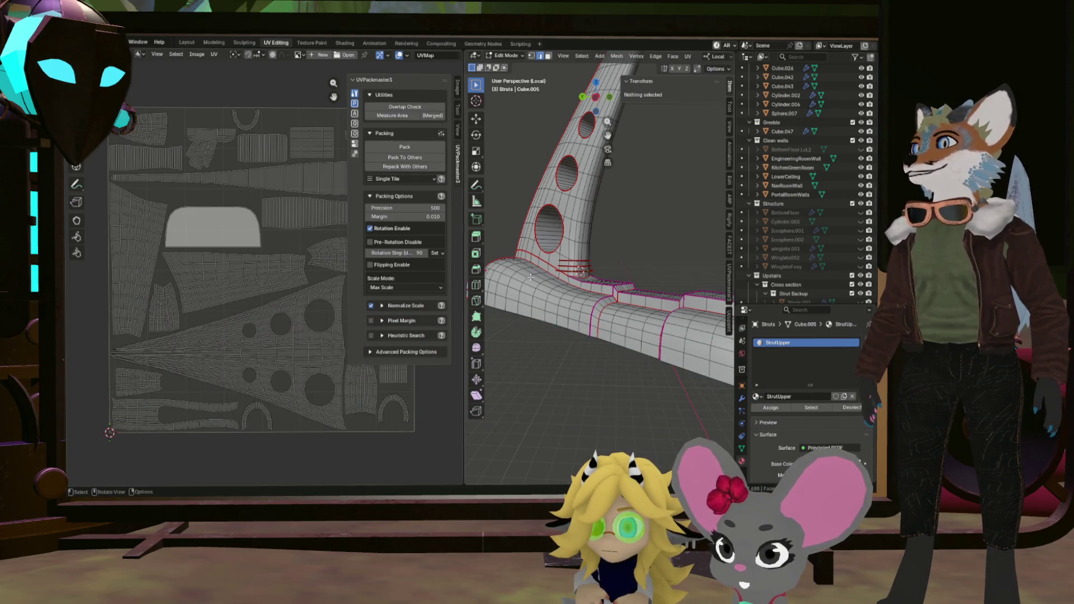
drag(603, 269, 667, 276)
key(ctrl+s)
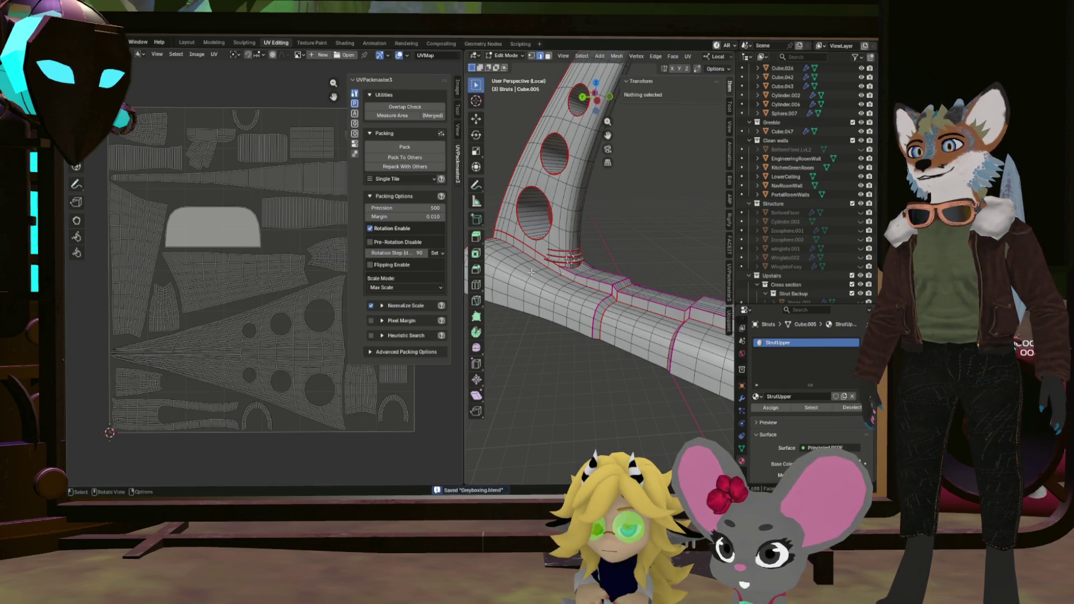
drag(531, 272, 604, 270)
Re-unwrap the whole strut and pack its UV islands to a 0.607 packed area.
key(a)
key(u)
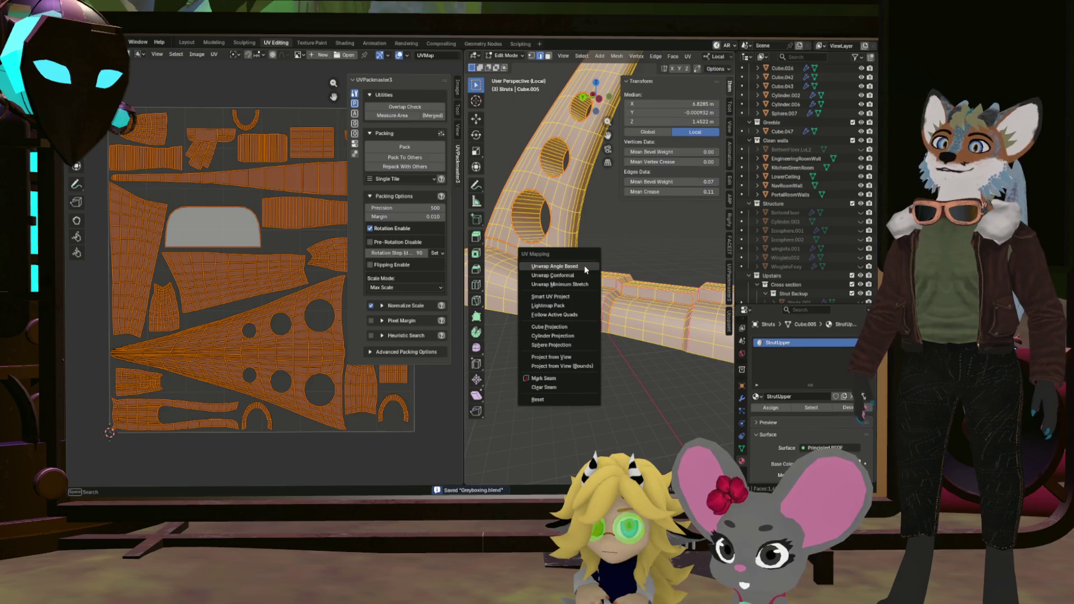
click(584, 265)
scroll(down, 3)
scroll(up, 3)
scroll(up, 3)
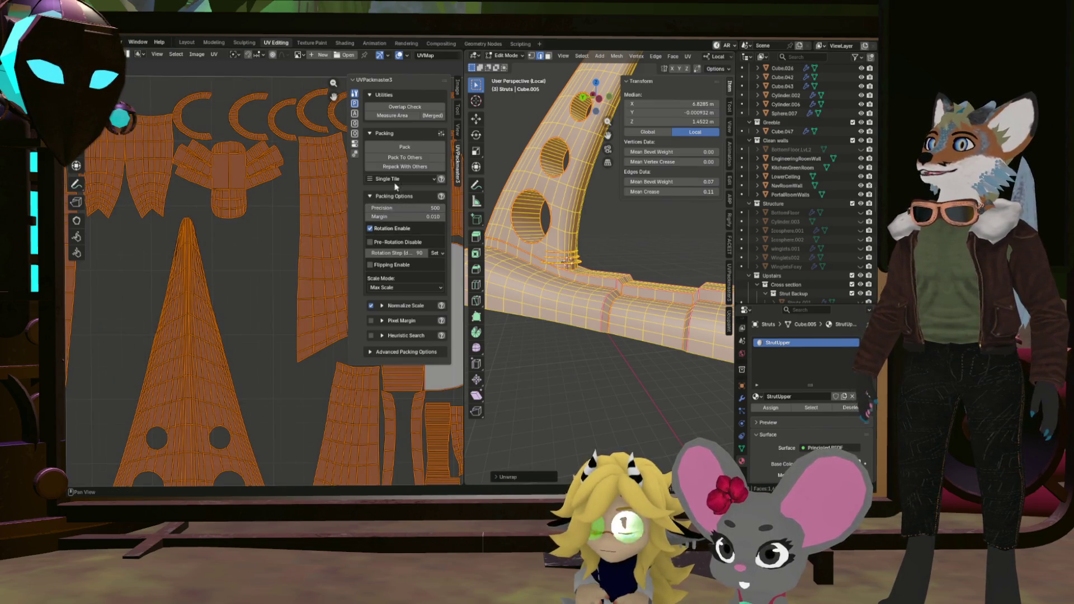
click(403, 146)
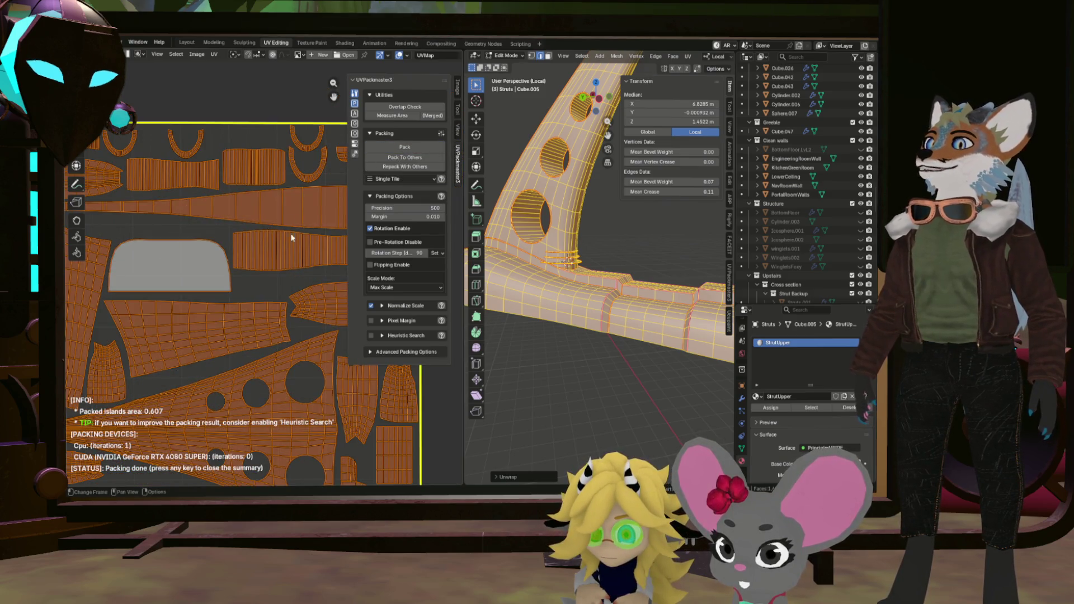
scroll(down, 3)
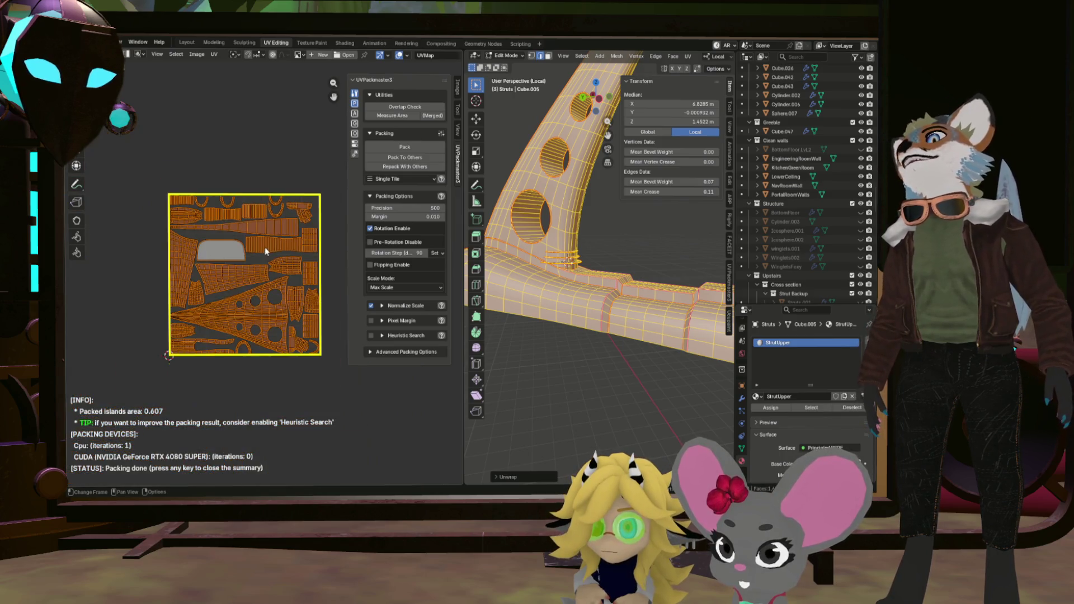
scroll(up, 3)
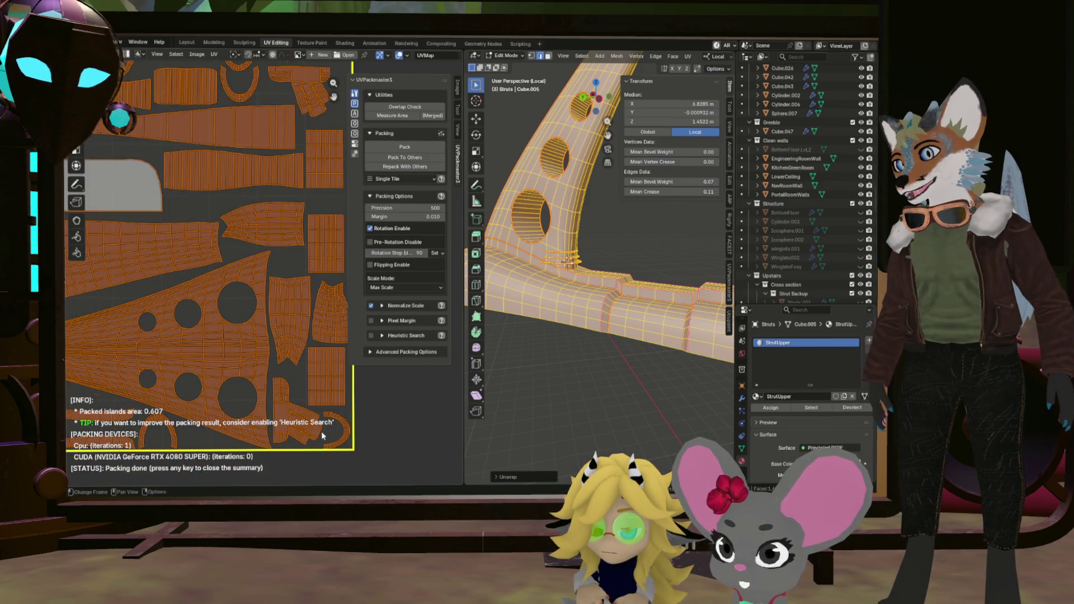
scroll(up, 3)
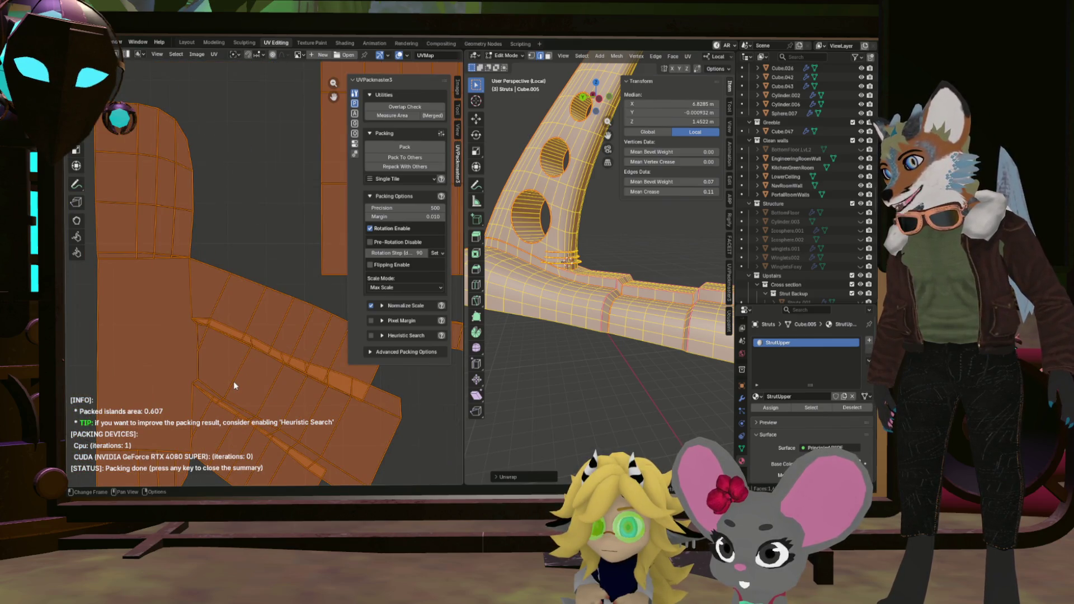
click(202, 396)
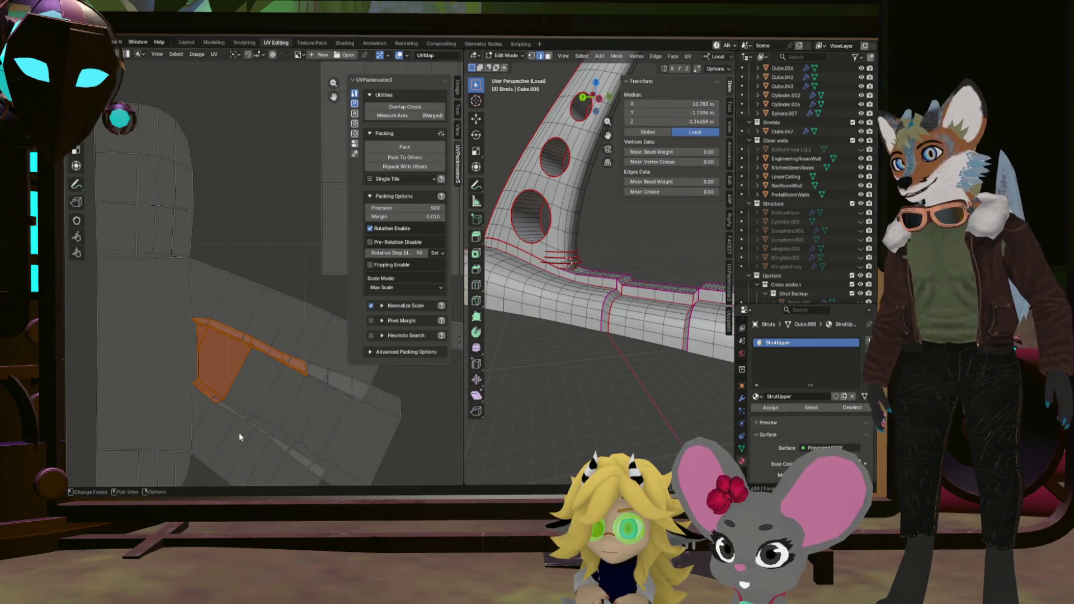
Select a face strip on the strut base, frame it, and pick a single edge.
click(221, 448)
key(KP_Decimal)
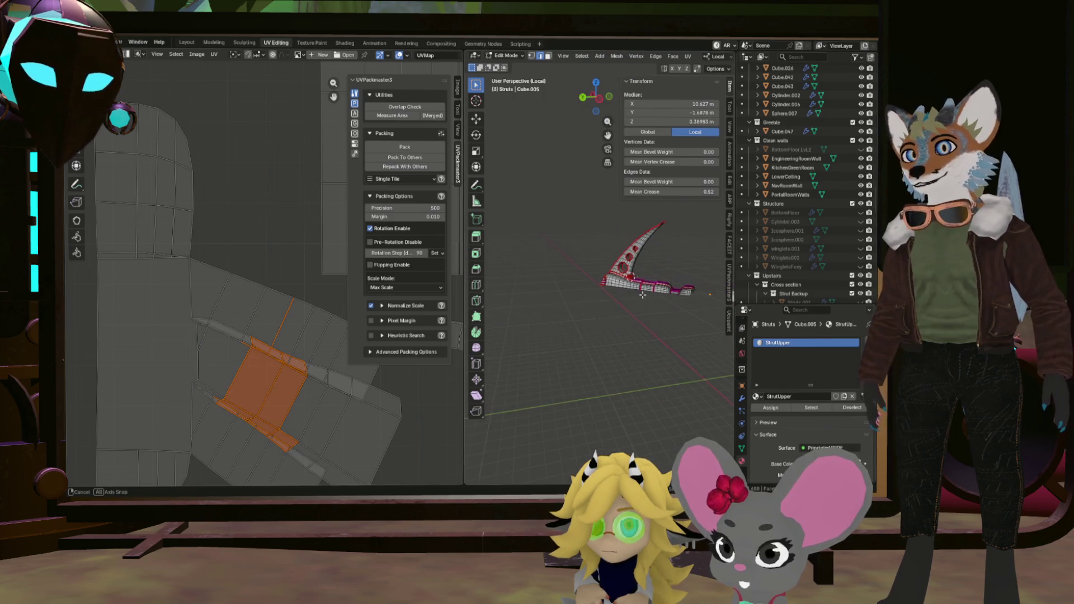
scroll(up, 3)
drag(643, 288, 639, 236)
scroll(up, 3)
scroll(up, 3)
click(646, 241)
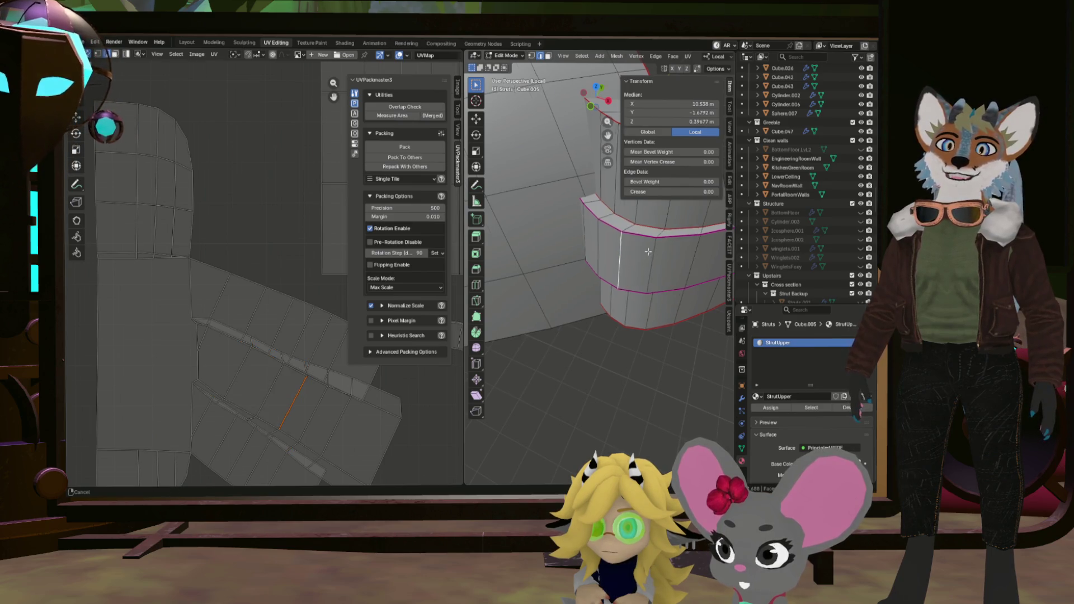
scroll(up, 3)
drag(520, 231, 724, 267)
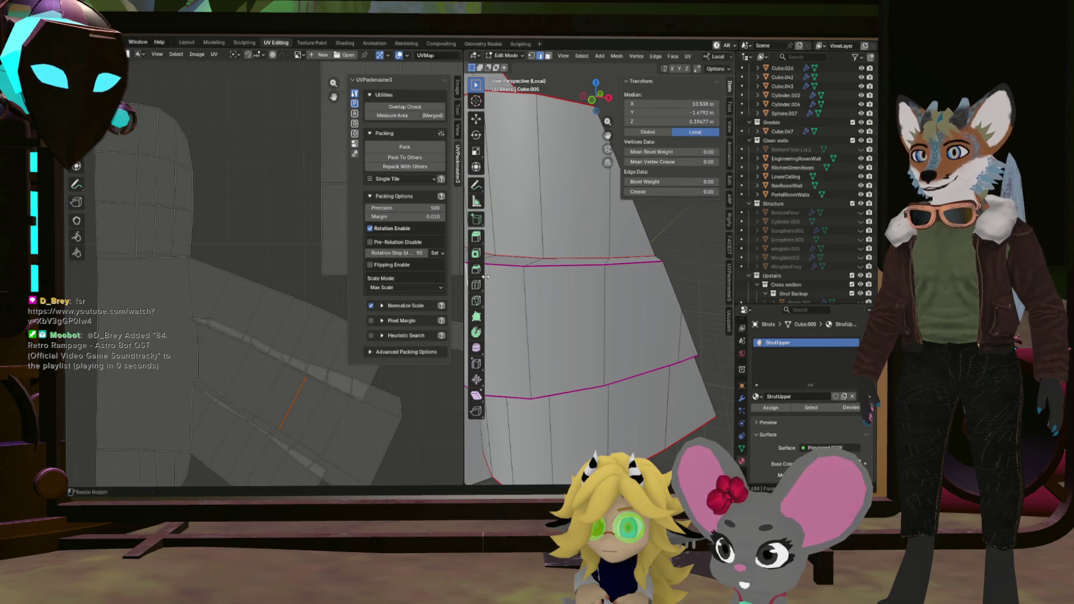
Select the shortest edge path down the strut base's curved panel for seam marking.
click(193, 269)
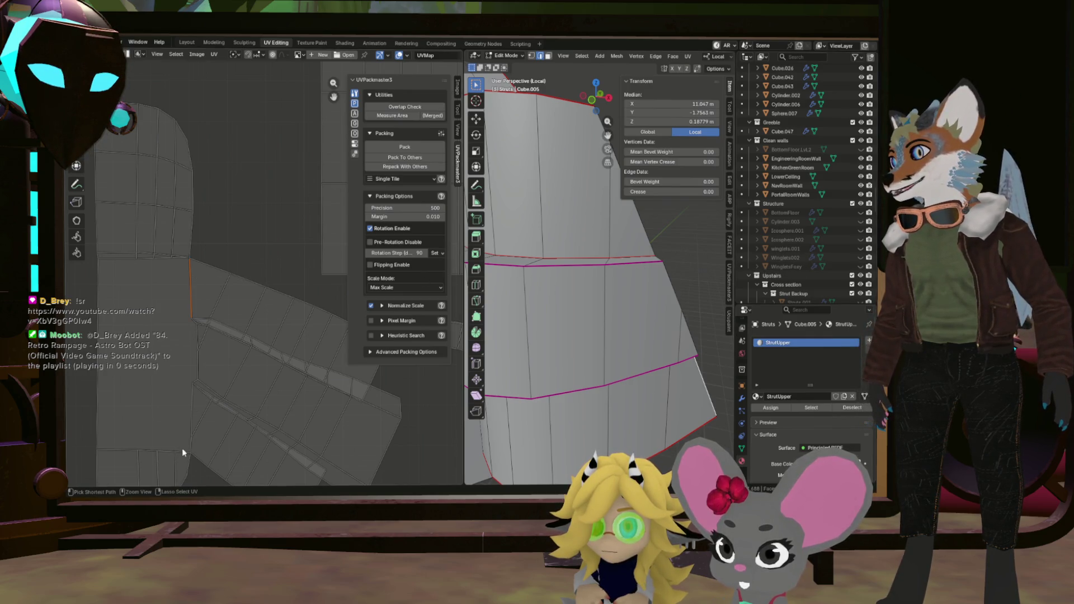
click(193, 450)
scroll(down, 3)
drag(562, 329, 627, 337)
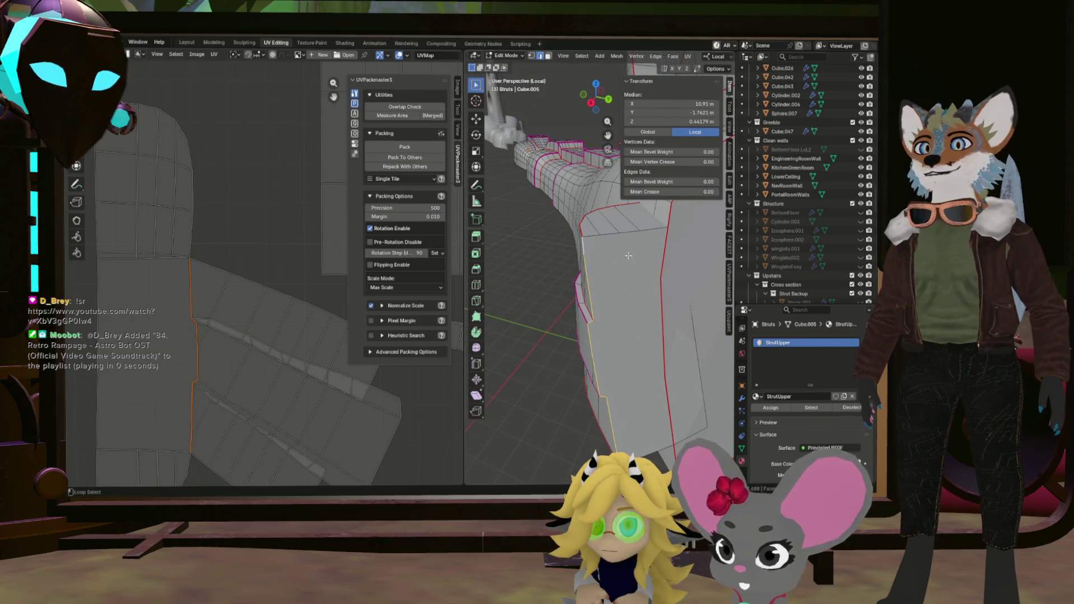
drag(630, 237, 620, 305)
right_click(620, 304)
key(Escape)
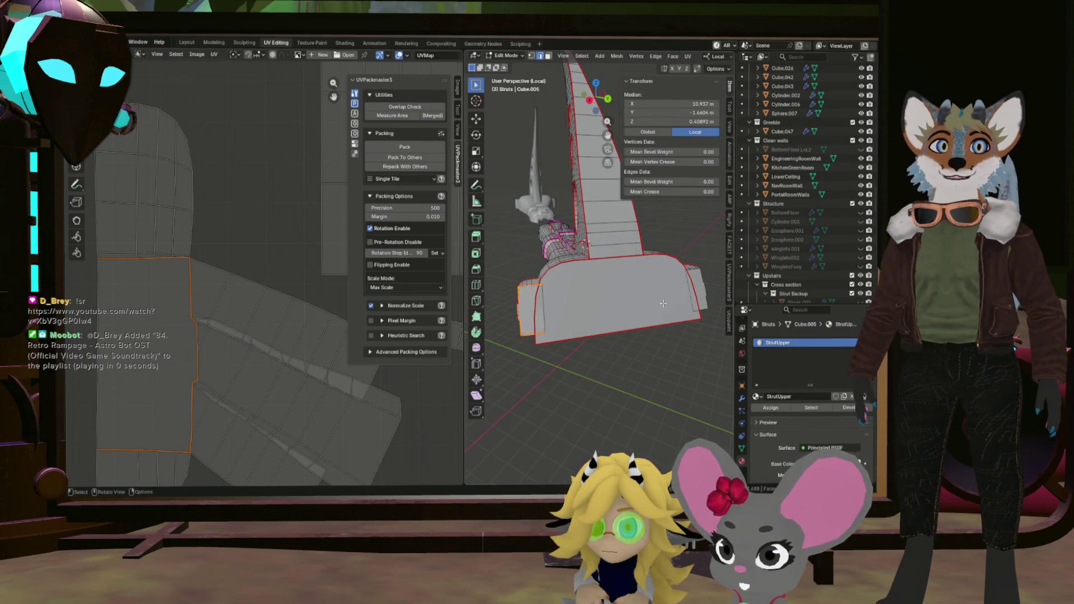
scroll(up, 3)
scroll(up, 3)
Mark the edge loop on the strut base as a seam.
click(655, 234)
right_click(655, 234)
click(672, 249)
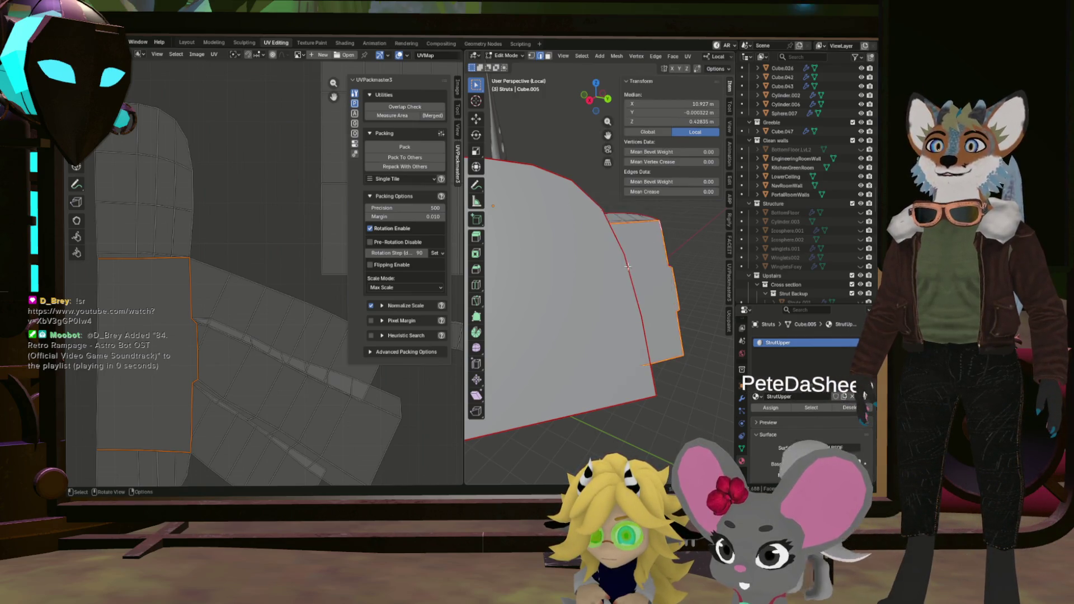
scroll(down, 3)
scroll(up, 3)
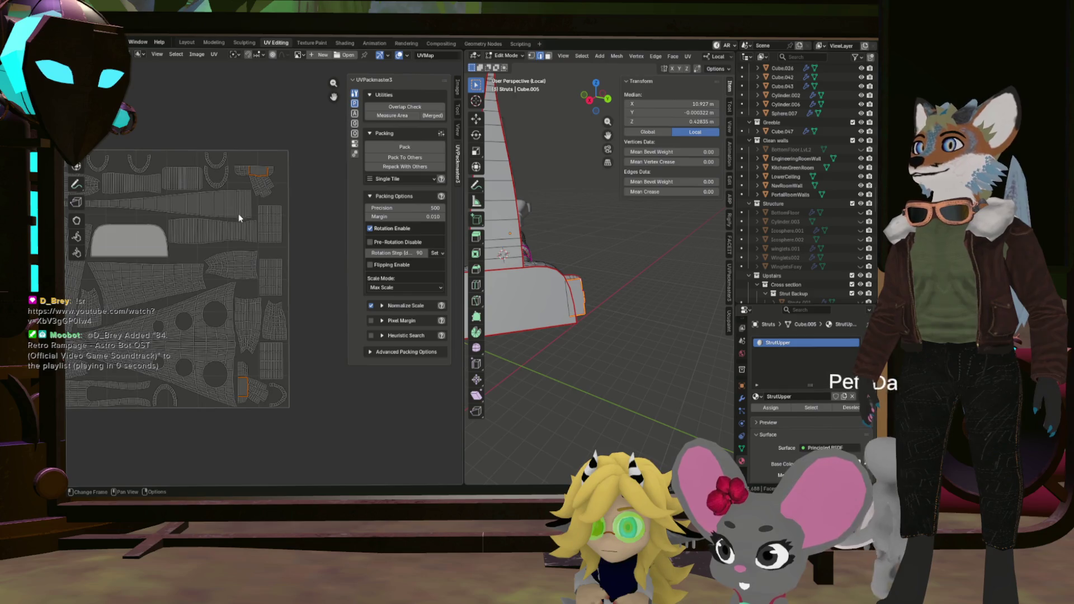
Select everything and repack the strut's UV islands with UVPackmaster3, reaching 0.664 packed area.
key(a)
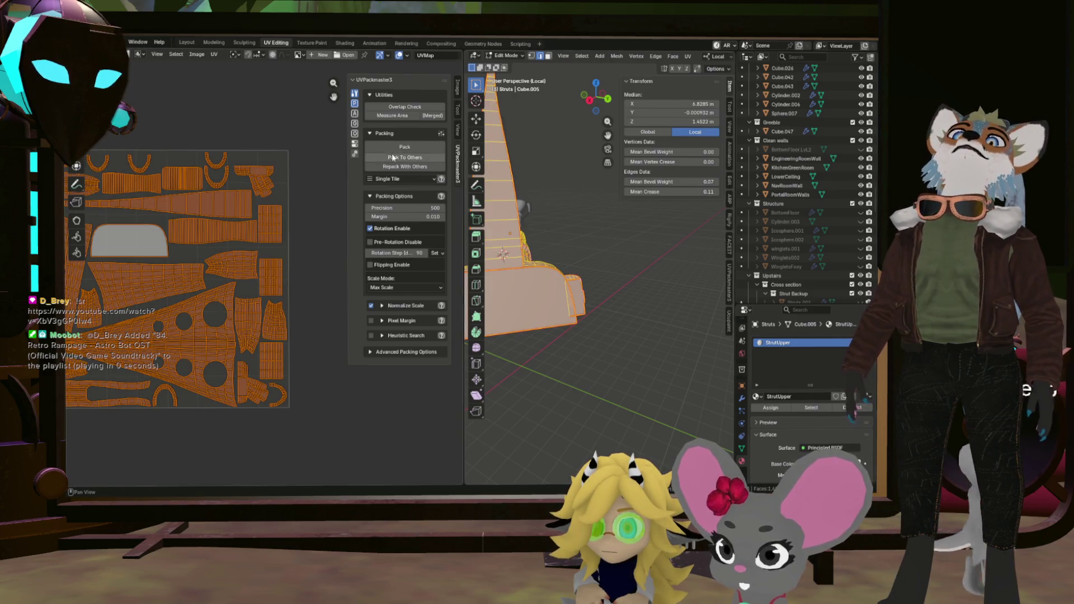
click(382, 160)
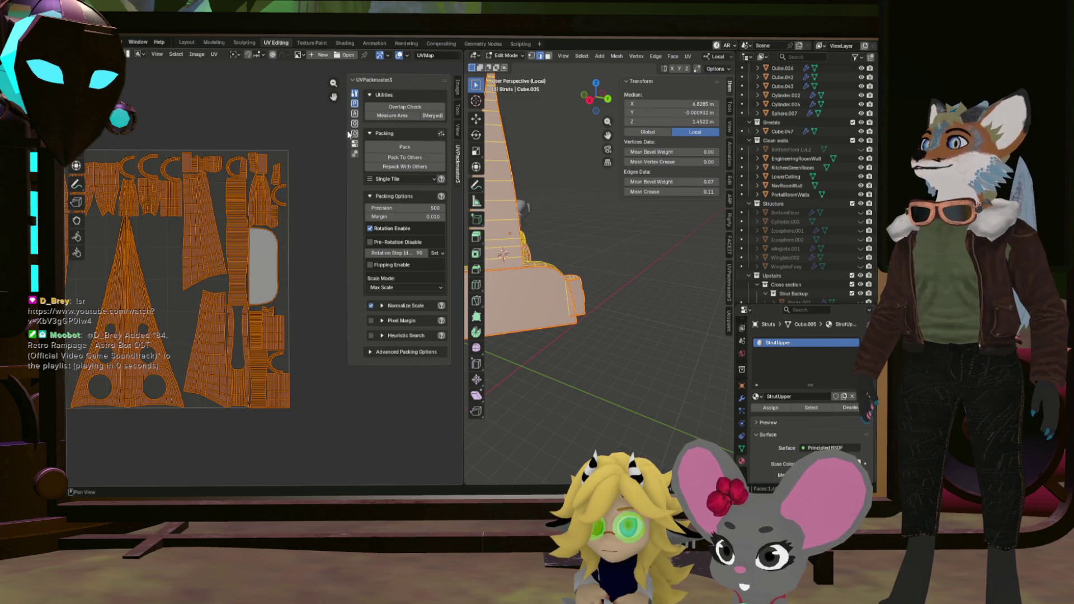
scroll(up, 3)
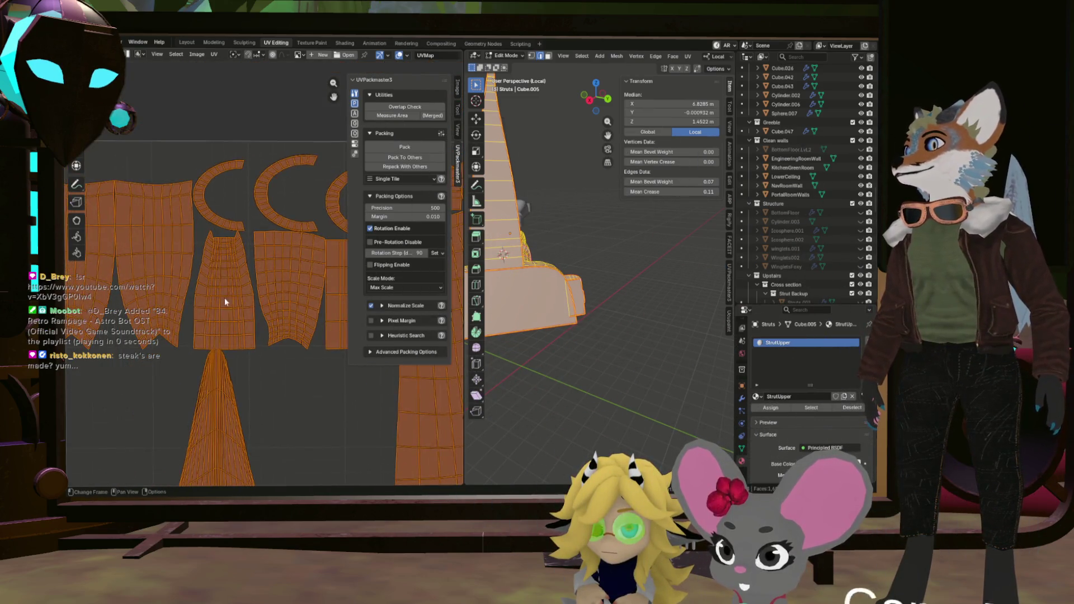
scroll(down, 3)
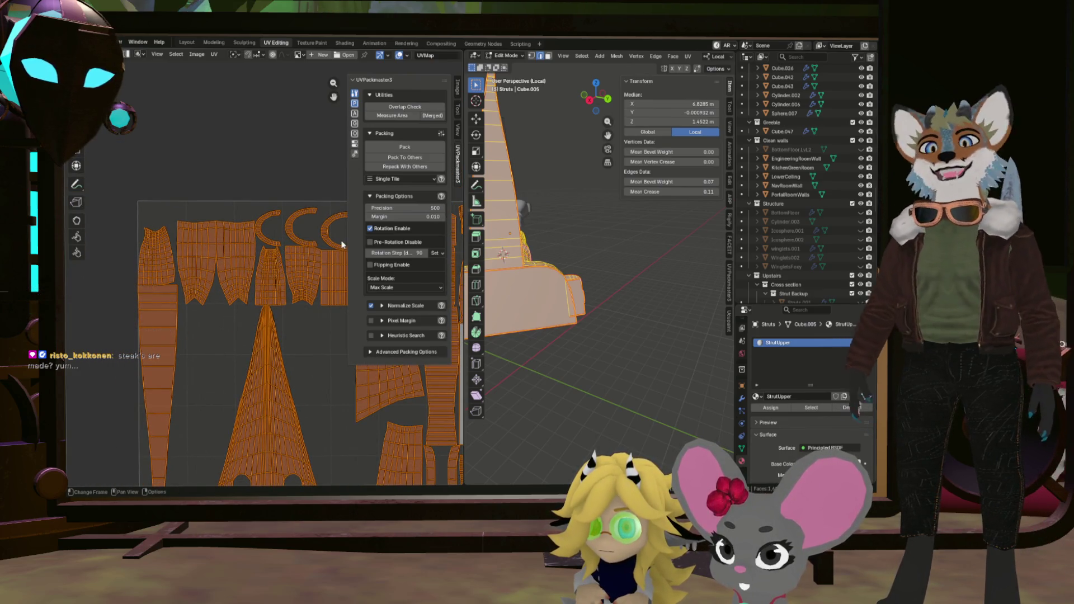
click(419, 149)
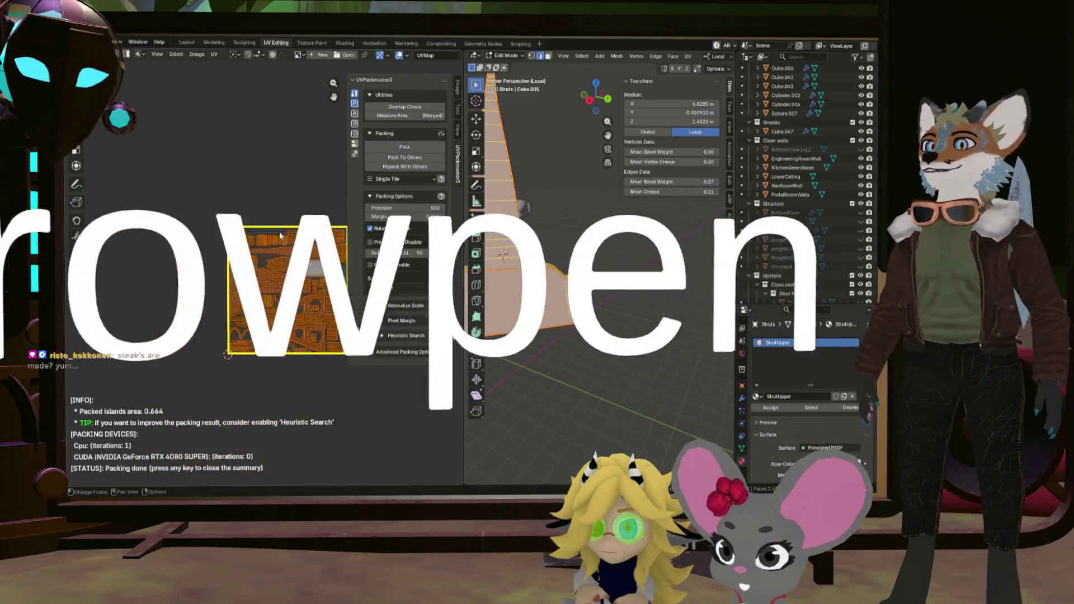
scroll(up, 3)
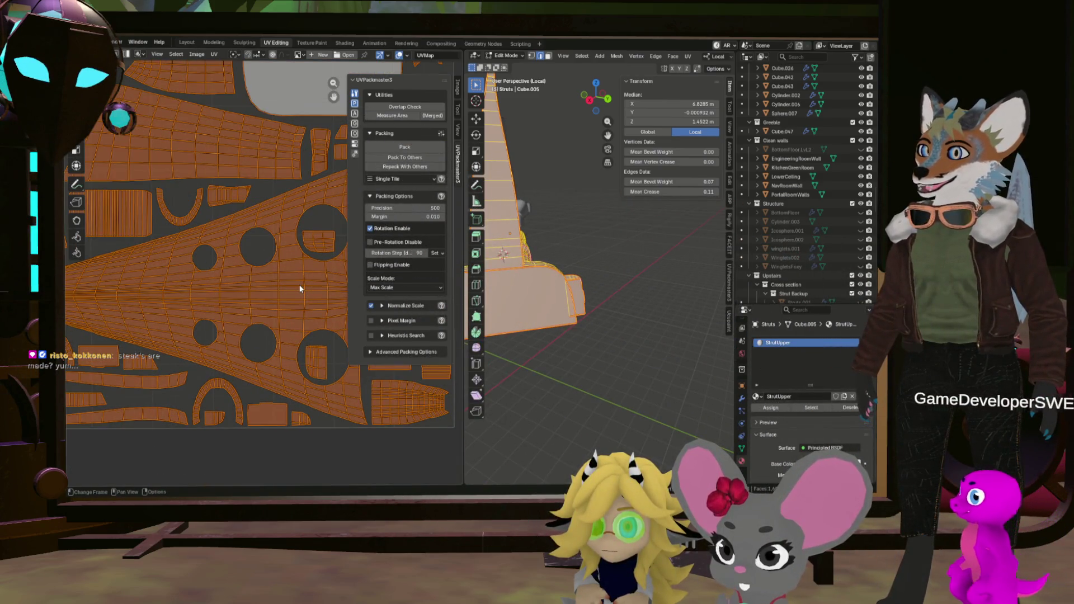
scroll(down, 3)
drag(277, 287, 285, 251)
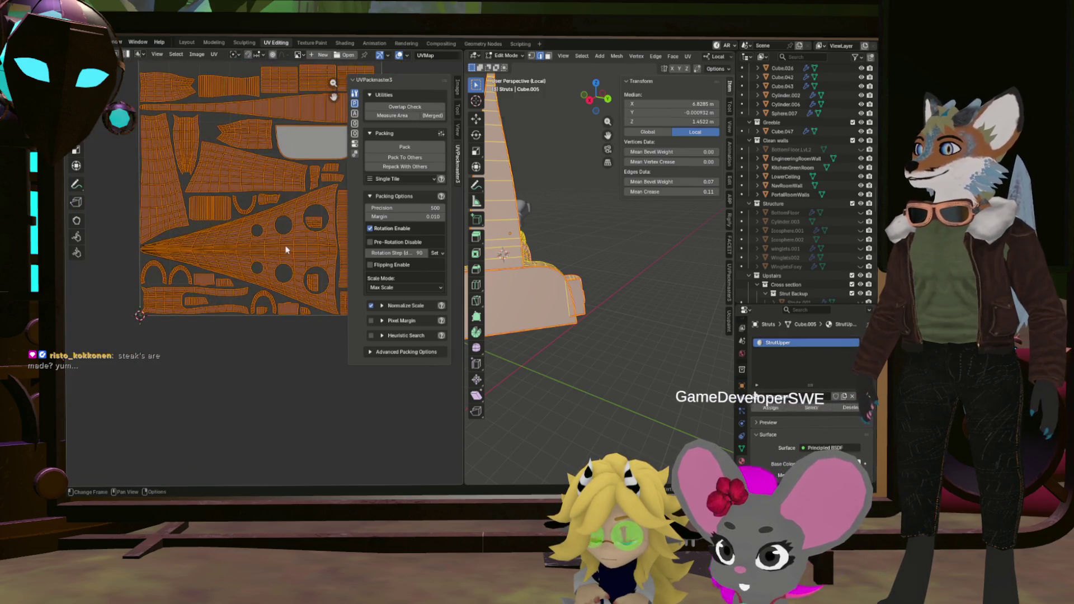
scroll(up, 3)
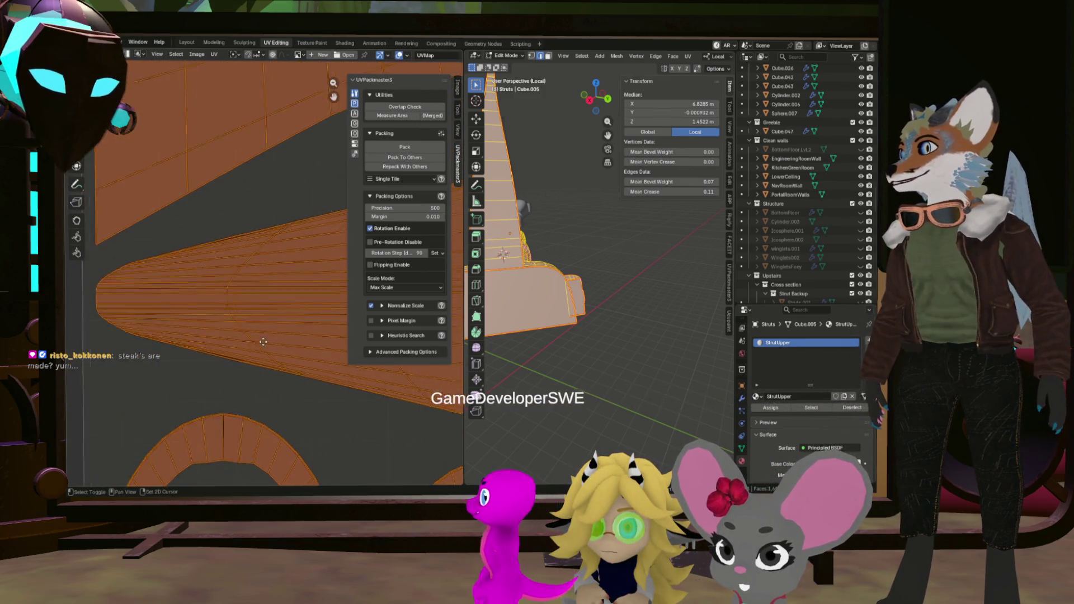
scroll(down, 3)
scroll(down, 3)
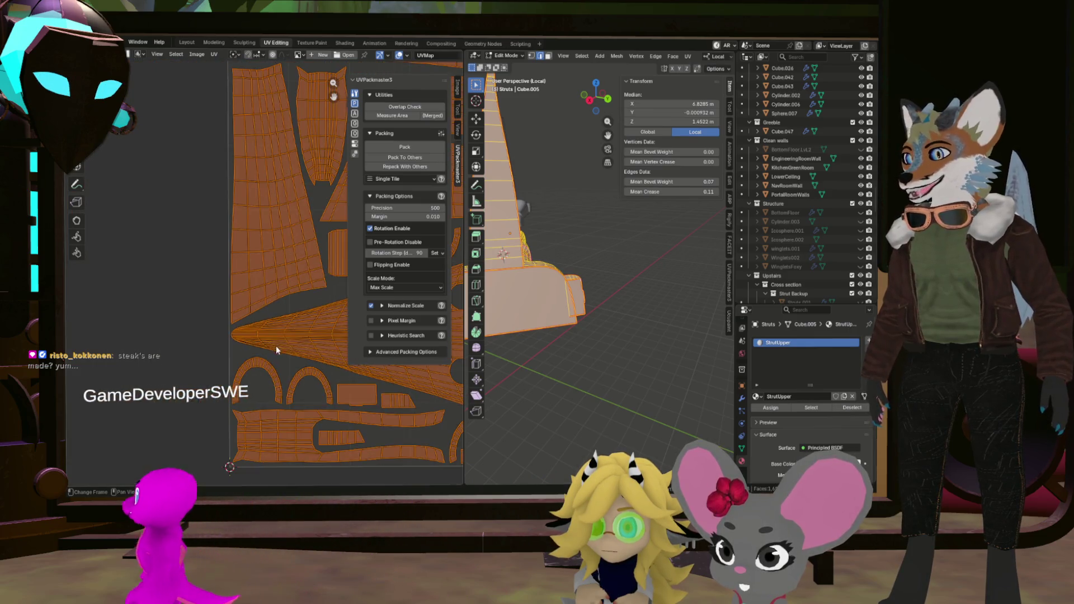
scroll(down, 3)
scroll(up, 3)
scroll(down, 3)
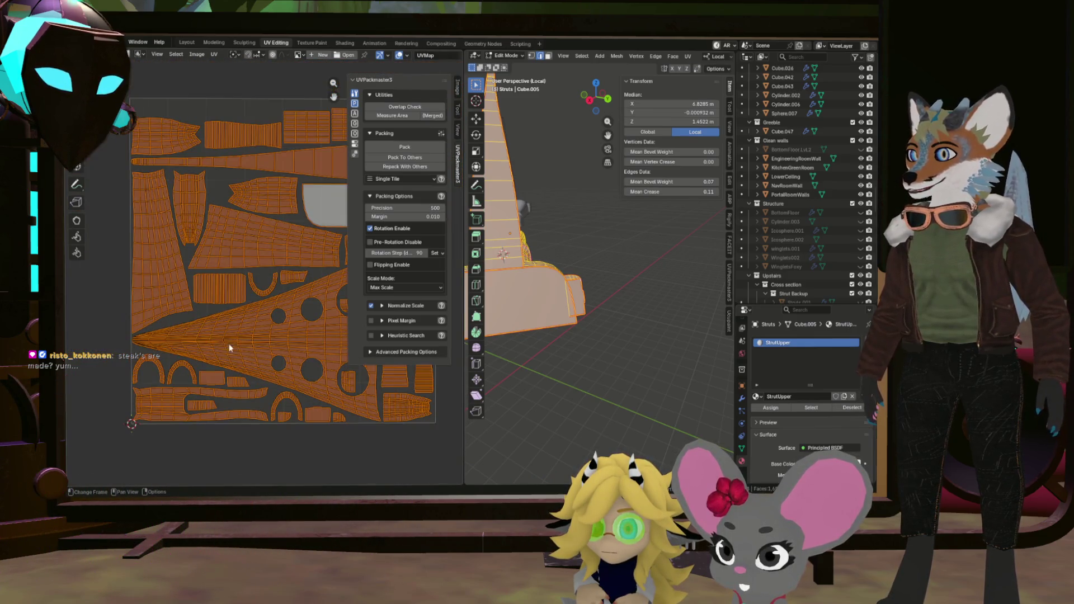
drag(246, 325, 173, 308)
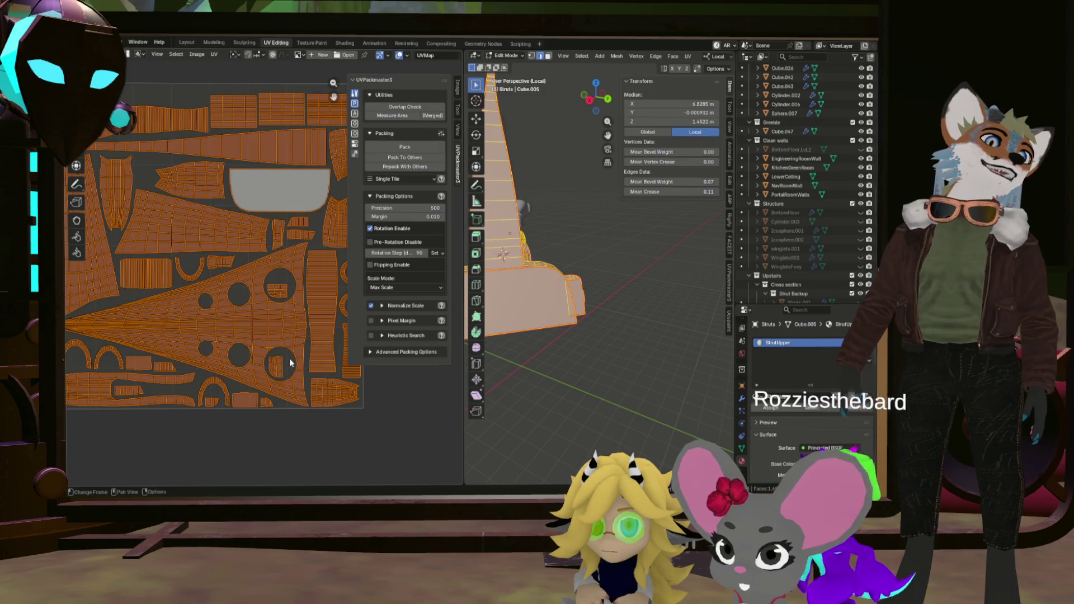
drag(589, 184, 659, 269)
scroll(down, 3)
scroll(up, 3)
scroll(down, 3)
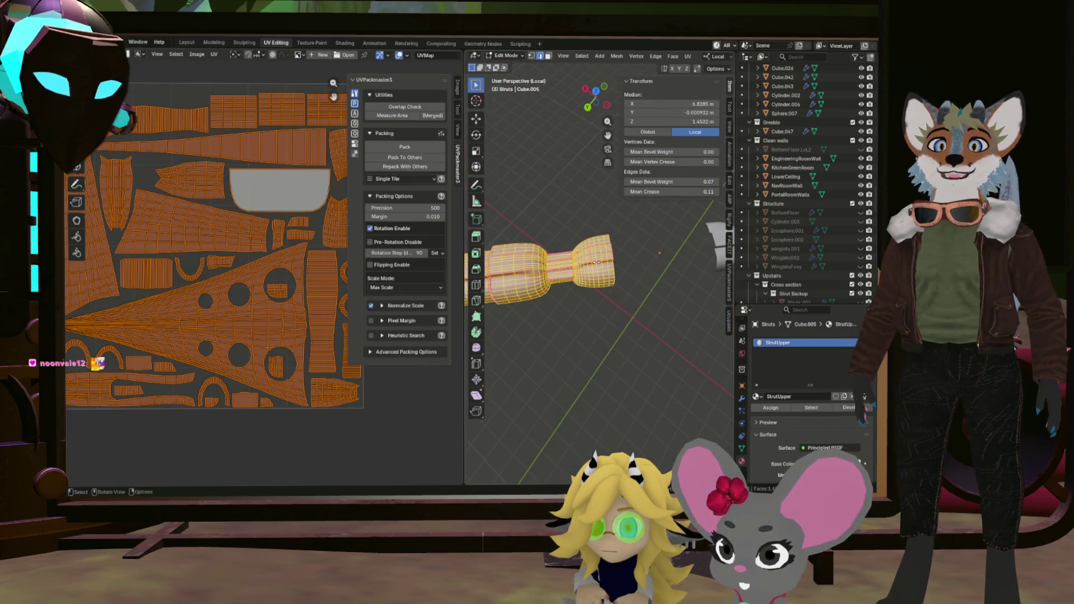
scroll(down, 3)
drag(509, 271, 540, 246)
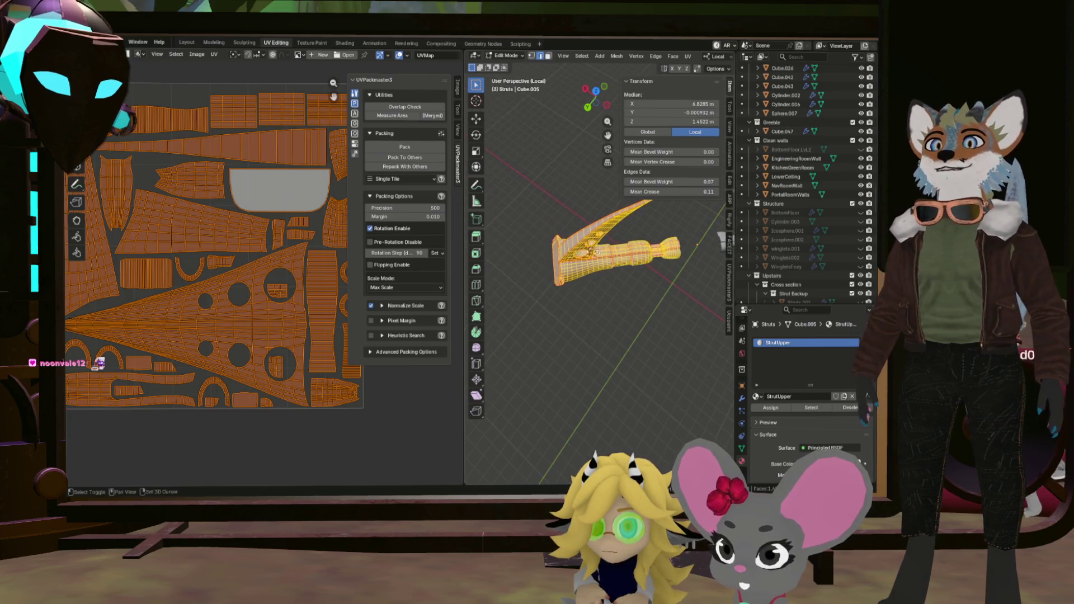
Widen the UV editor and save Greyboxing.blend with the packed strut layout.
scroll(up, 3)
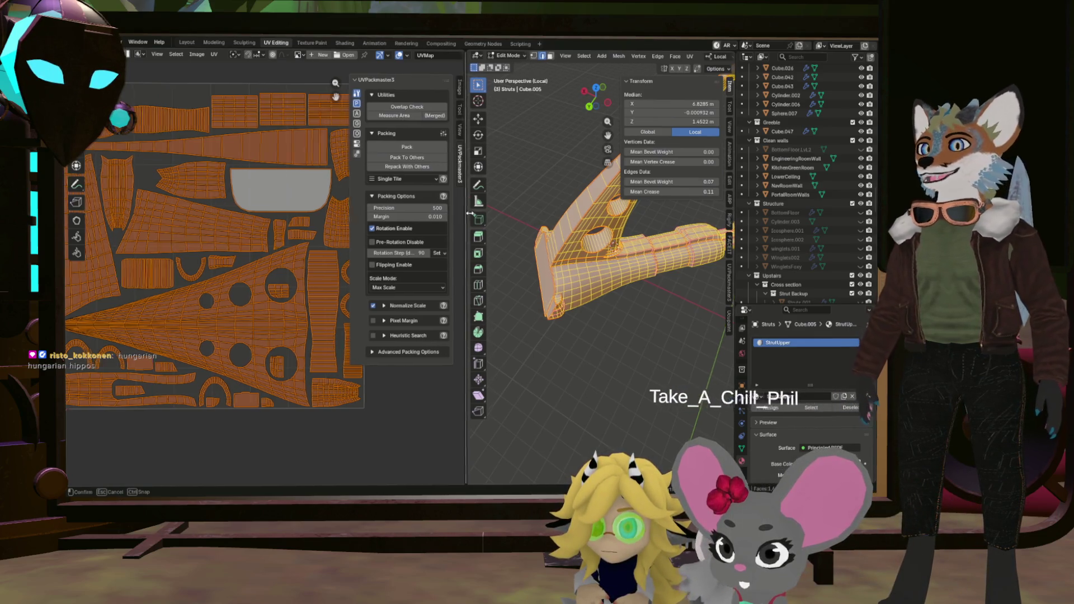
drag(464, 214, 501, 216)
scroll(down, 3)
scroll(up, 3)
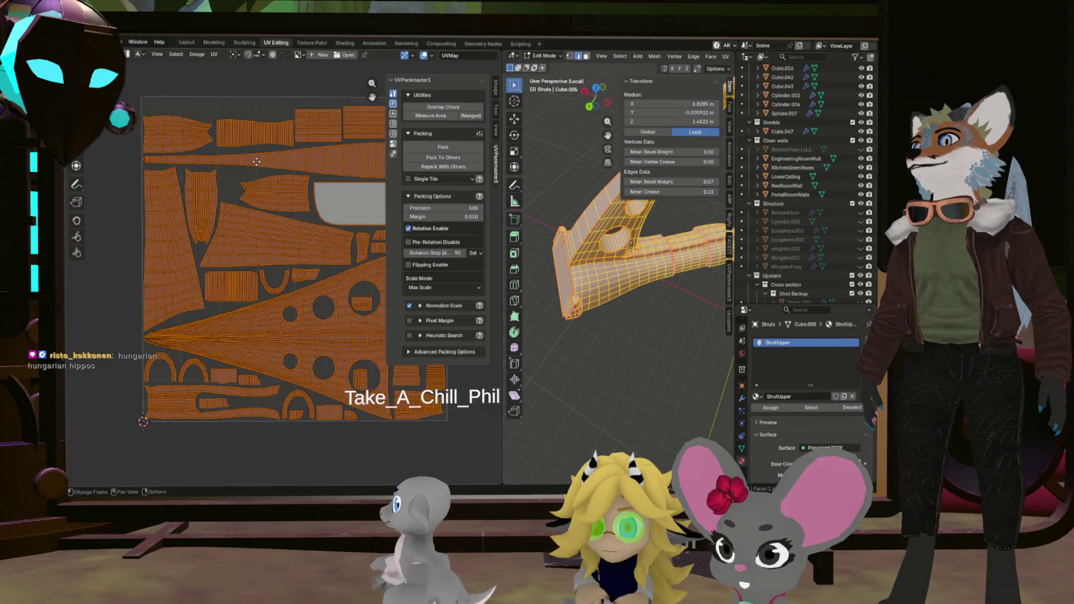
scroll(up, 3)
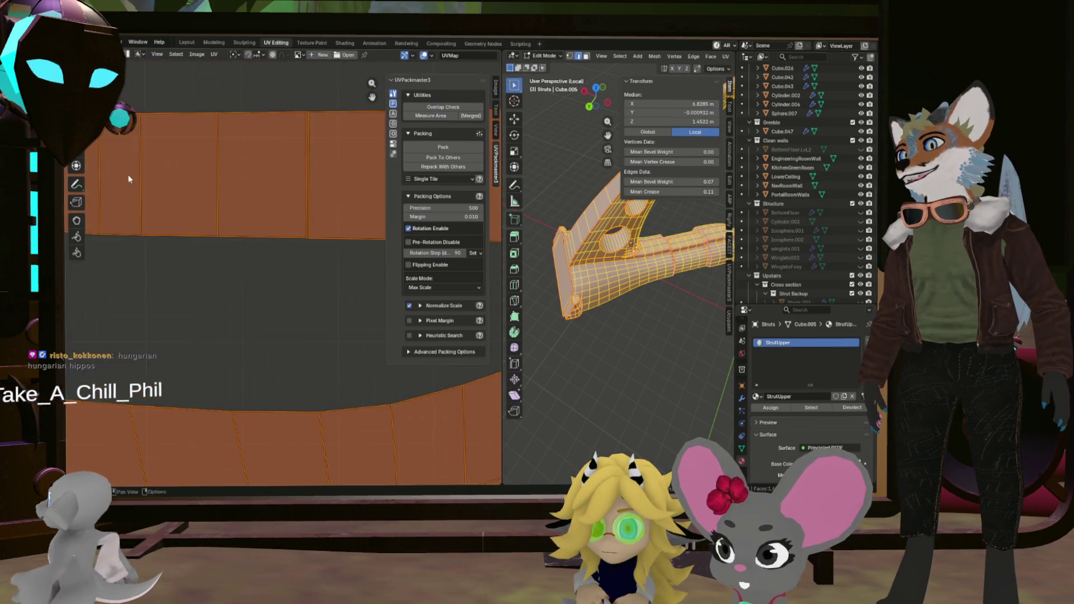
scroll(down, 3)
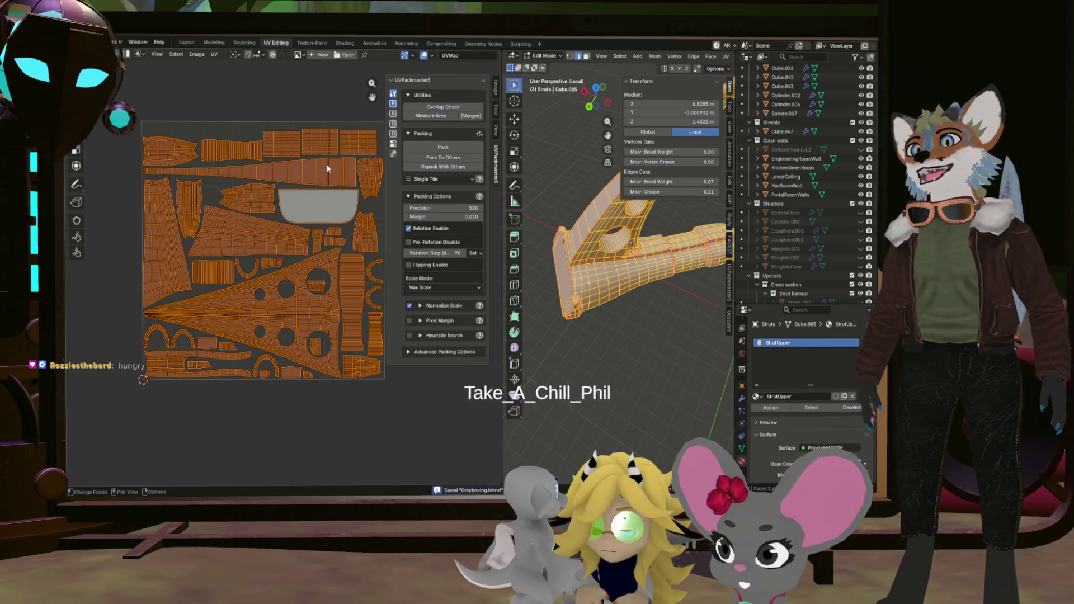
key(ctrl+s)
scroll(up, 3)
scroll(down, 3)
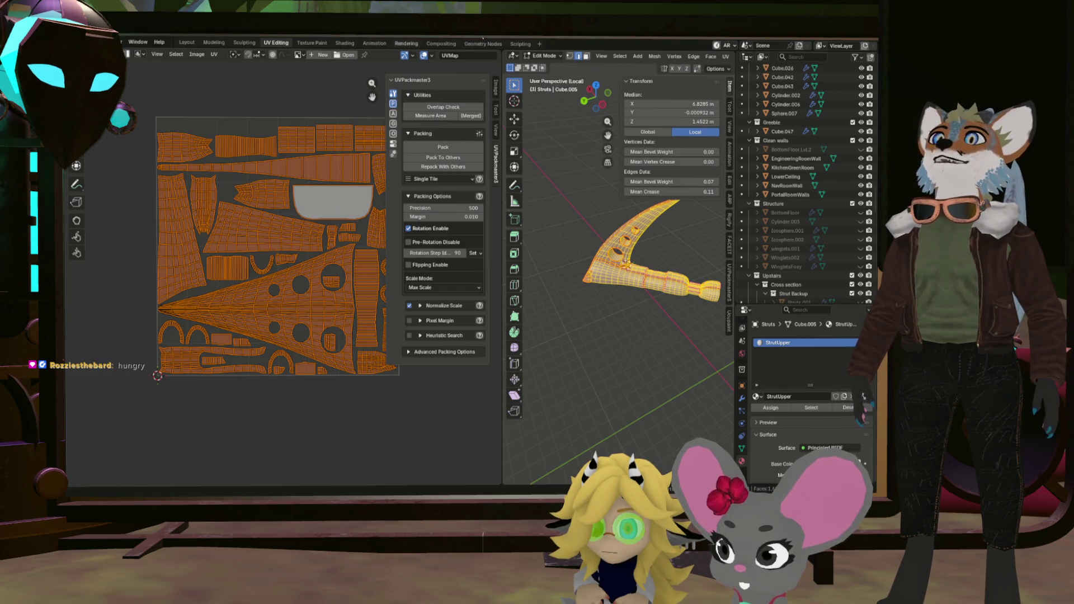
Return to the Layout workspace and leave local view to show the whole ship.
click(187, 44)
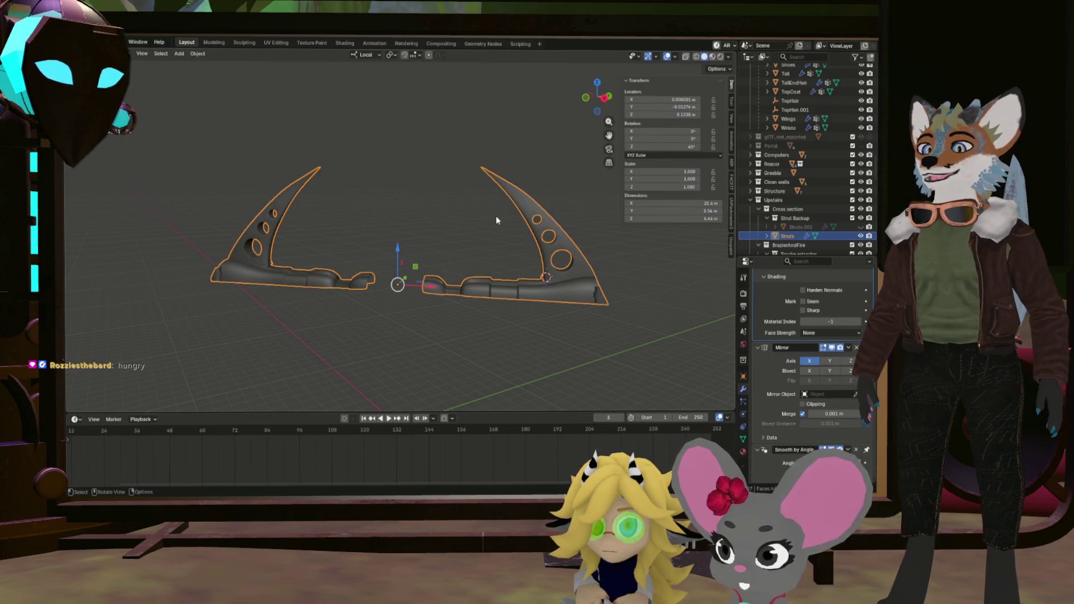
key(KP_Divide)
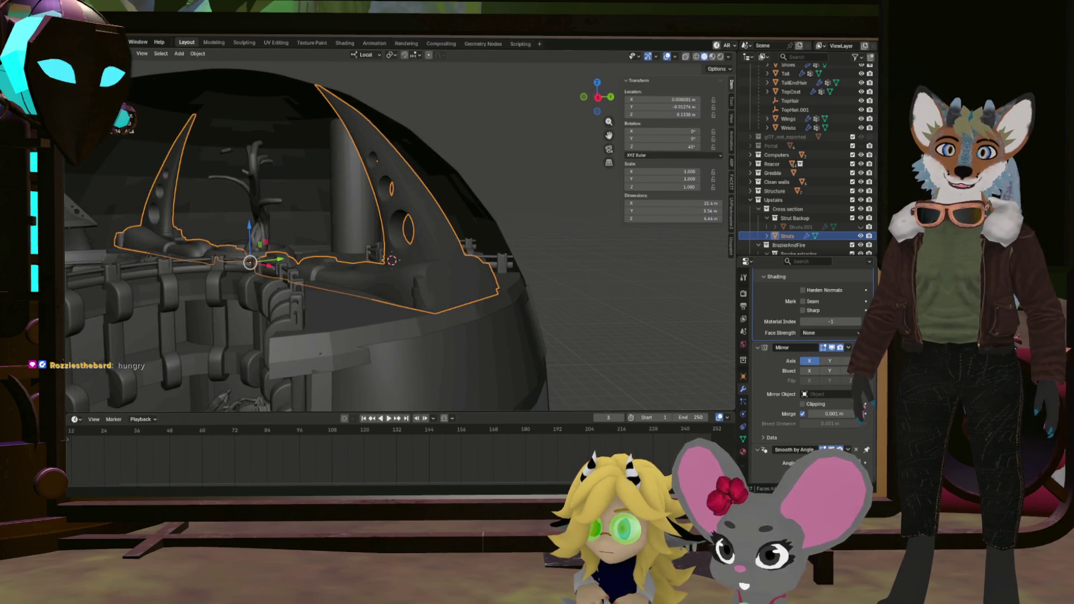
drag(391, 314, 413, 333)
scroll(down, 3)
Duplicate the struts in place and rotate the copy 90° about Z.
key(shift+d)
right_click(440, 330)
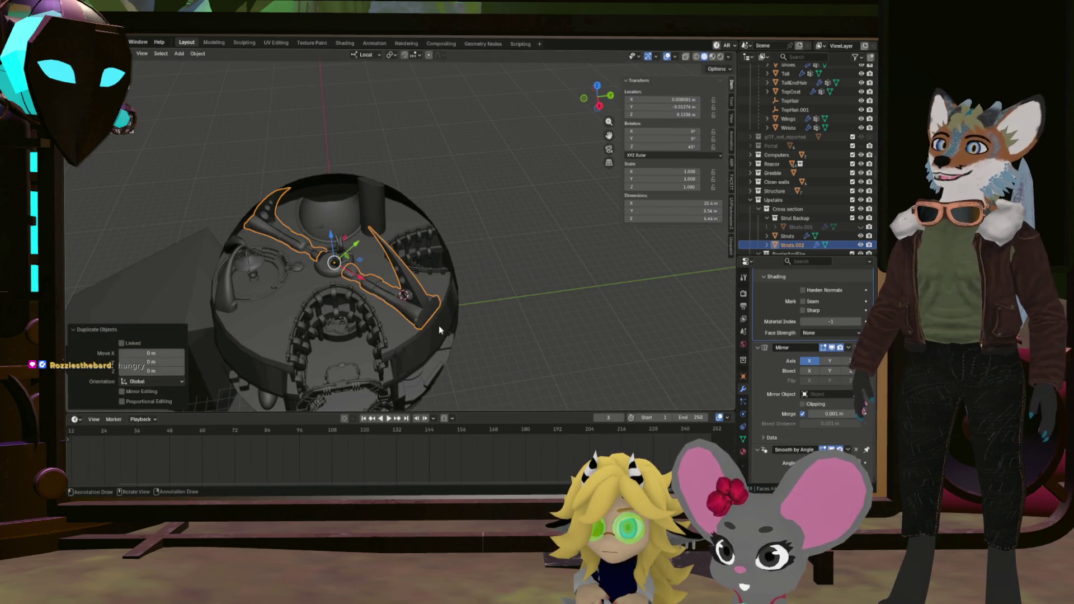
key(z)
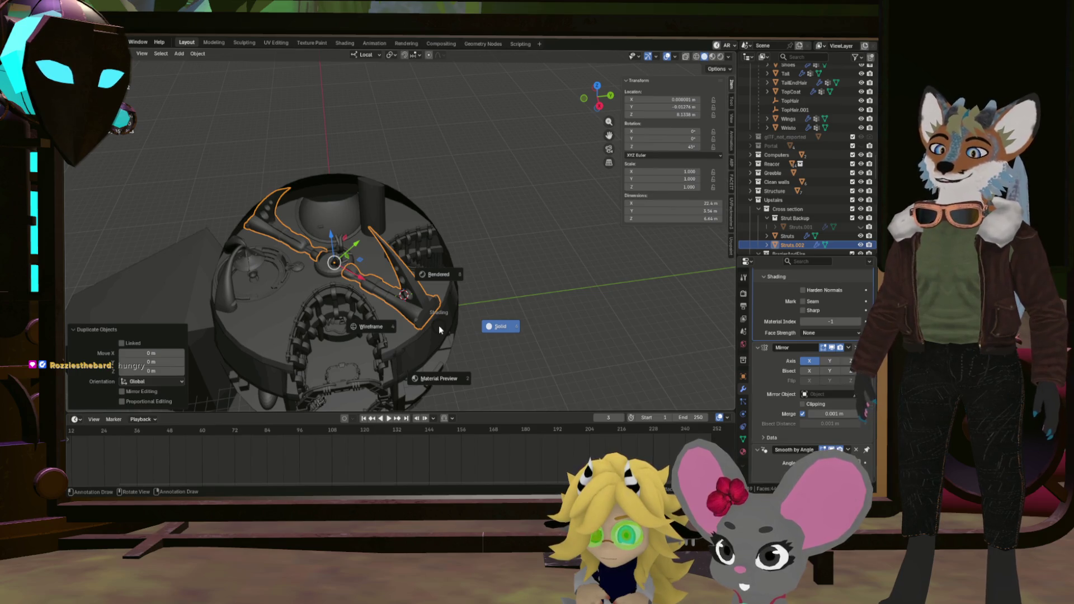
click(438, 329)
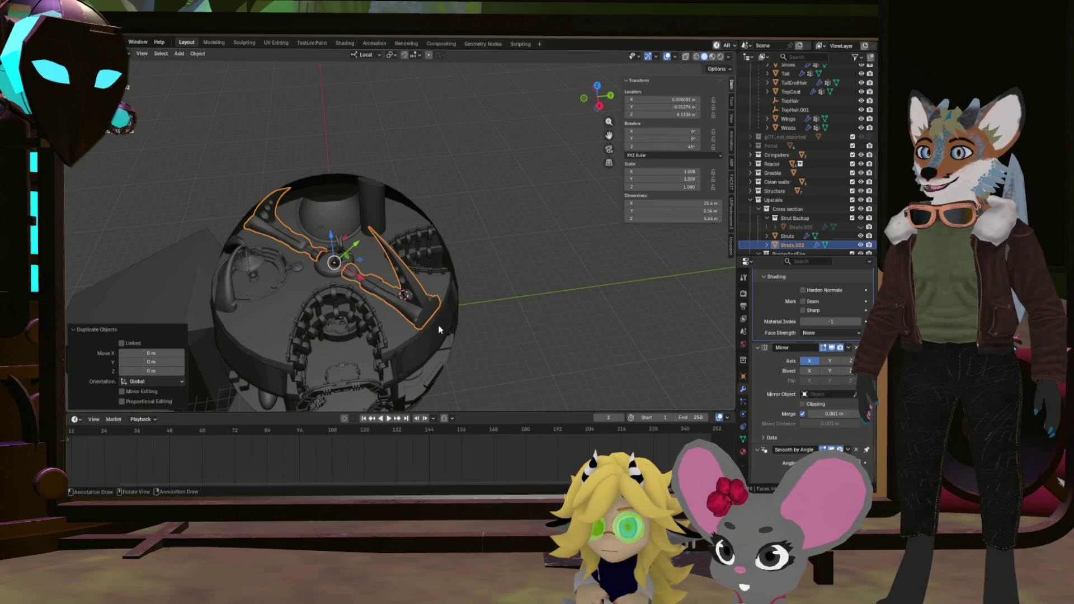
key(r)
text(z)
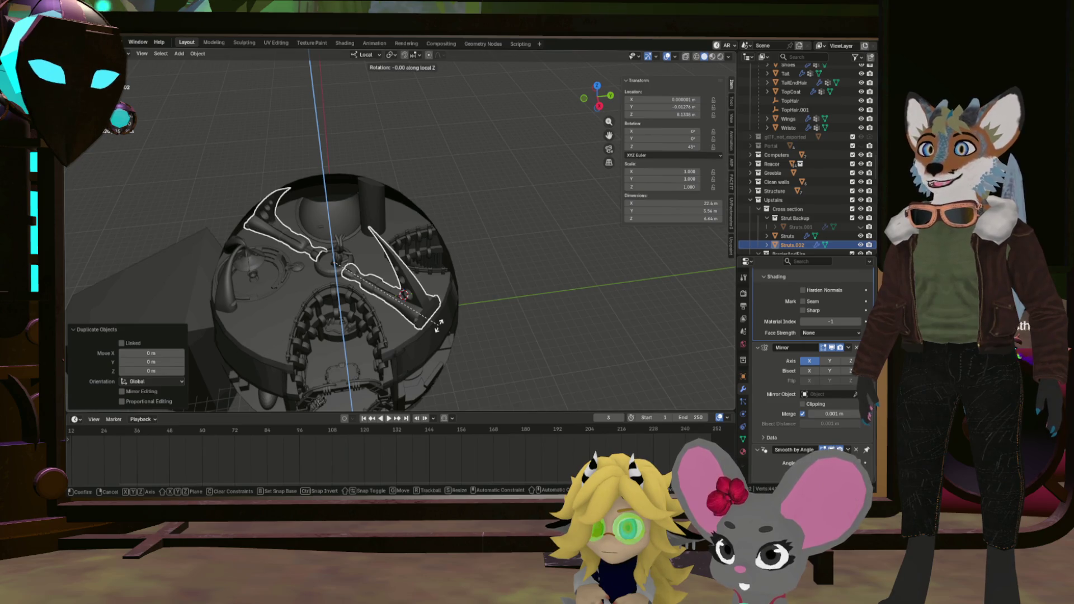
text(90)
key(Return)
Inspect the crossed strut pairs inside the dome and reselect the original Struts object.
drag(354, 331, 301, 286)
scroll(up, 3)
drag(473, 212, 439, 291)
click(544, 294)
scroll(up, 3)
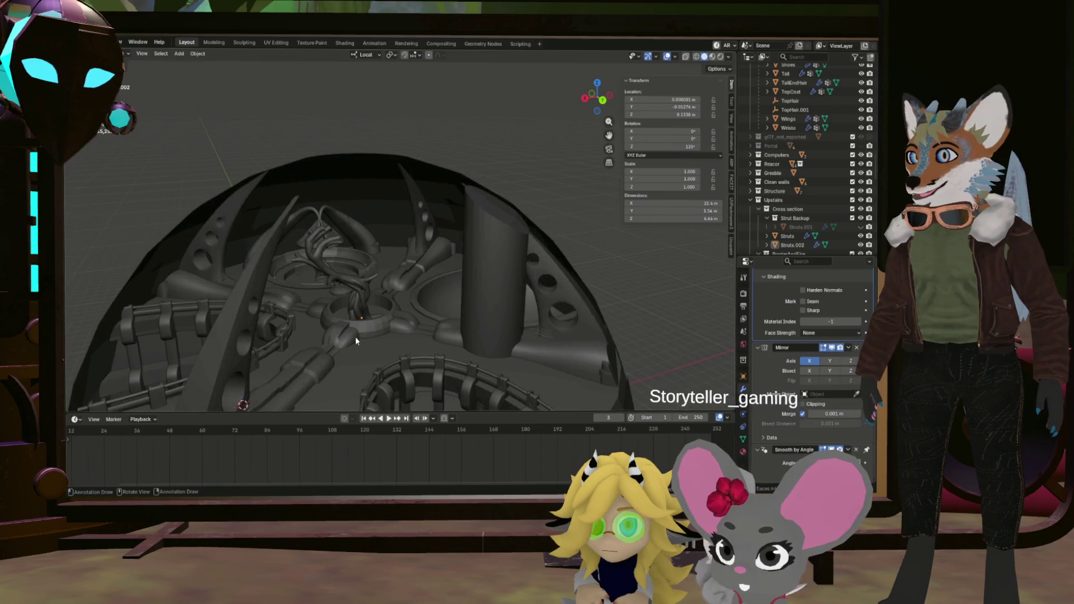
click(341, 338)
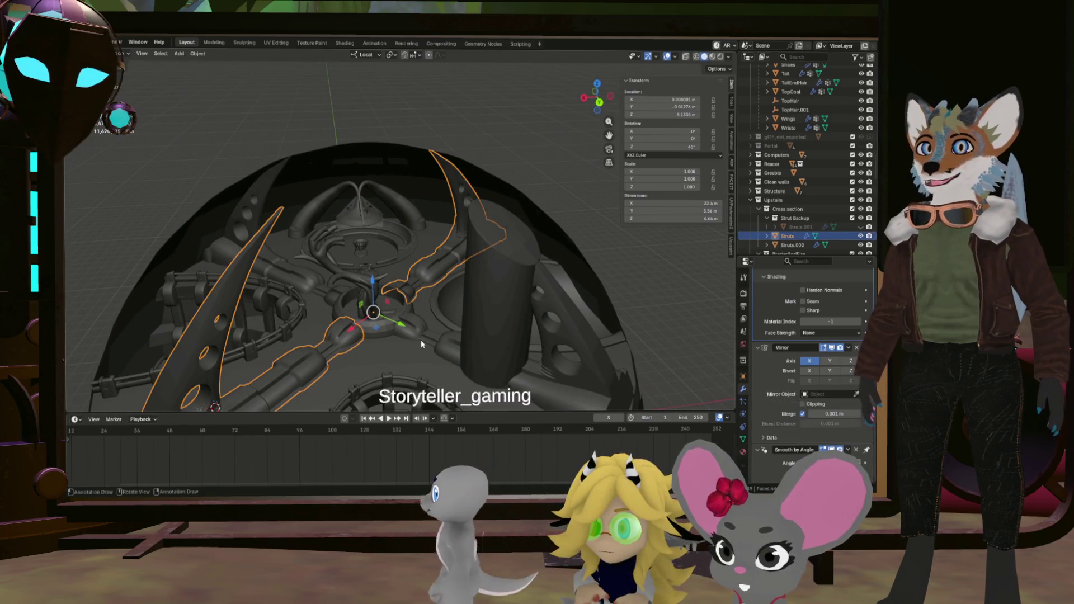
scroll(down, 3)
drag(447, 347, 530, 339)
scroll(up, 3)
drag(489, 263, 436, 254)
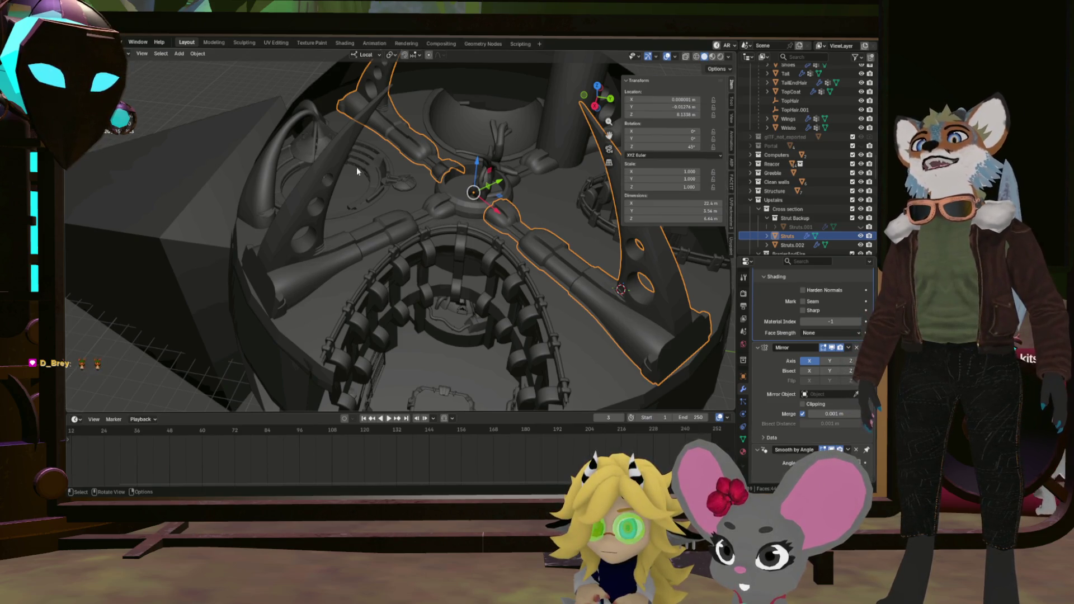
drag(434, 236, 482, 177)
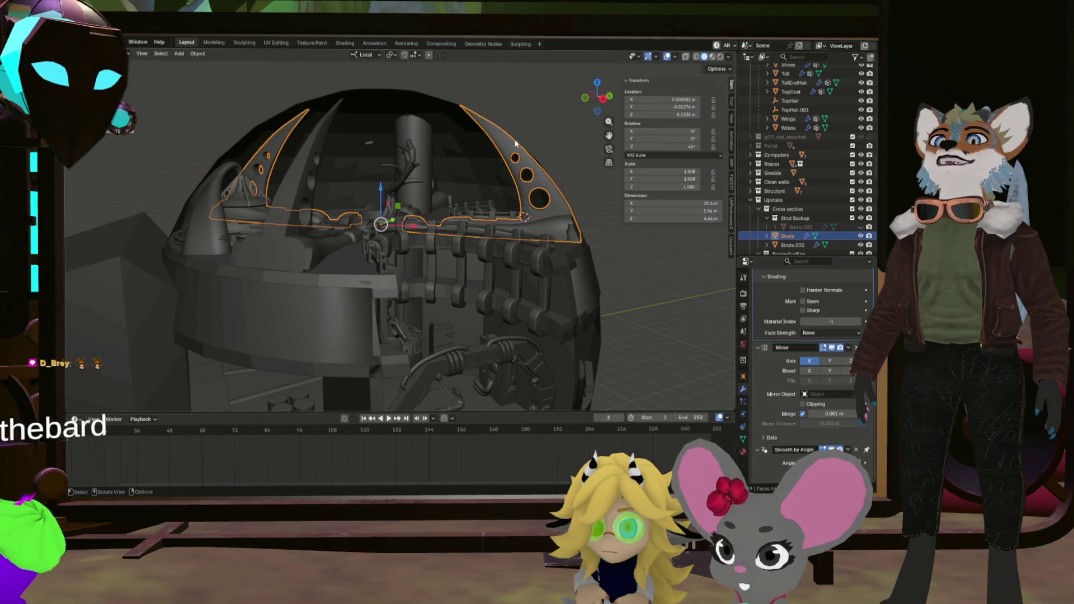
drag(470, 228, 394, 220)
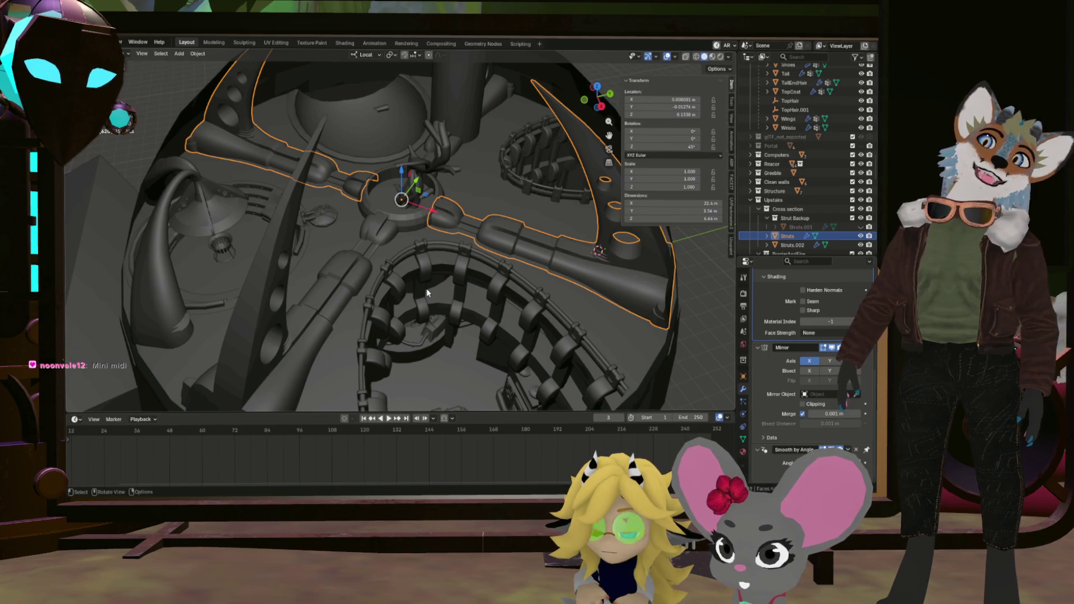
drag(427, 287, 456, 234)
click(455, 234)
key(KP_Decimal)
Select and frame the Planter ring, then apply Shade Auto Smooth with a 30° angle.
drag(539, 254, 379, 264)
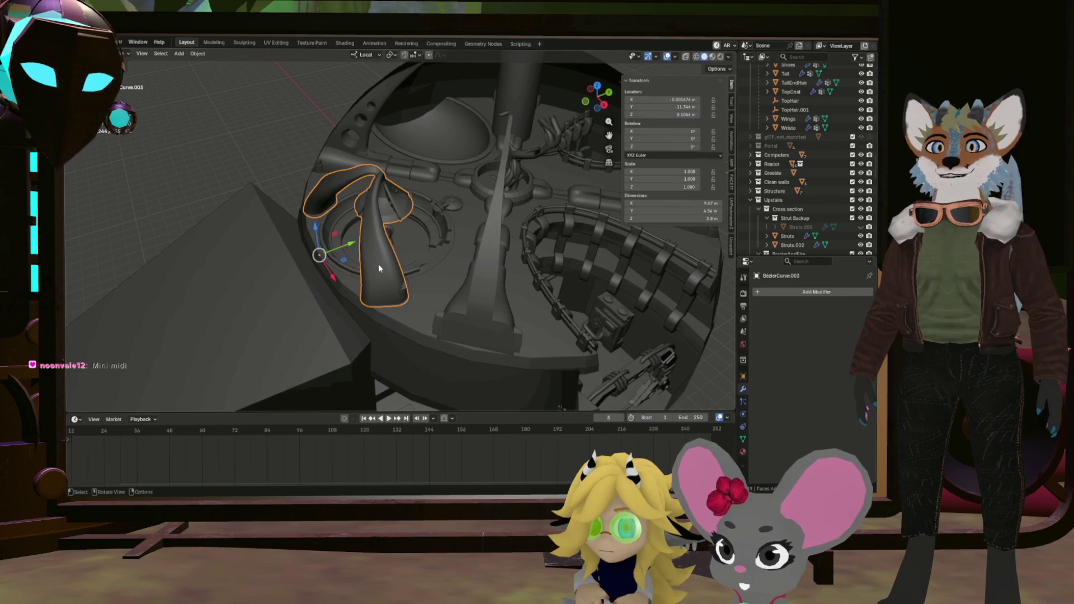
drag(429, 180, 545, 257)
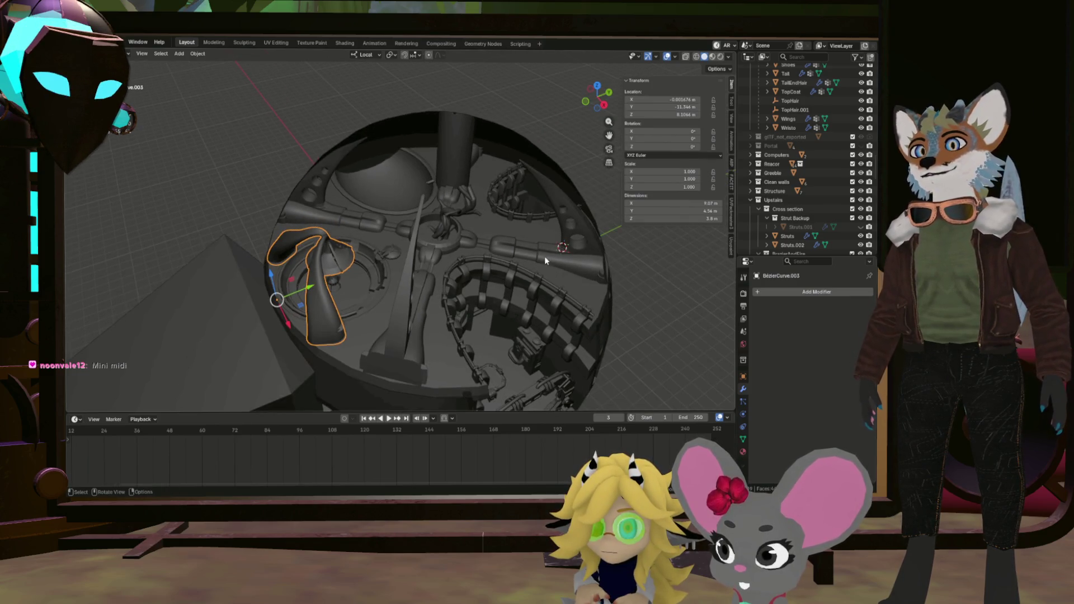
click(515, 253)
key(KP_Decimal)
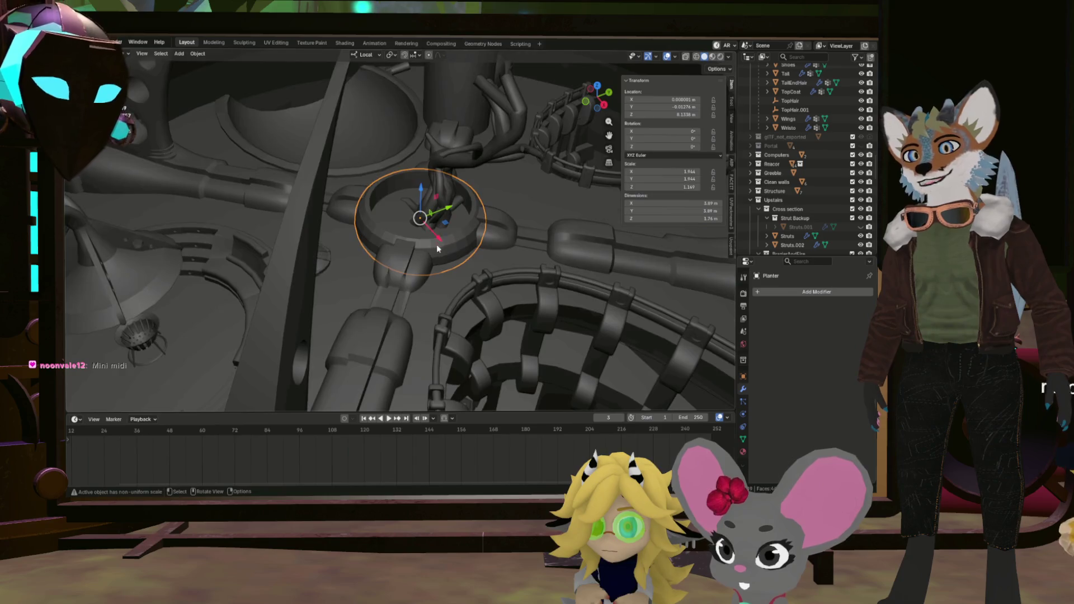
scroll(up, 3)
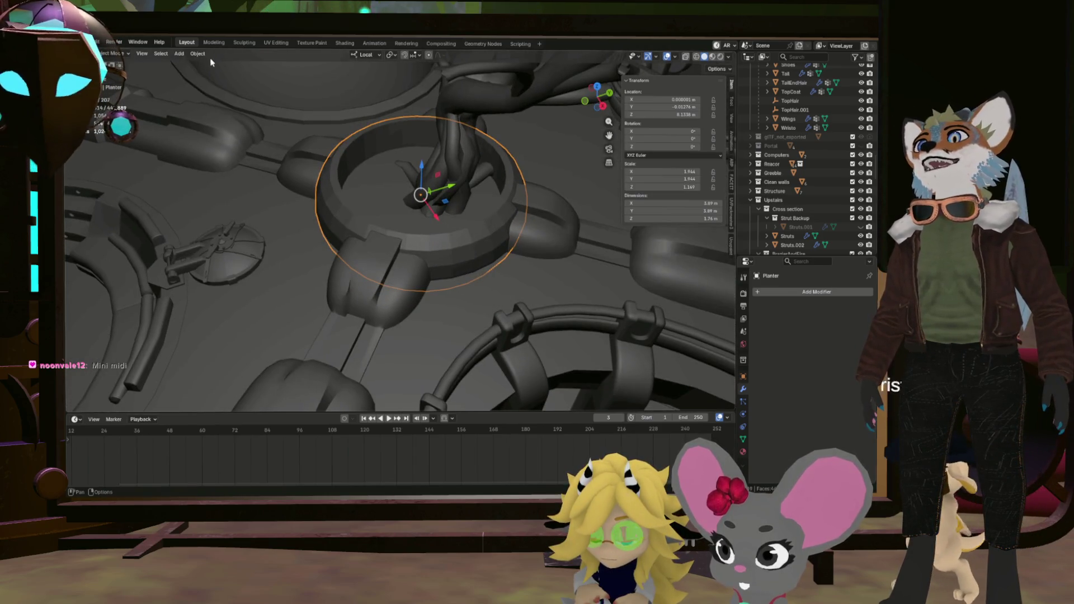
click(197, 54)
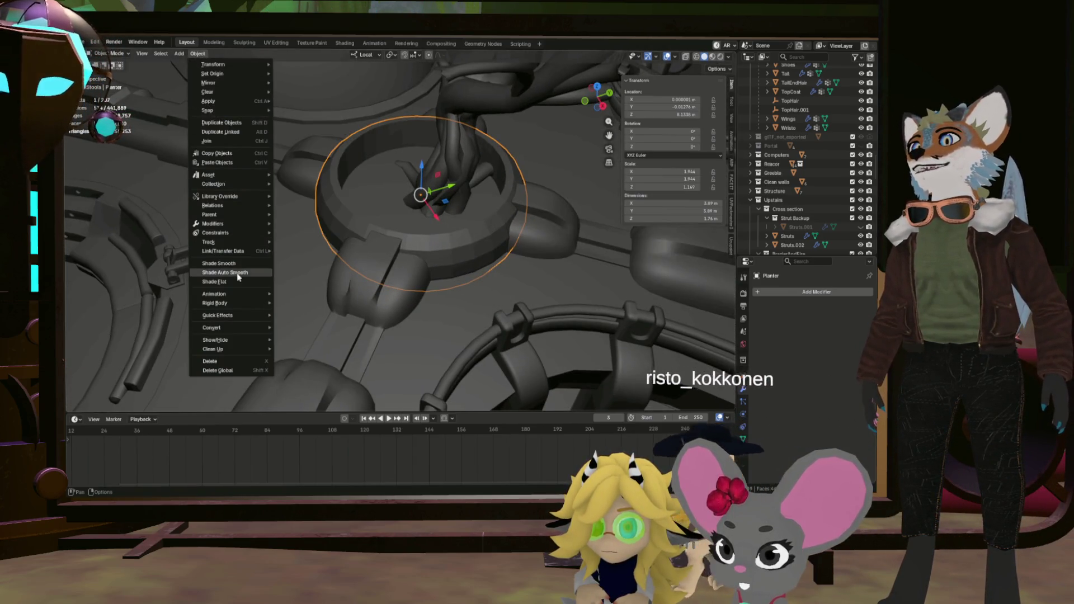
click(238, 272)
drag(442, 235, 464, 228)
scroll(up, 3)
drag(444, 278, 455, 259)
scroll(up, 3)
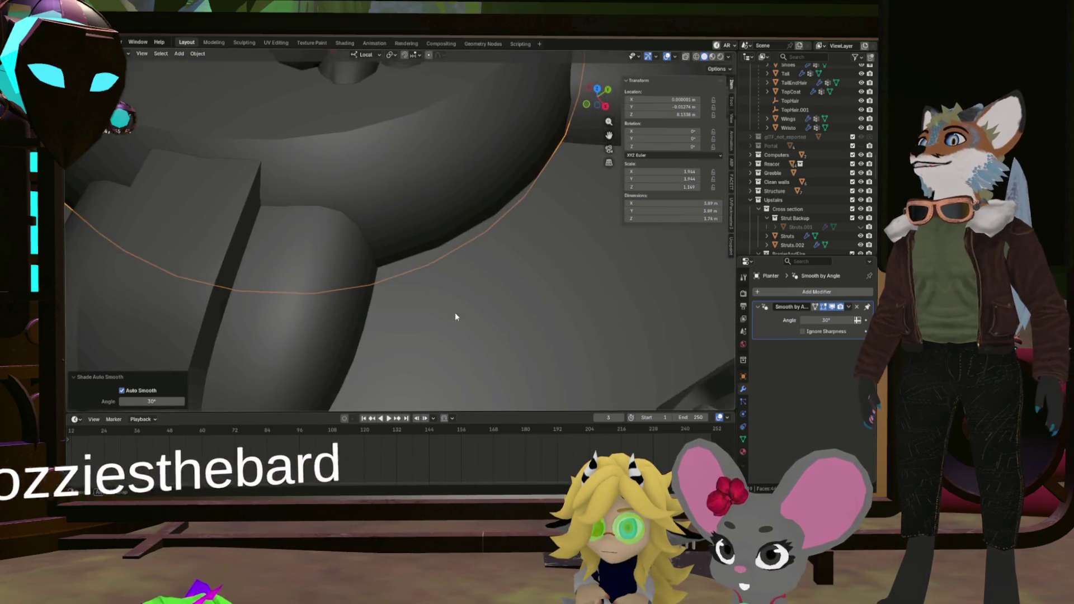
scroll(down, 3)
scroll(up, 3)
drag(463, 297, 451, 262)
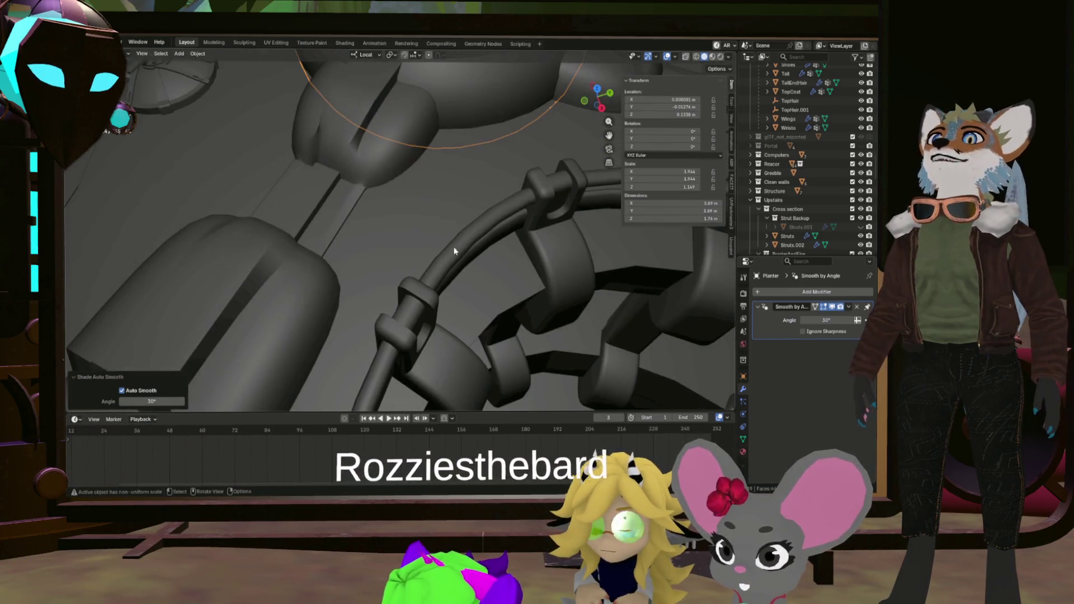
scroll(down, 3)
scroll(up, 3)
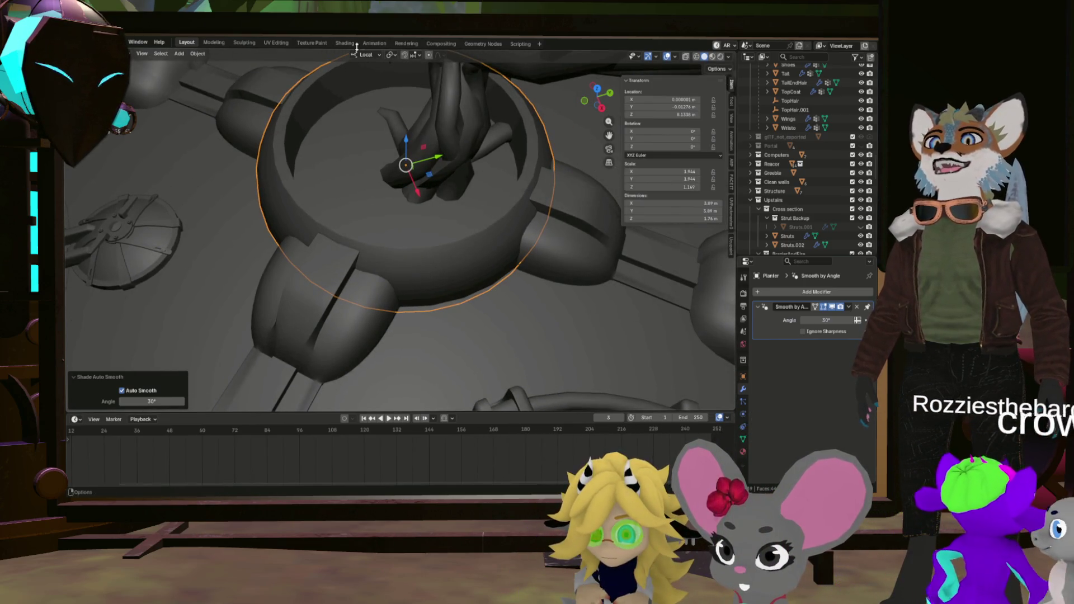
scroll(down, 3)
drag(404, 263, 397, 235)
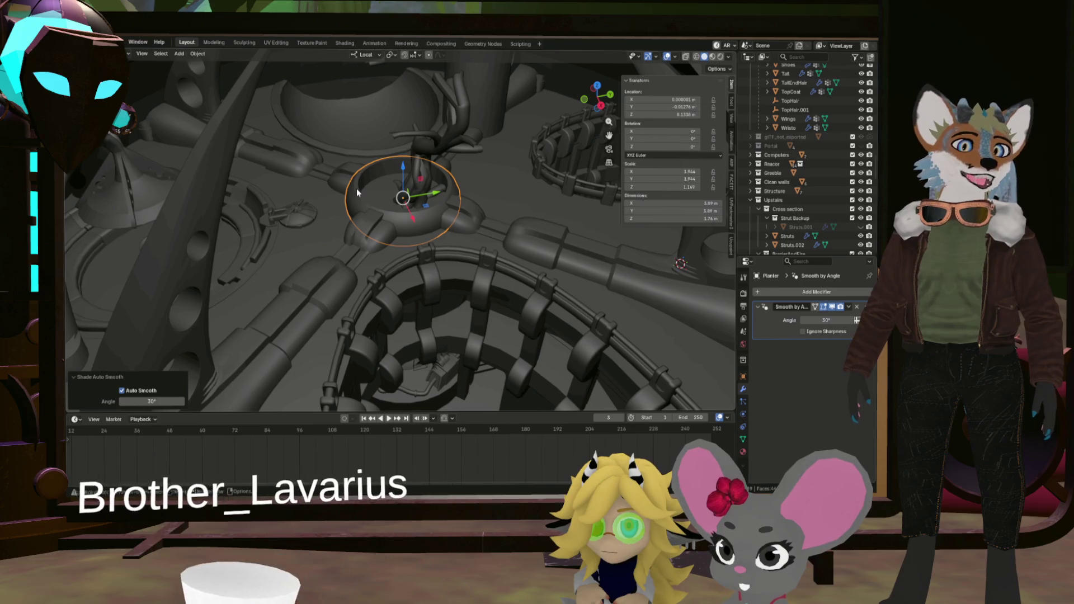
scroll(down, 3)
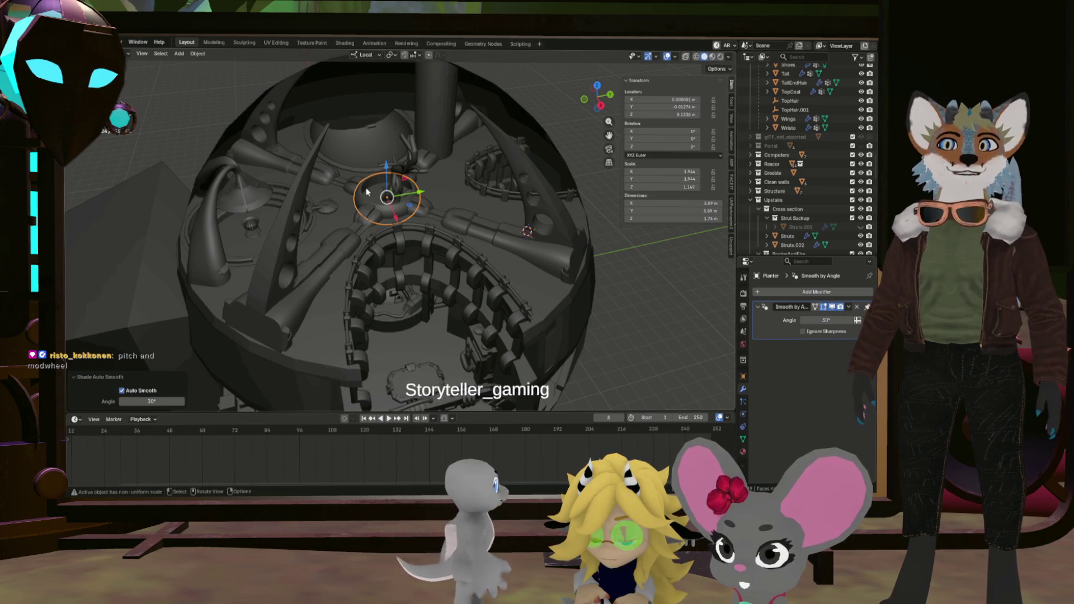
drag(432, 209, 392, 196)
scroll(down, 3)
scroll(up, 3)
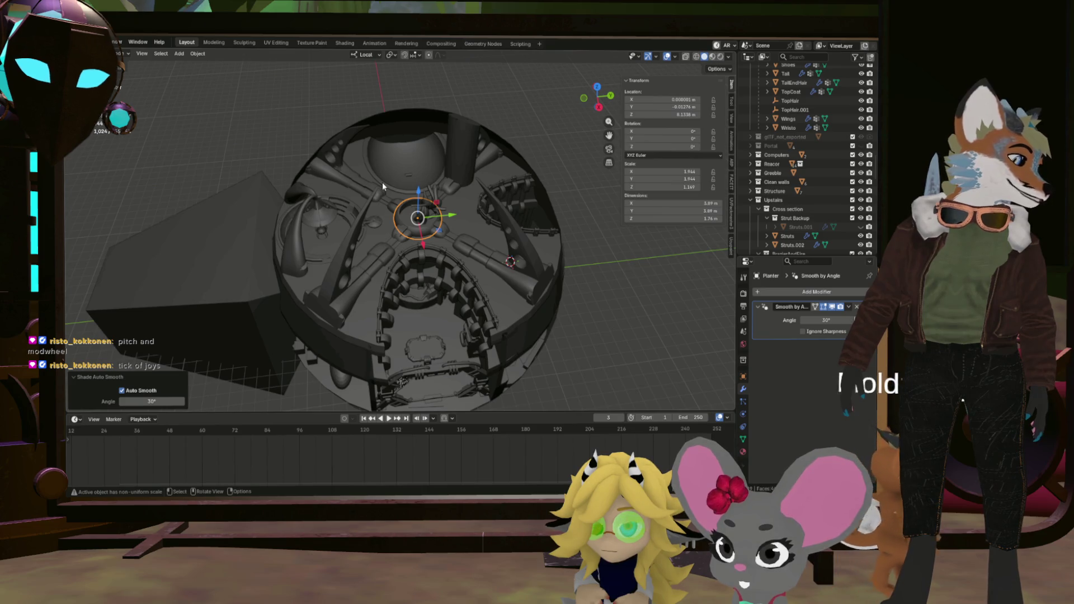
scroll(up, 3)
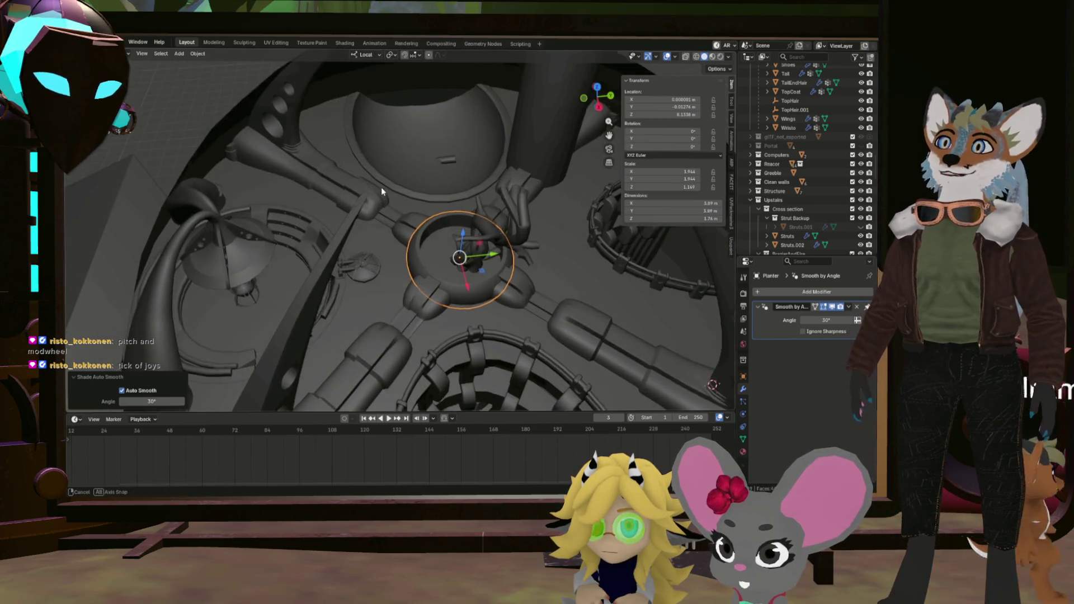
drag(385, 196, 479, 307)
click(479, 307)
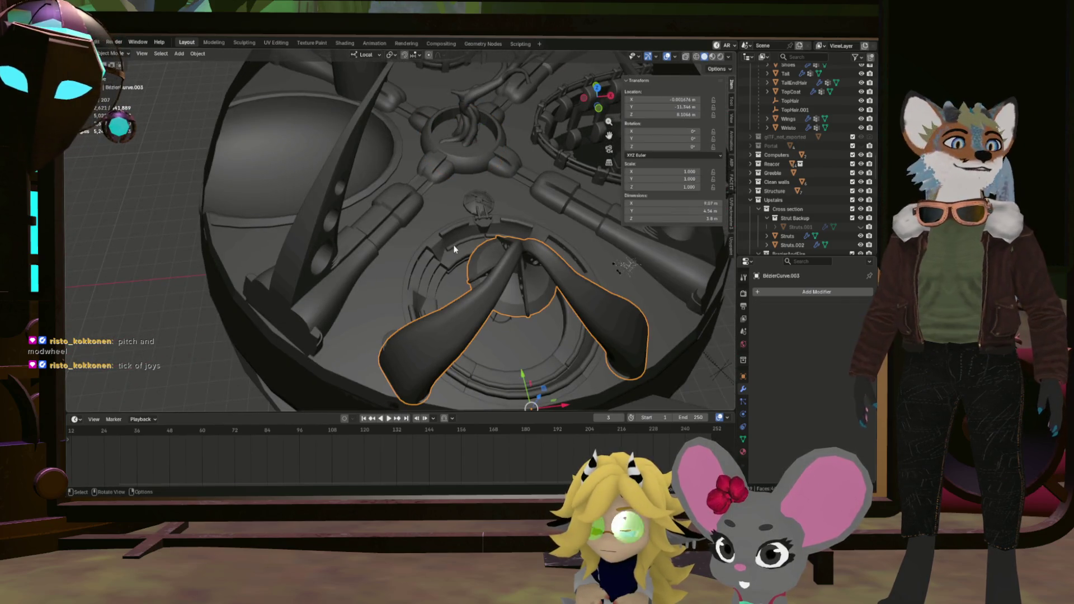
Orbit toward the central cone and enter Edit Mode on the two-armed object's mesh.
drag(510, 239, 343, 246)
key(Tab)
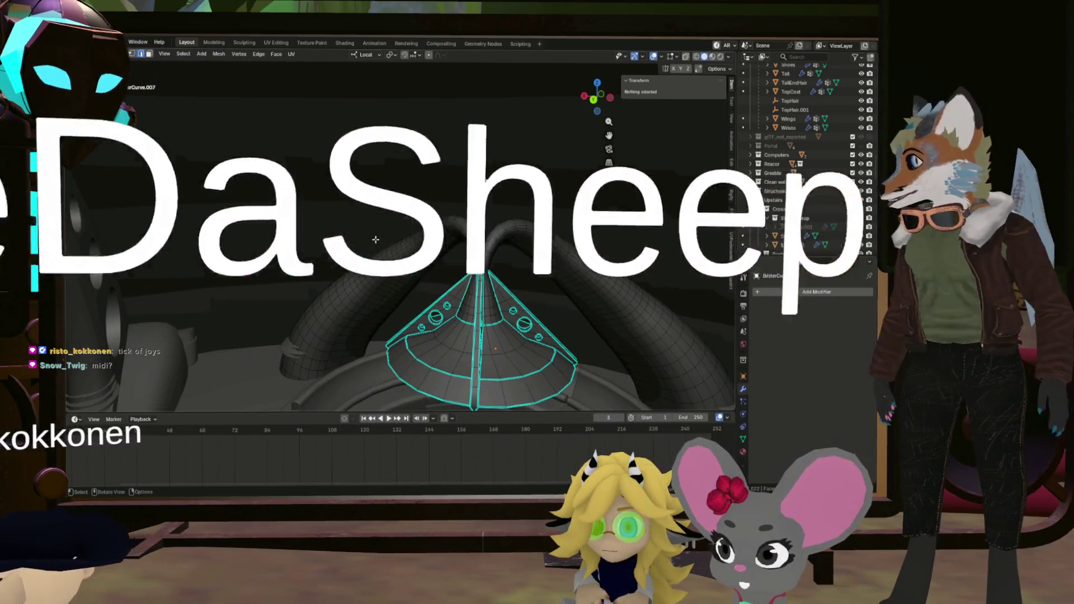
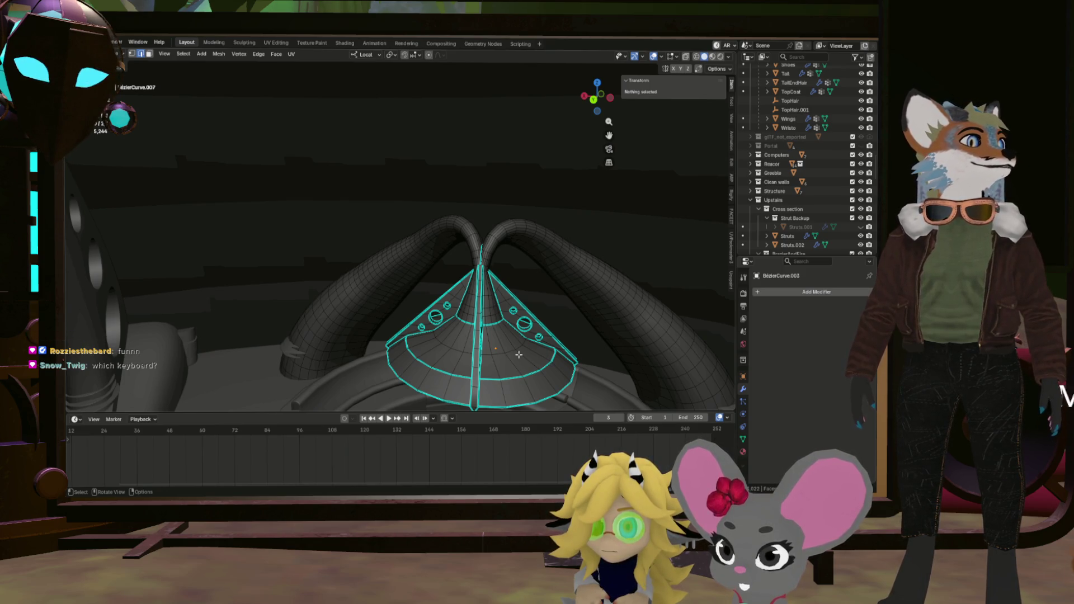
Zoom in on the cone and pipes and select an edge path along the pipe.
drag(519, 355, 498, 283)
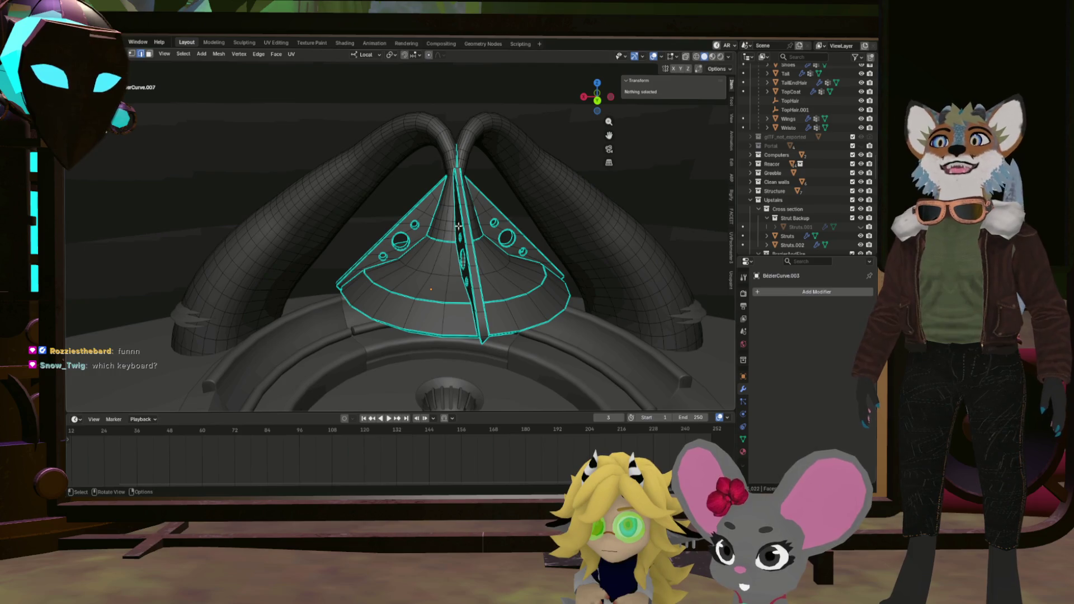
scroll(up, 3)
drag(454, 236, 475, 267)
scroll(down, 3)
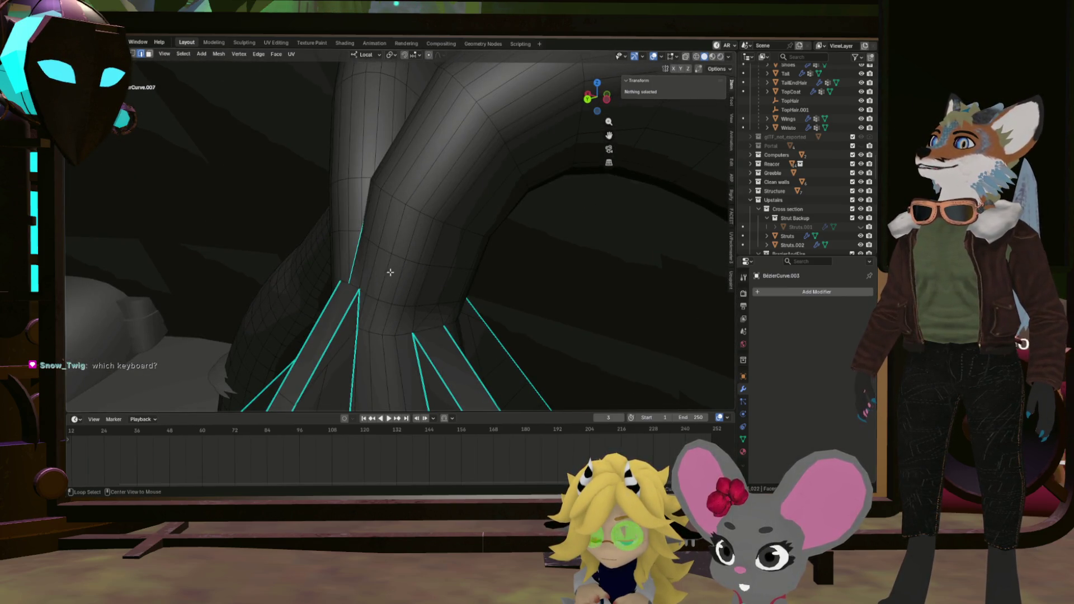
click(372, 295)
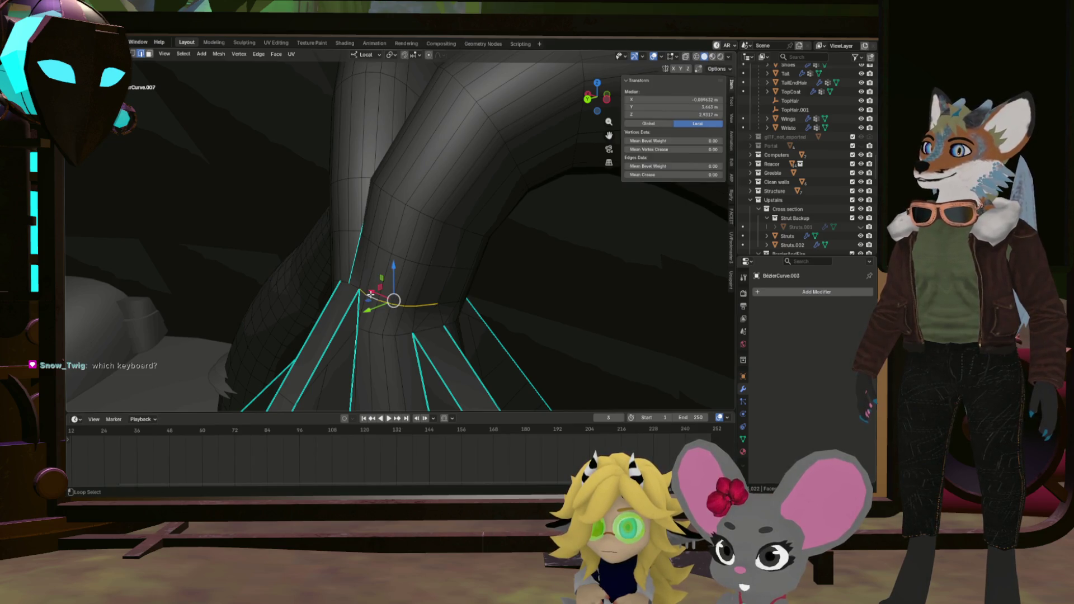
drag(342, 281, 373, 278)
click(205, 259)
click(441, 290)
drag(442, 290, 520, 175)
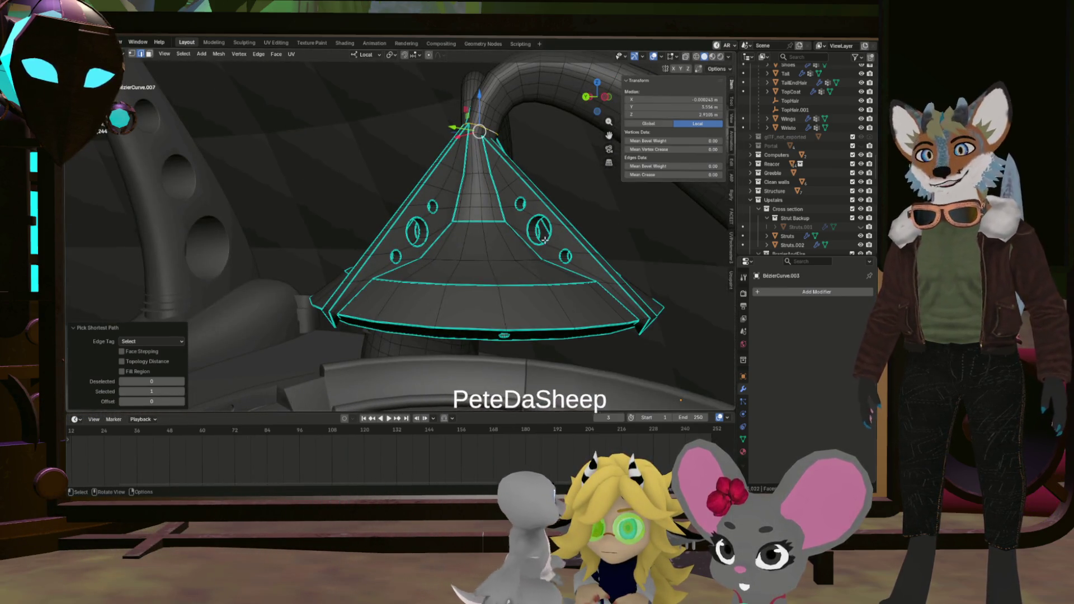
scroll(down, 3)
drag(545, 243, 531, 259)
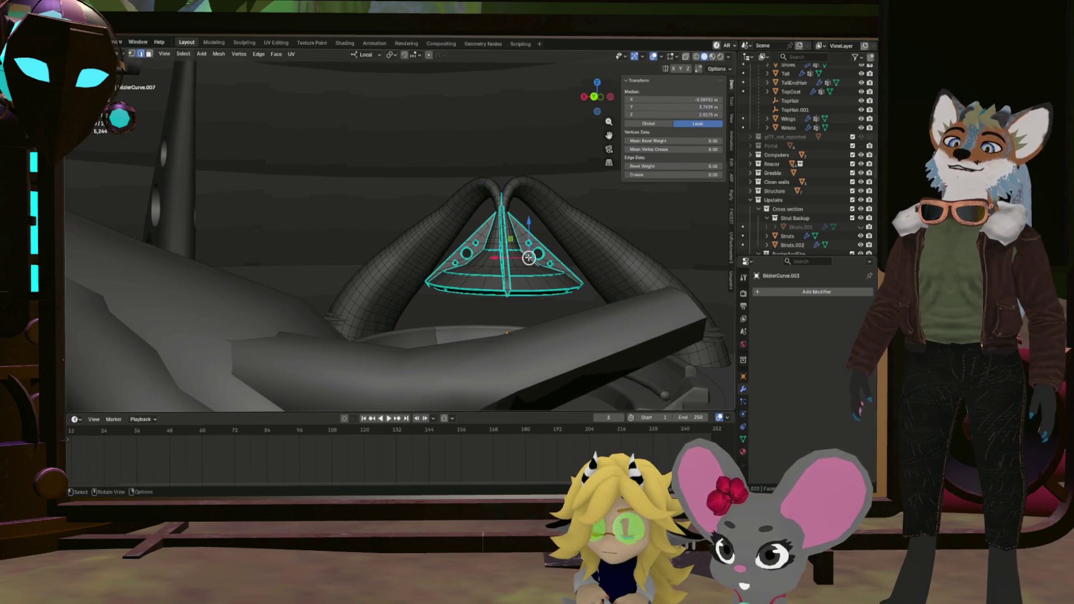
Select all geometry linked to the pipes and isolate it in Local View.
key(l)
key(KP_Divide)
scroll(up, 3)
drag(530, 261, 403, 224)
scroll(up, 3)
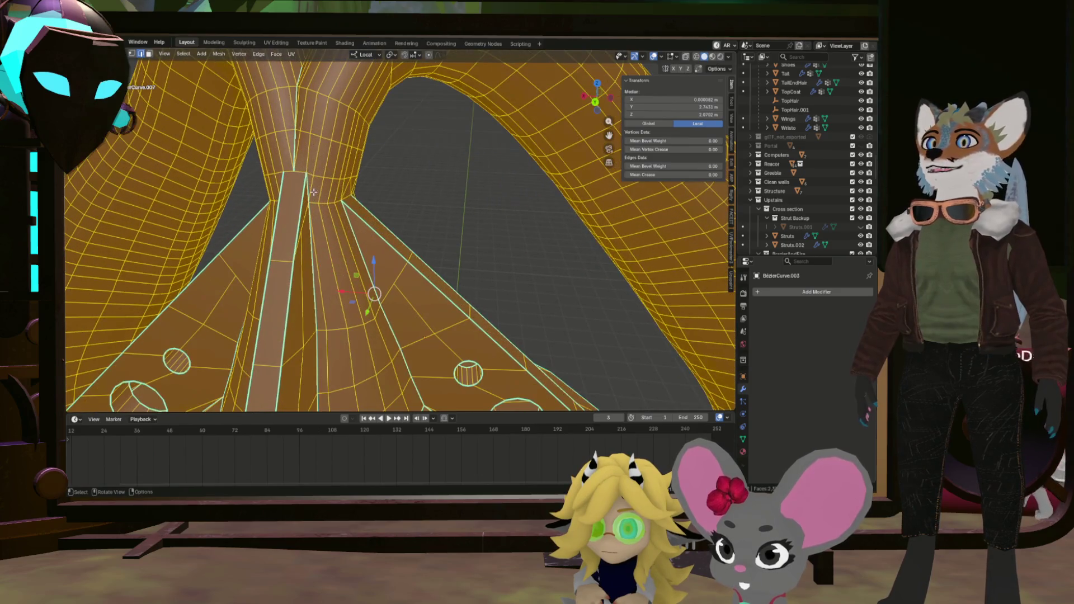
Undo the pipe selection and pick an edge path near the cone's neck.
key(ctrl+z)
drag(336, 202, 505, 297)
click(573, 255)
Mark the centre-line edges between the two pipes as a seam.
click(573, 250)
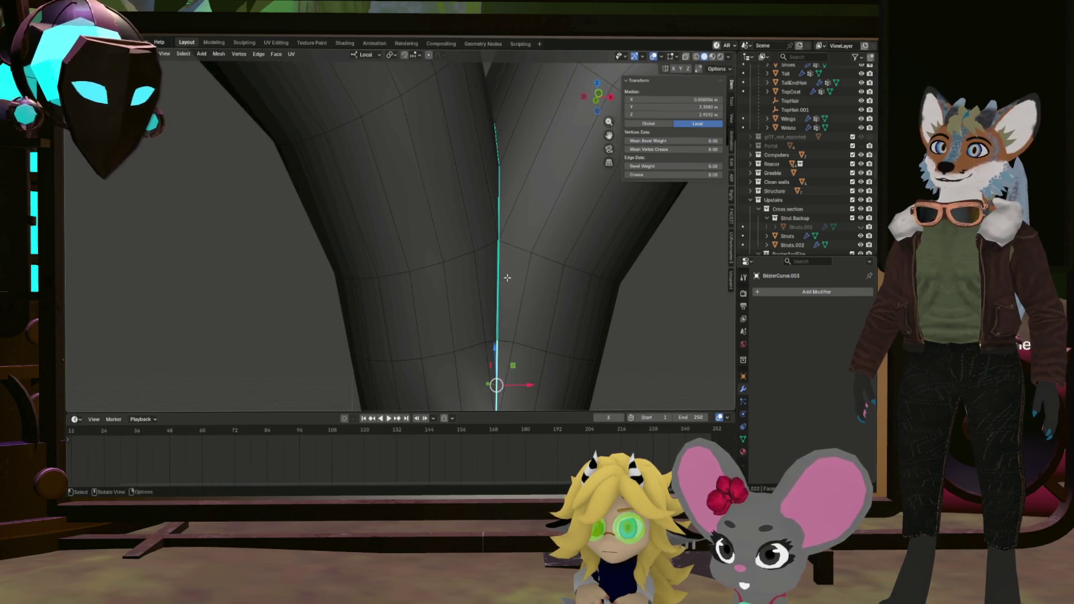
click(508, 207)
drag(508, 207, 312, 279)
key(ctrl+e)
click(516, 222)
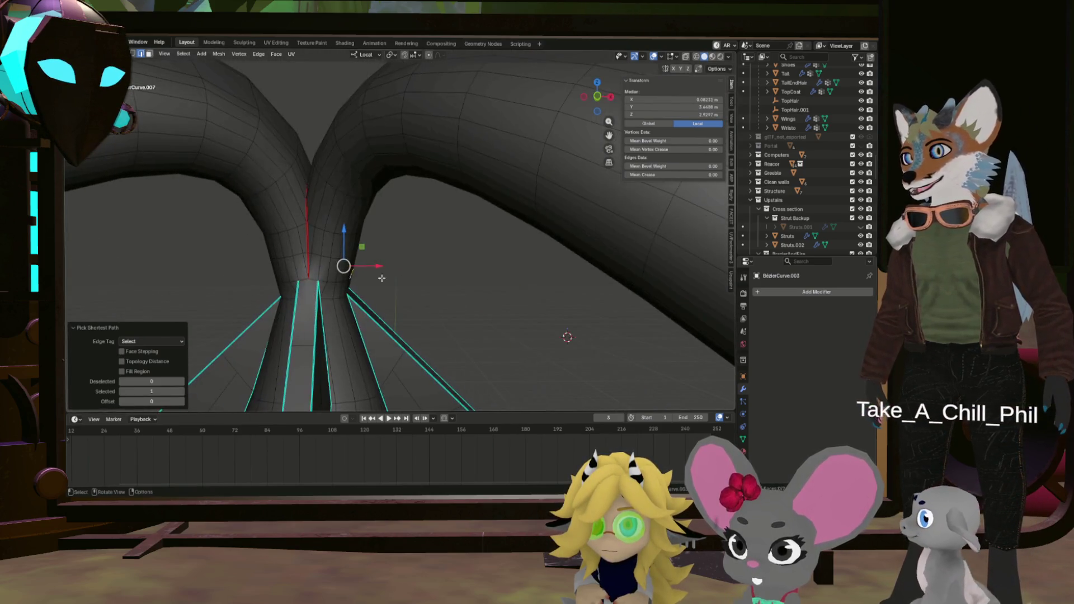
Mark a seam ring around the pipe above the cone, then deselect everything.
scroll(up, 3)
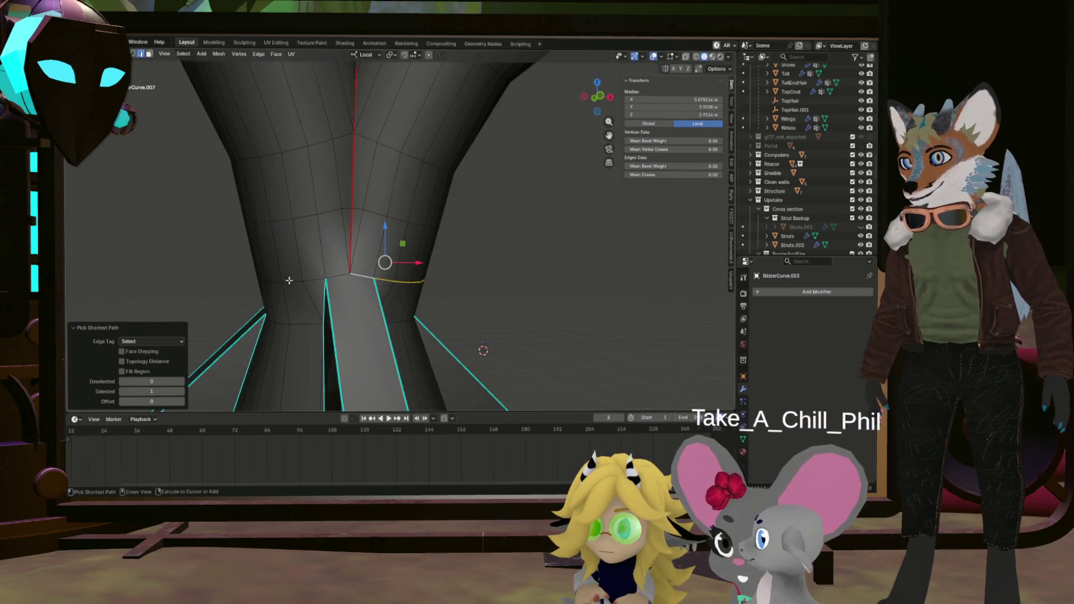
drag(287, 280, 311, 272)
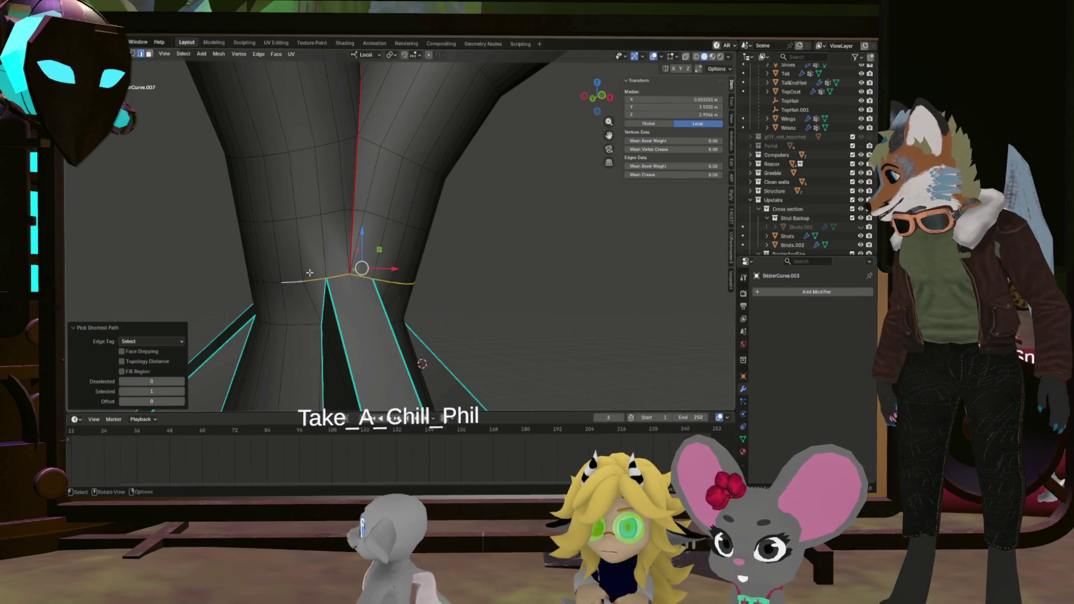
drag(311, 272, 268, 255)
click(432, 295)
click(241, 238)
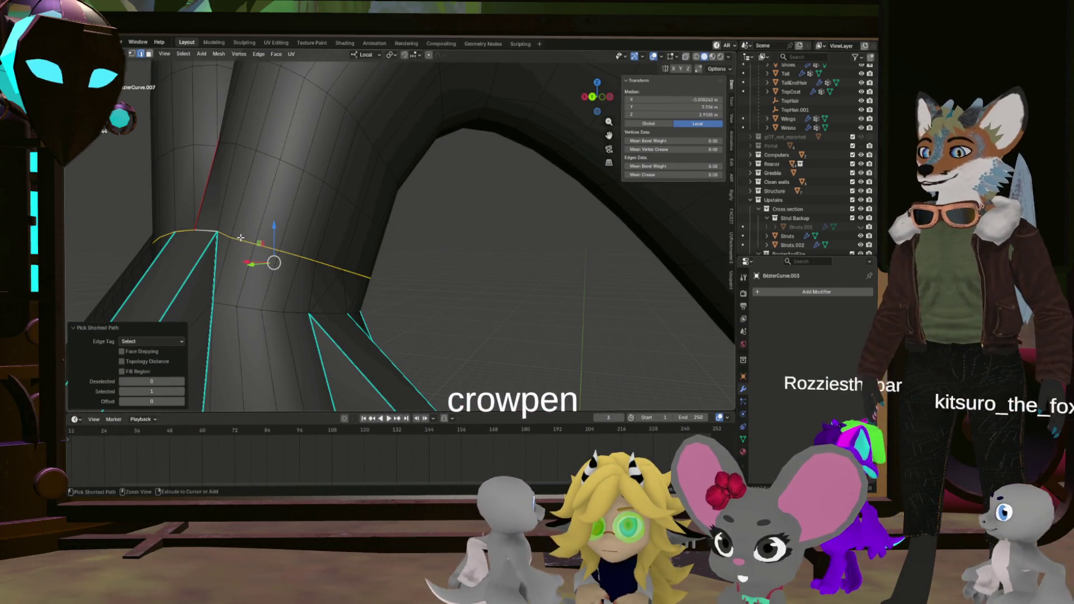
key(ctrl+e)
click(233, 245)
key(alt+a)
drag(472, 304, 425, 320)
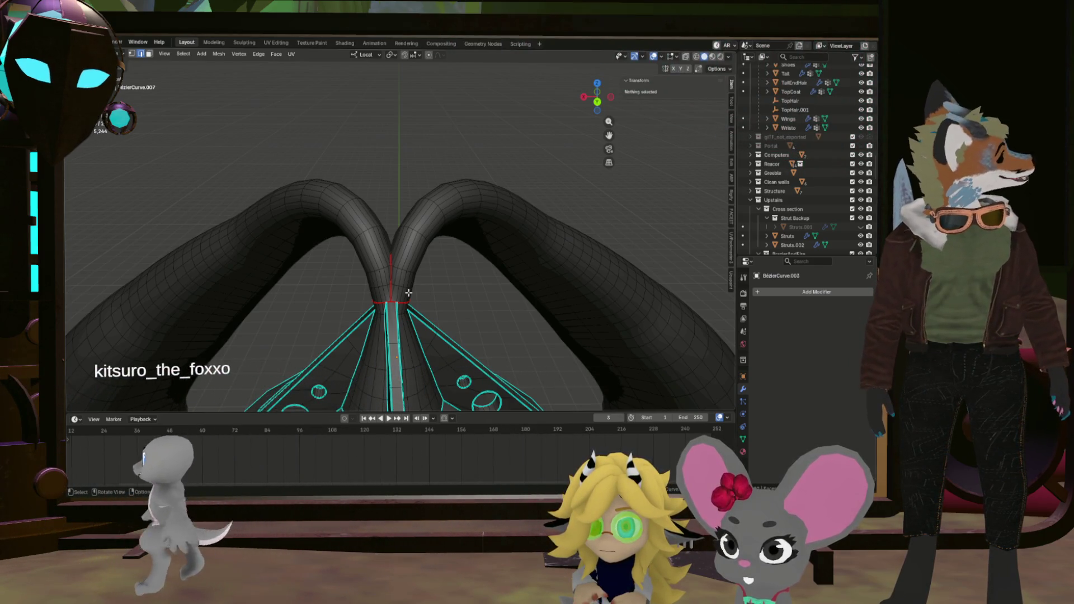
drag(408, 292, 539, 302)
Select vertices on the pipe and at the cone apex while orbiting the model.
click(546, 306)
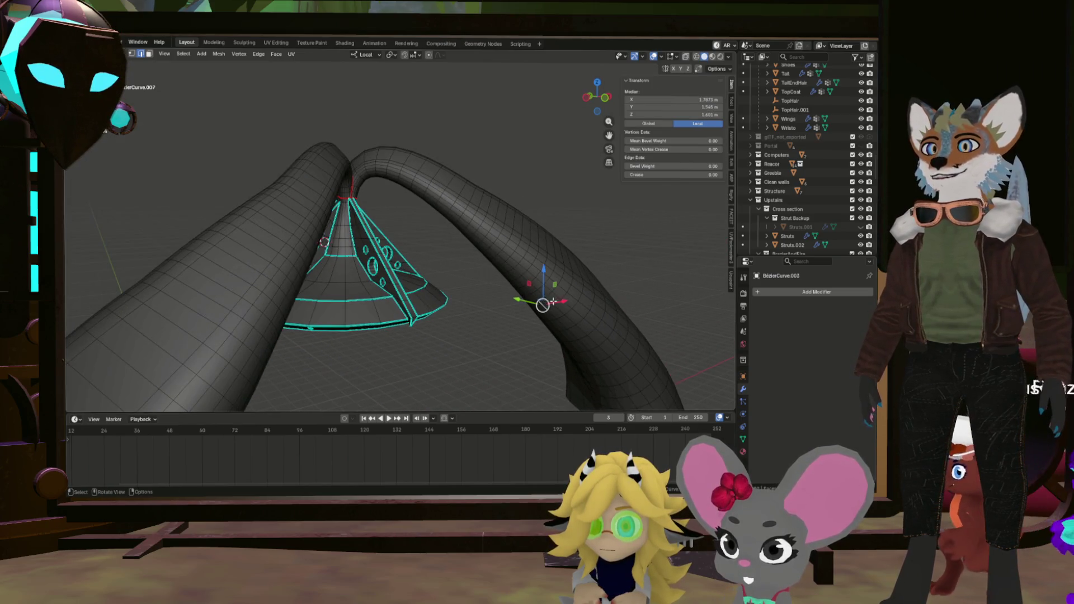
drag(577, 332, 475, 269)
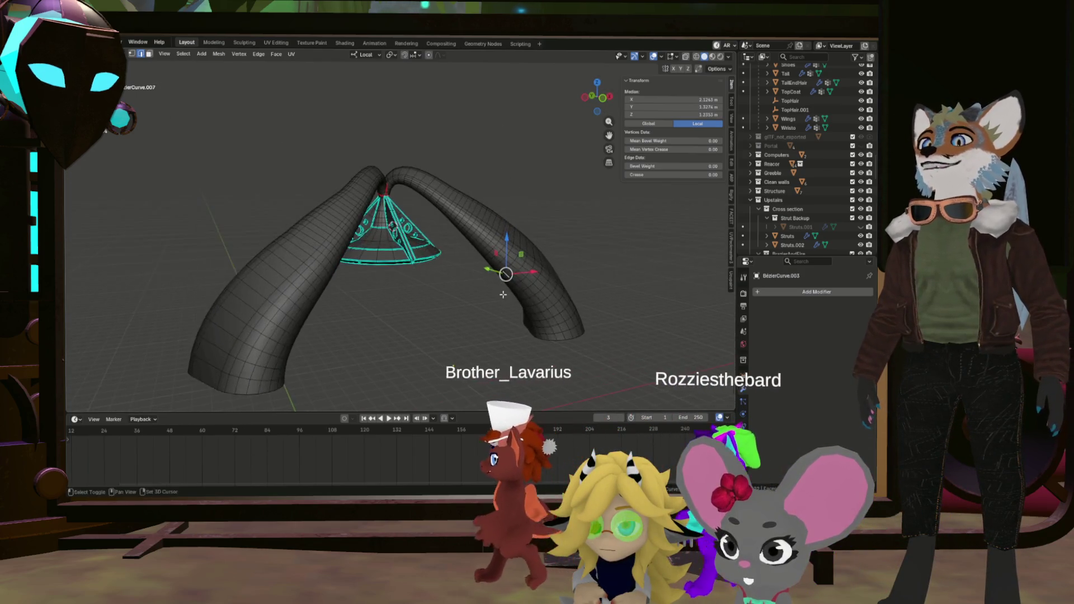
scroll(up, 3)
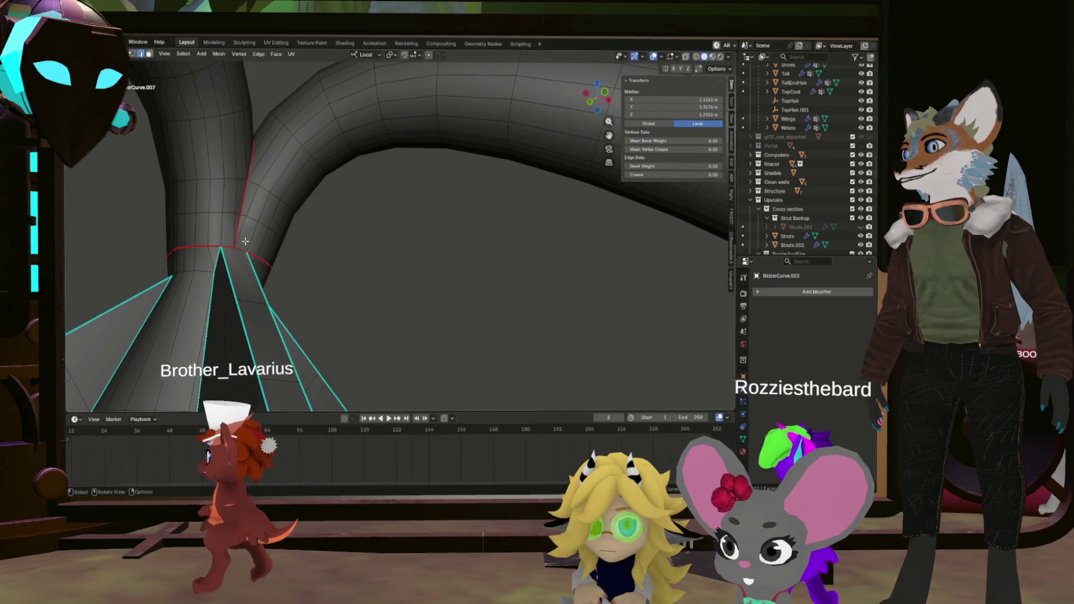
click(249, 209)
scroll(down, 3)
drag(248, 209, 466, 238)
scroll(down, 3)
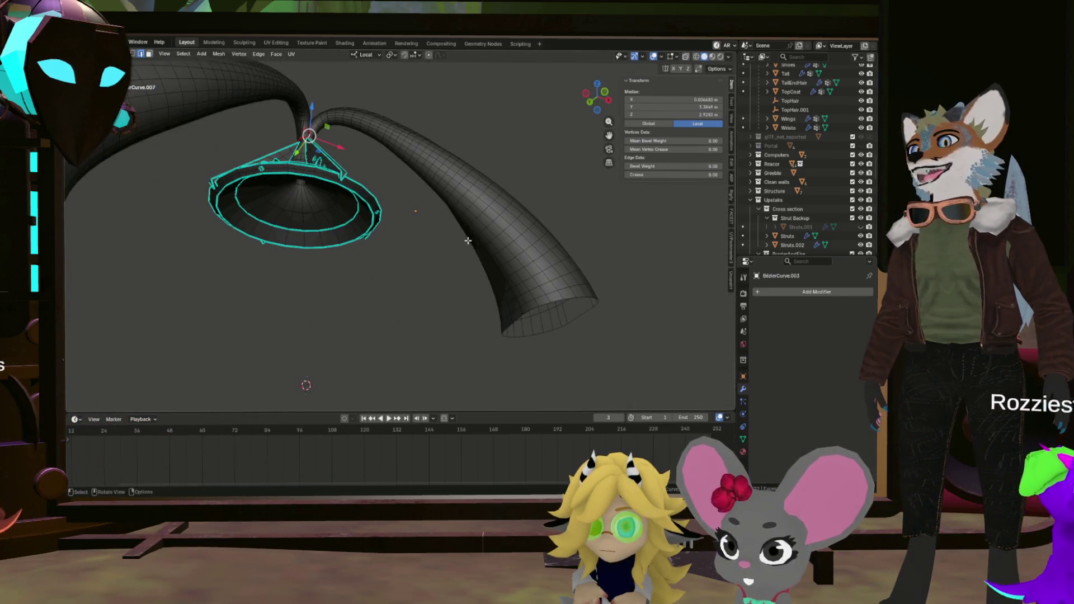
scroll(up, 3)
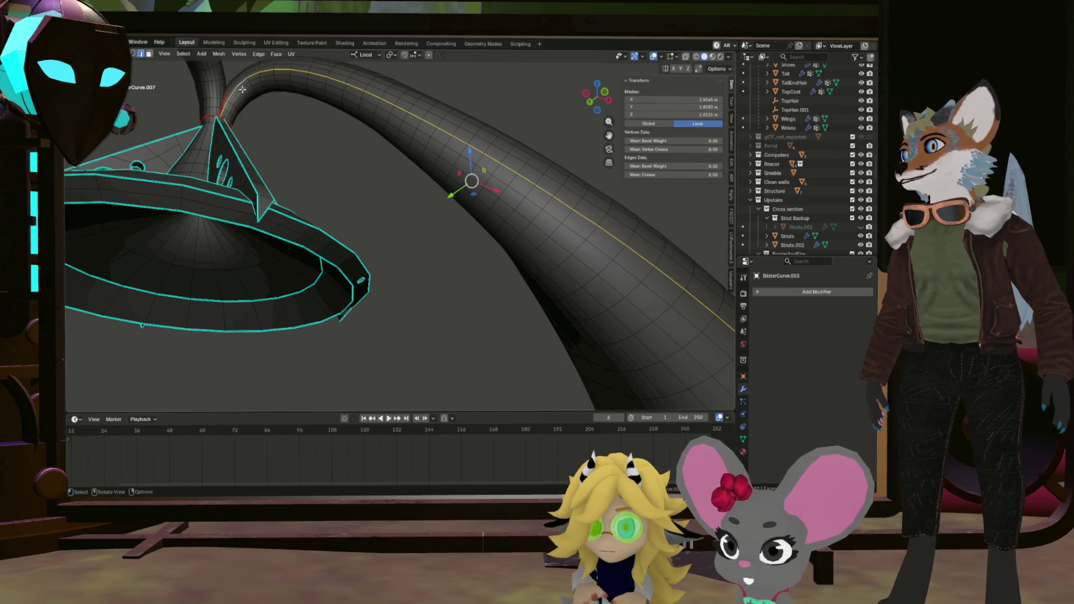
Mark the edge loop running lengthwise along both pipes as a seam.
click(220, 102)
scroll(up, 3)
drag(242, 112, 263, 145)
scroll(down, 3)
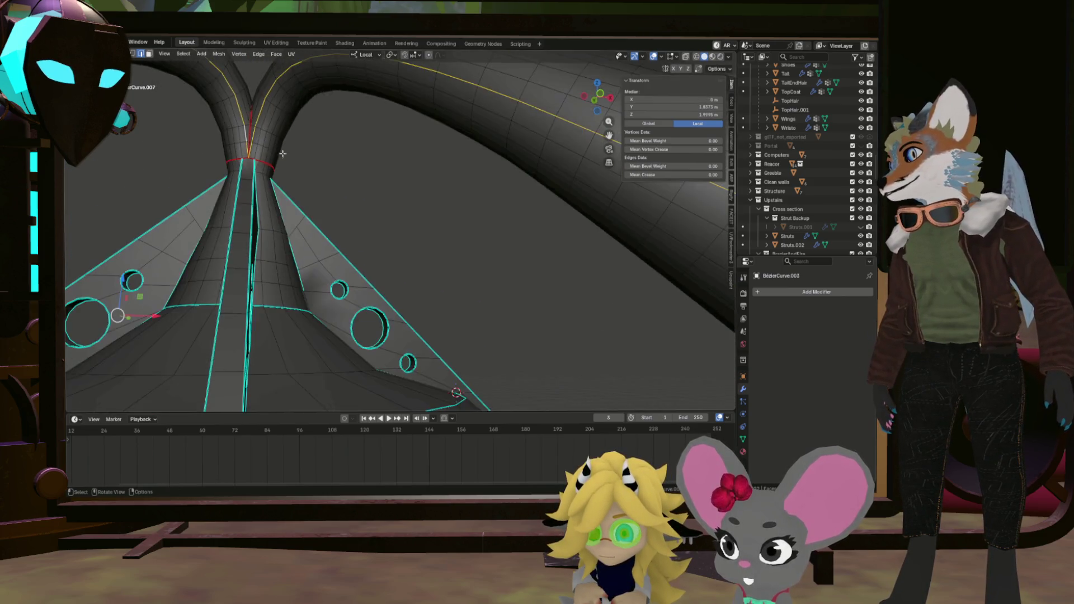
scroll(down, 3)
key(ctrl+e)
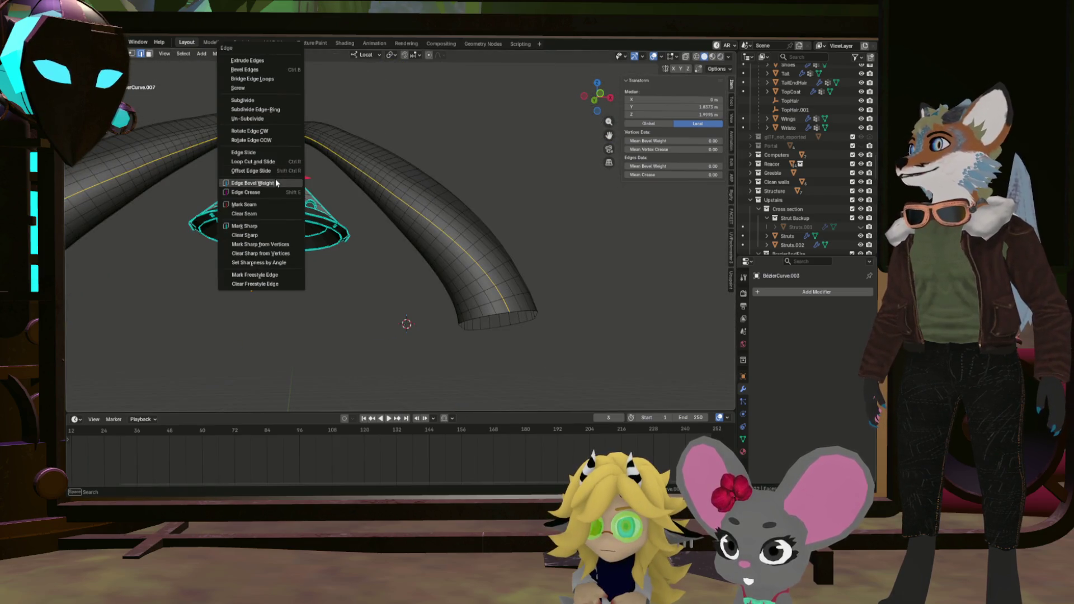
click(269, 203)
drag(269, 203, 510, 221)
scroll(up, 3)
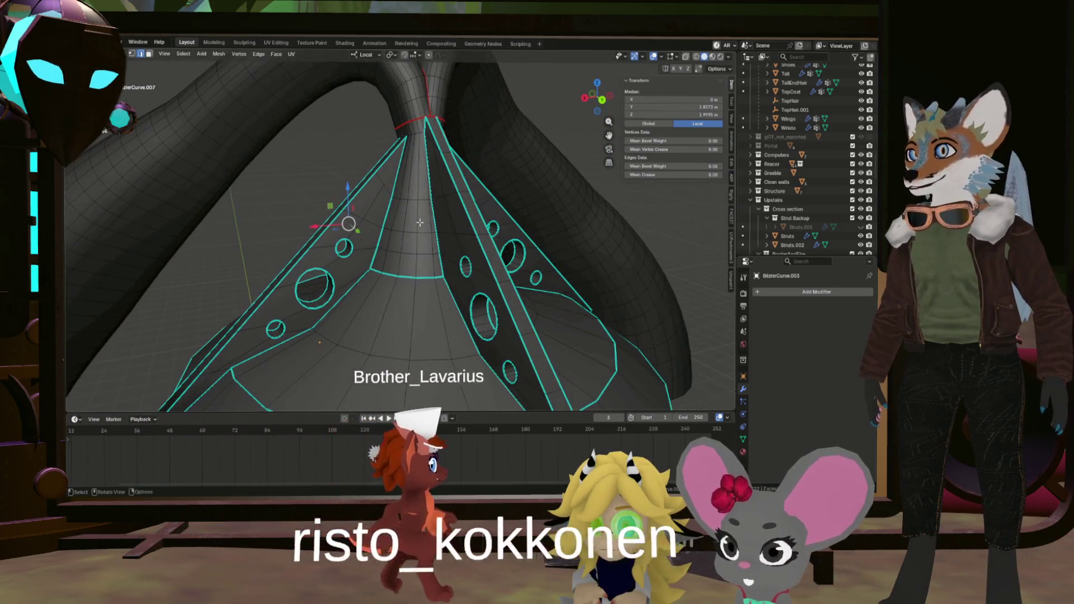
Select the whole mesh, switch to the UV Editing workspace and exit Local View.
key(a)
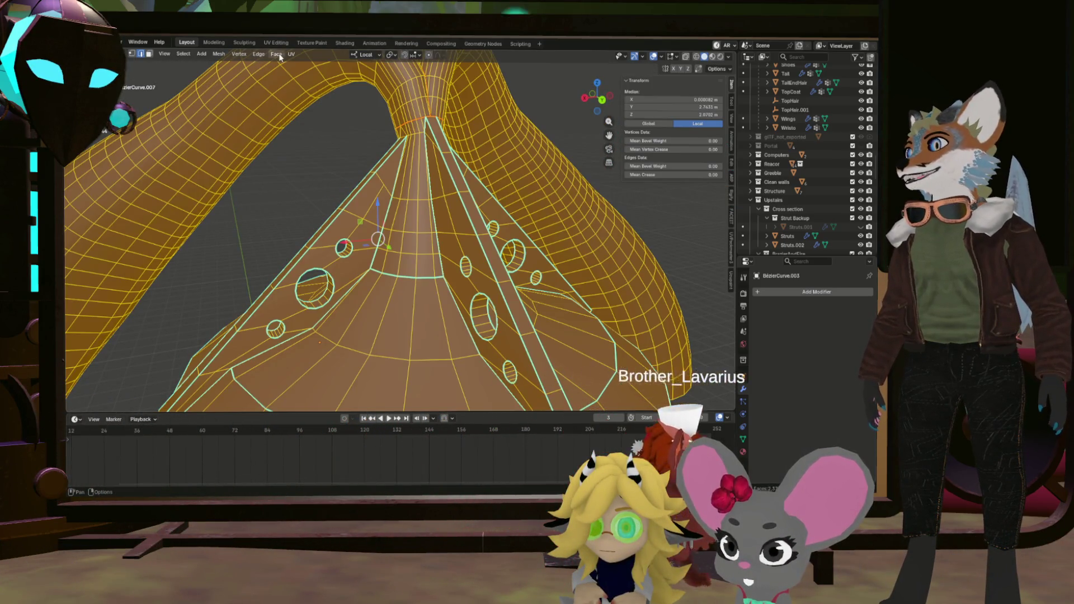
click(292, 55)
click(336, 87)
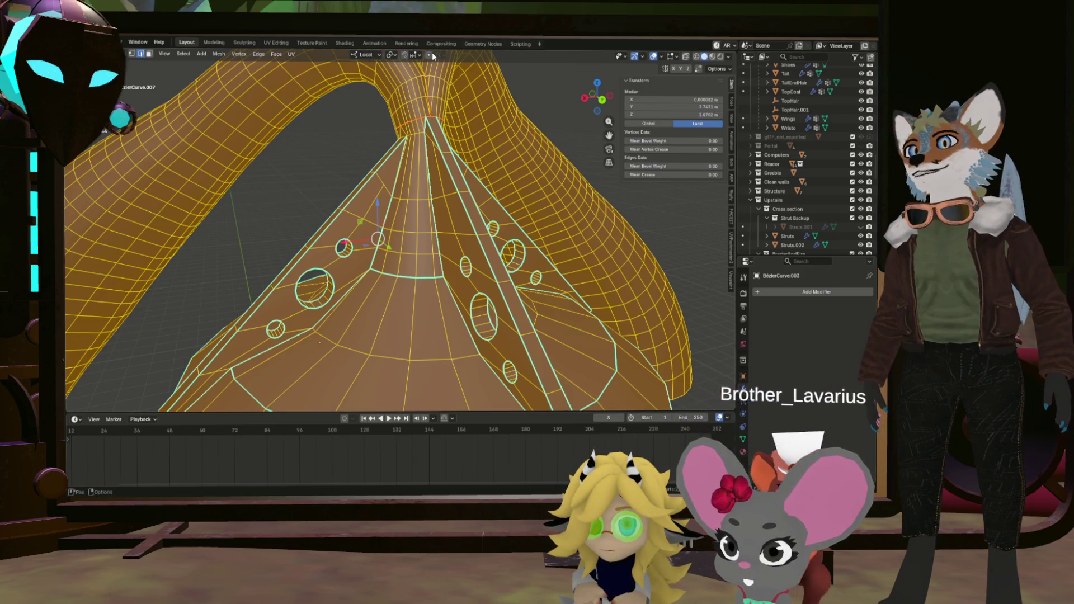
click(276, 43)
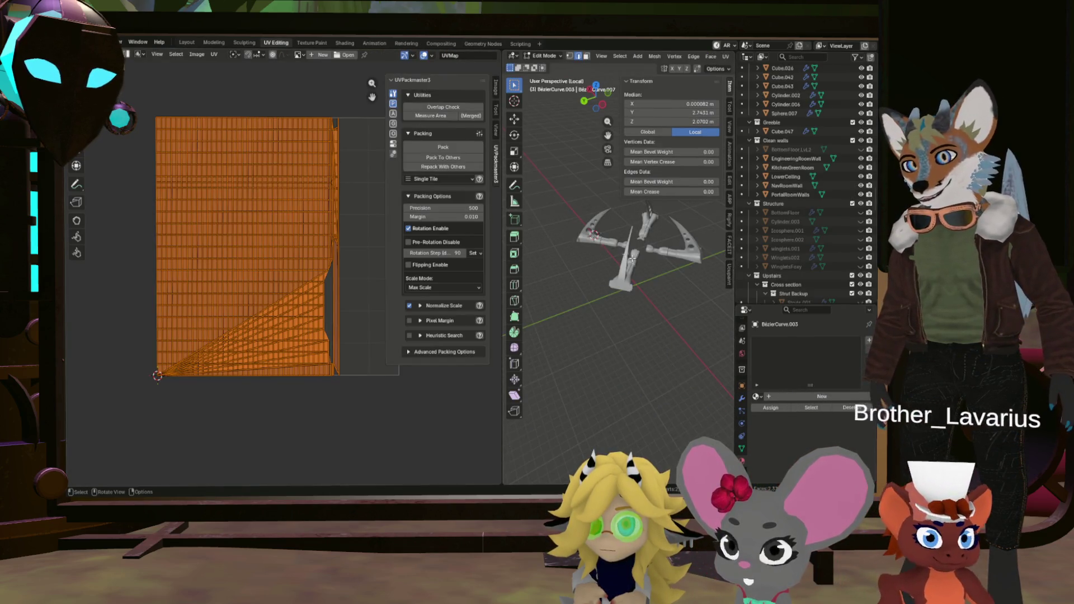
key(KP_Divide)
key(KP_Divide)
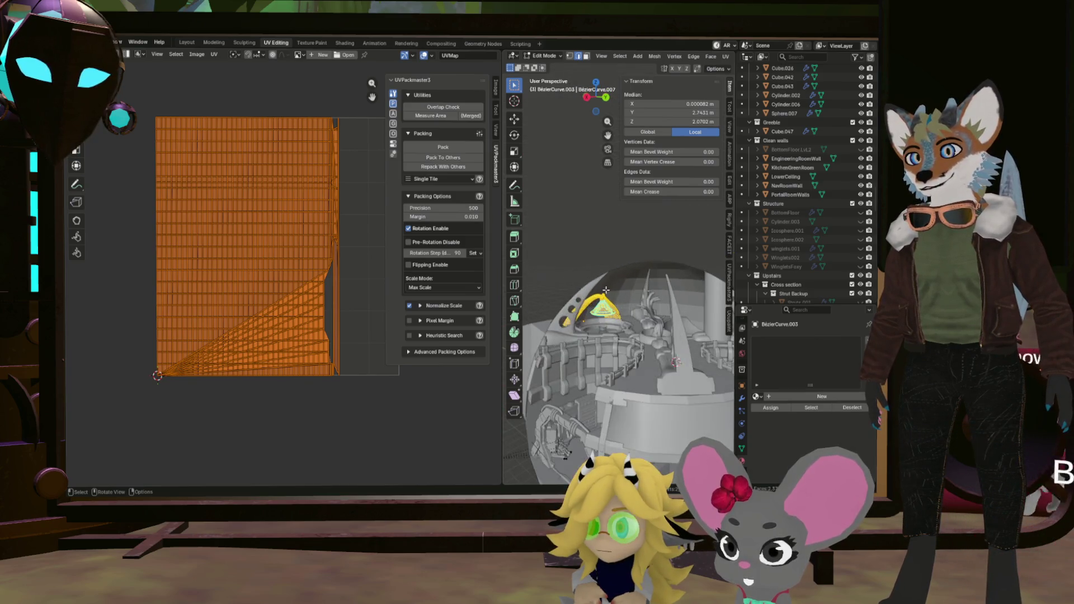
drag(612, 275, 601, 273)
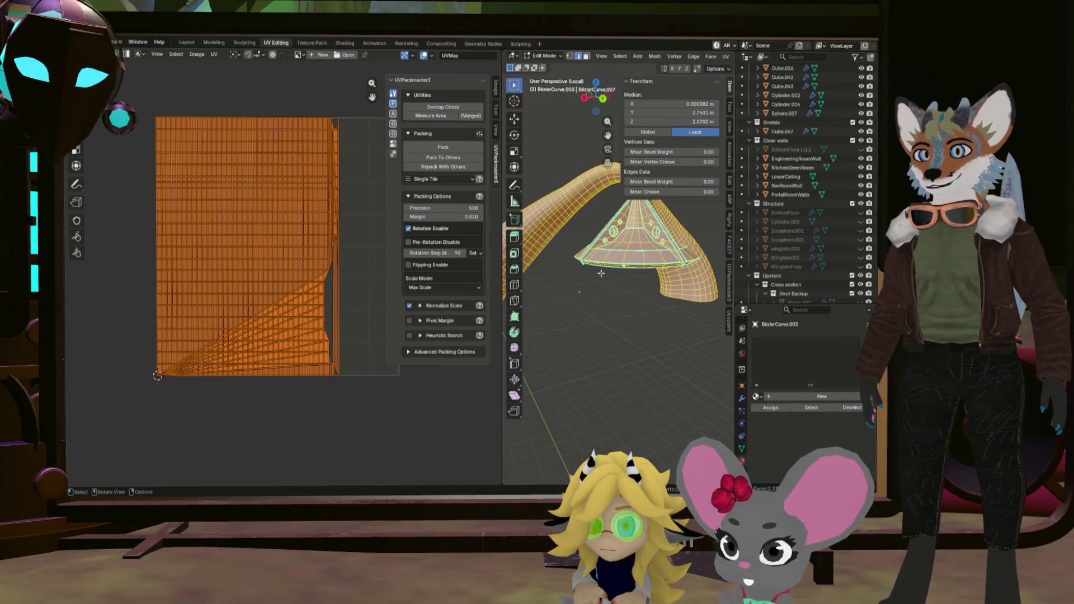
Unwrap the mesh with the Angle Based method and inspect the resulting UV islands.
key(u)
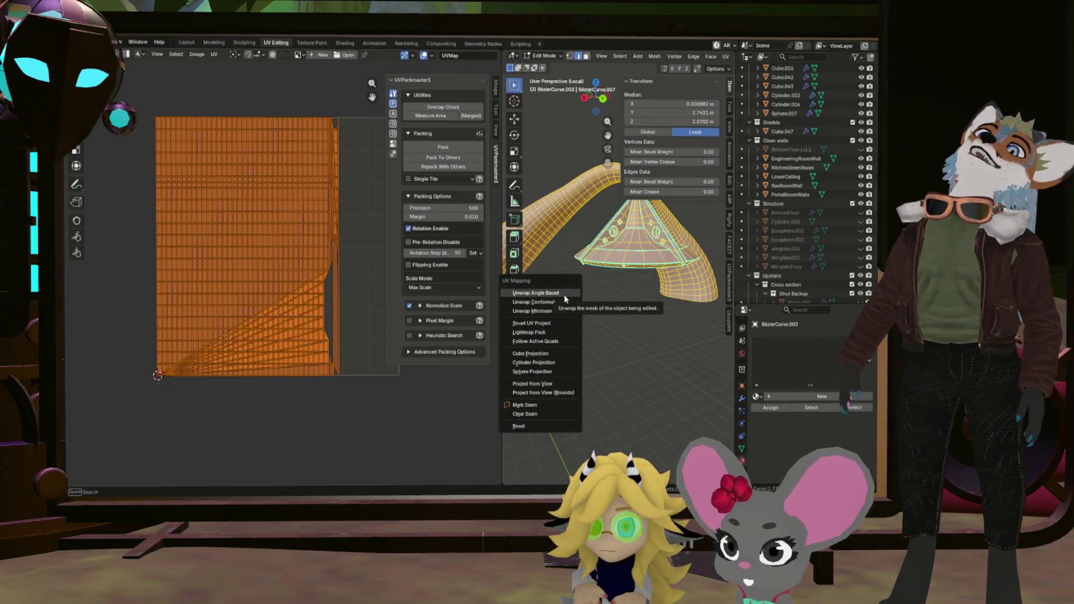
click(565, 295)
scroll(up, 3)
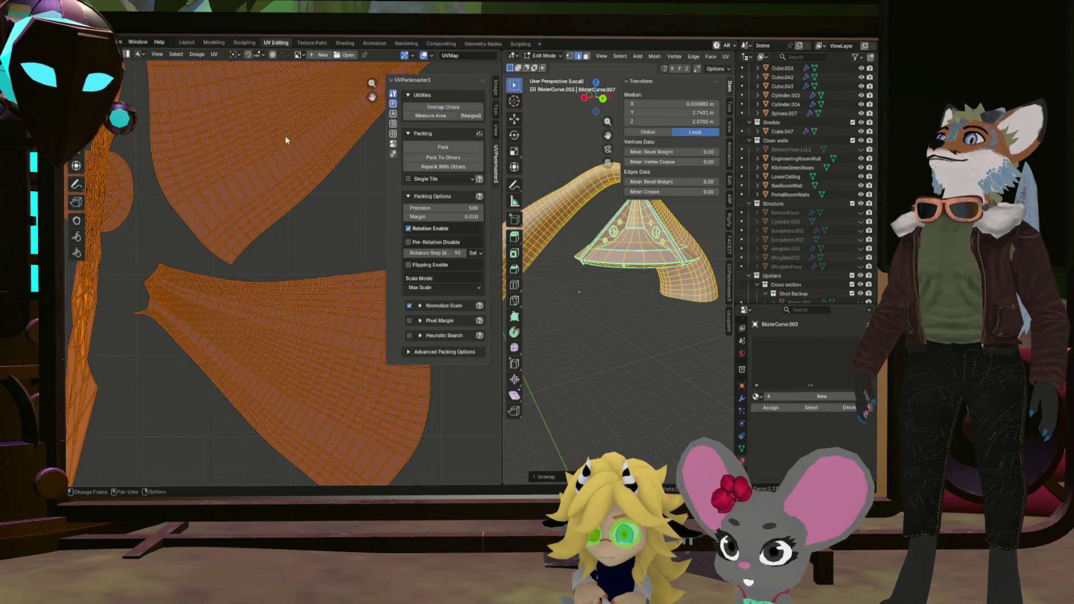
scroll(down, 3)
scroll(up, 3)
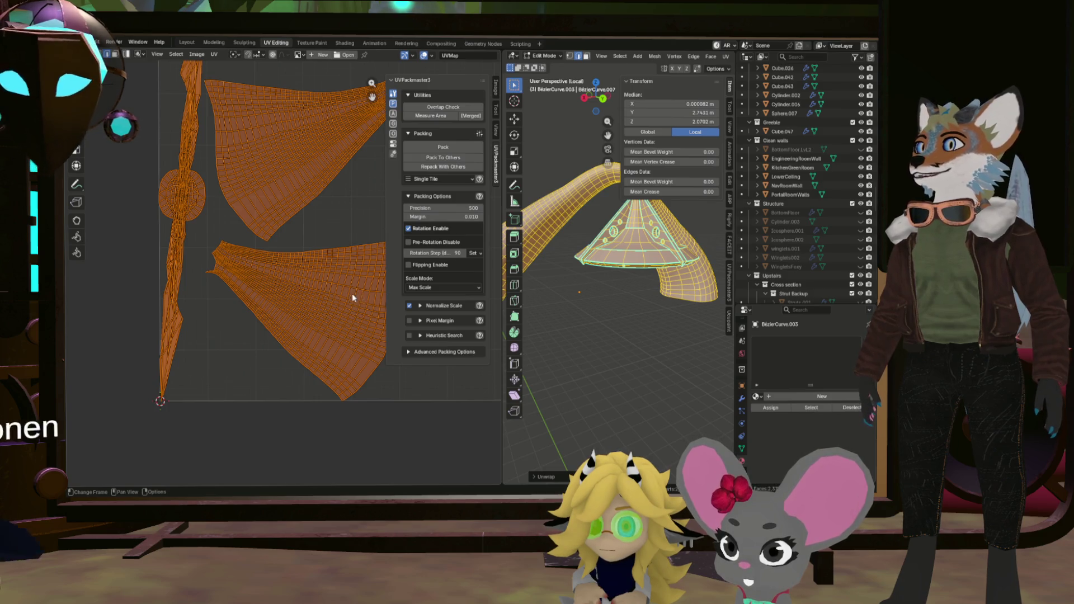
scroll(up, 3)
scroll(down, 3)
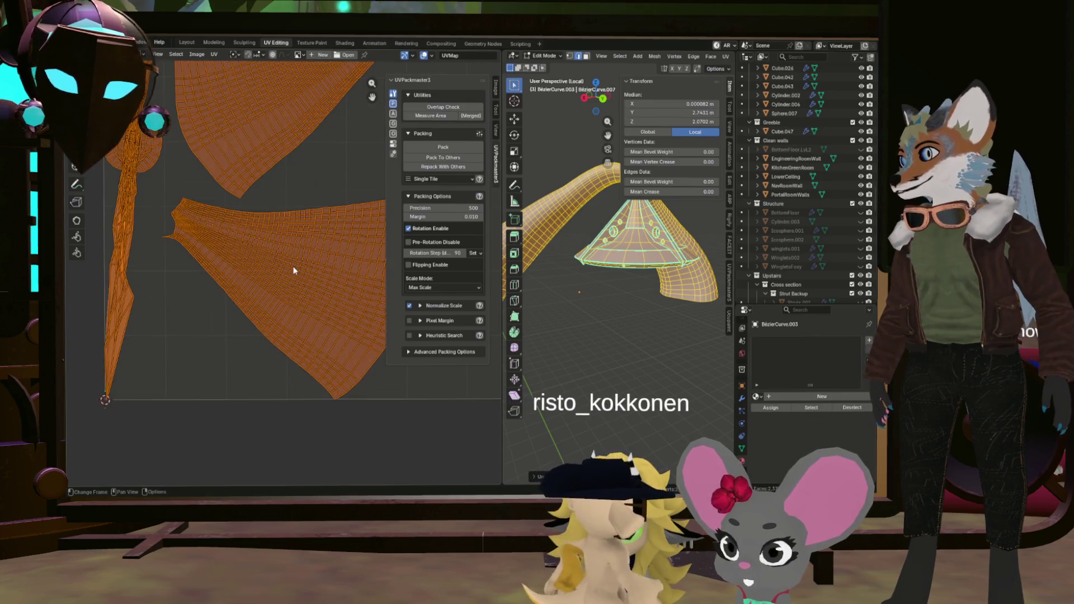
click(301, 272)
scroll(up, 3)
key(l)
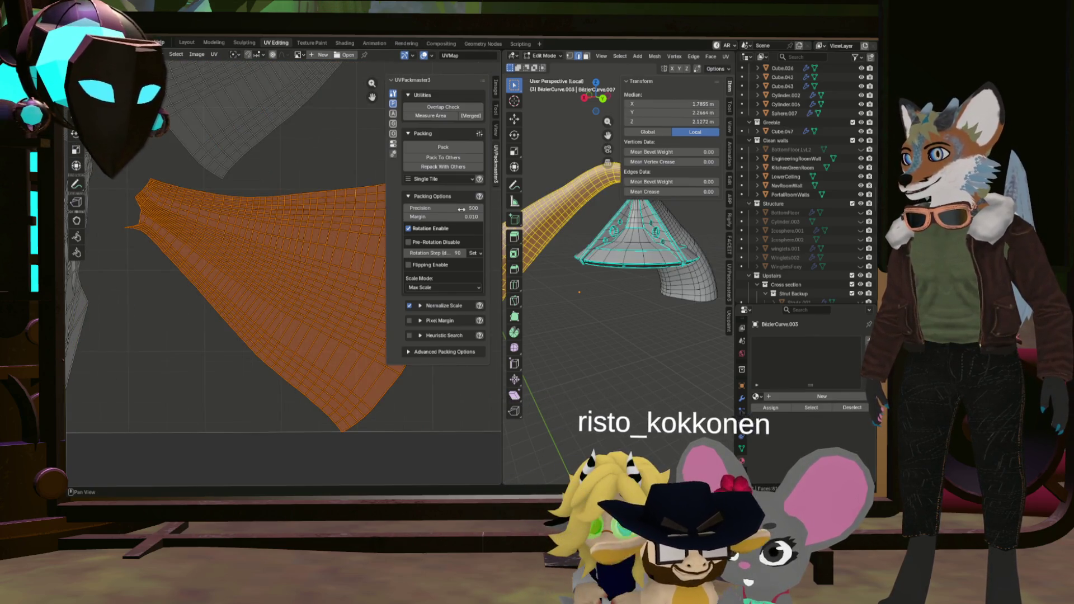
drag(504, 216, 648, 216)
scroll(up, 3)
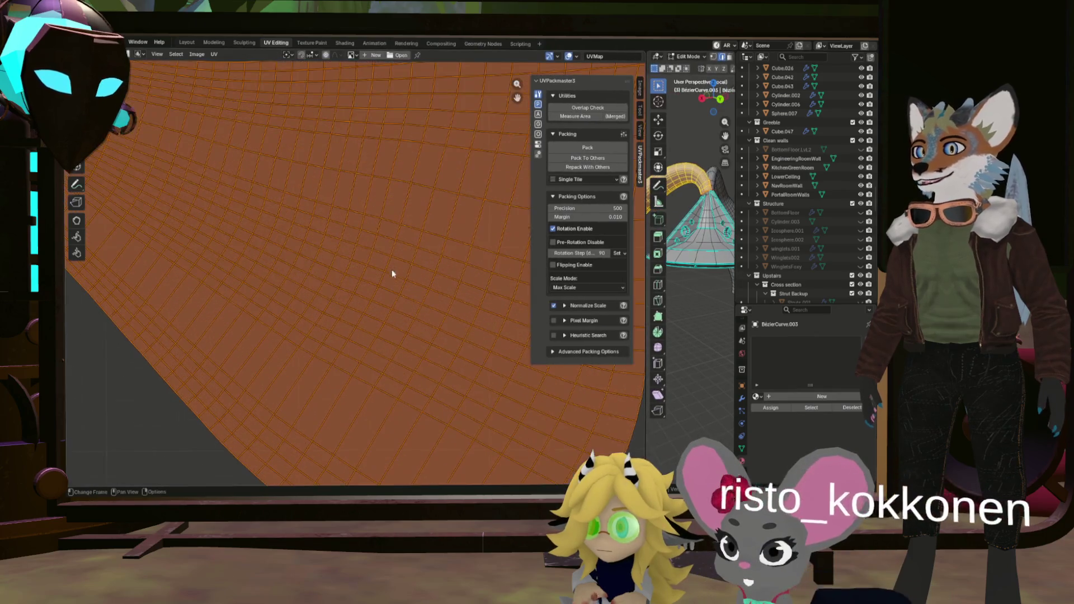
click(359, 267)
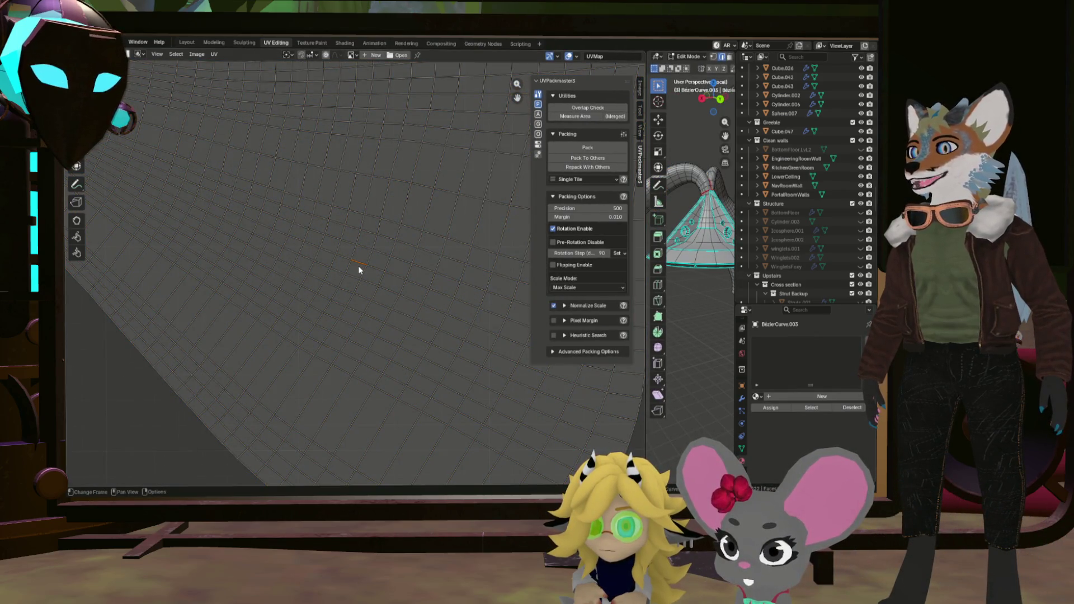
key(l)
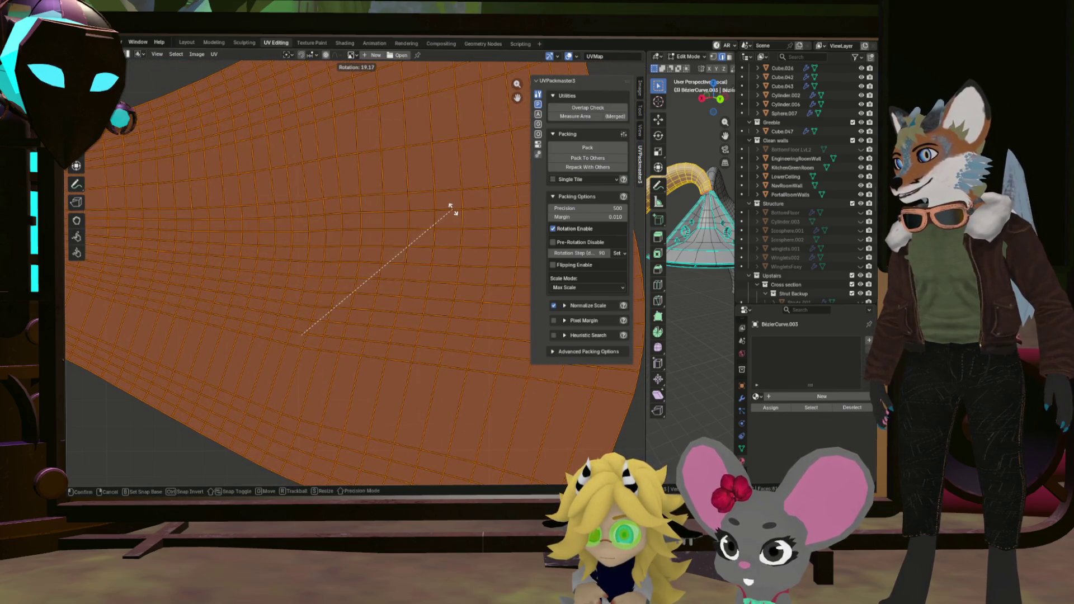
scroll(up, 3)
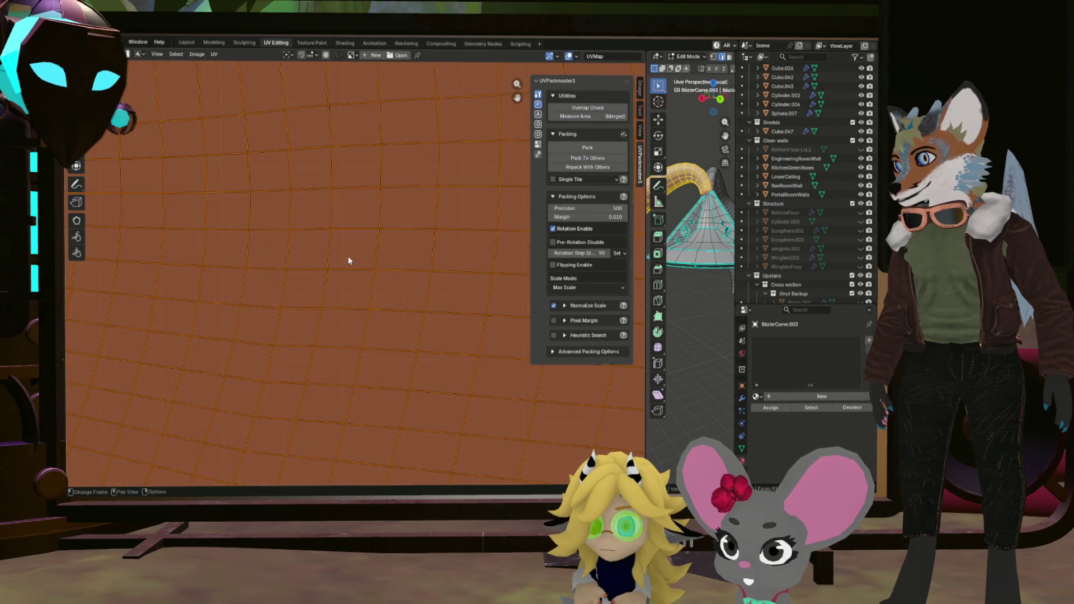
click(351, 254)
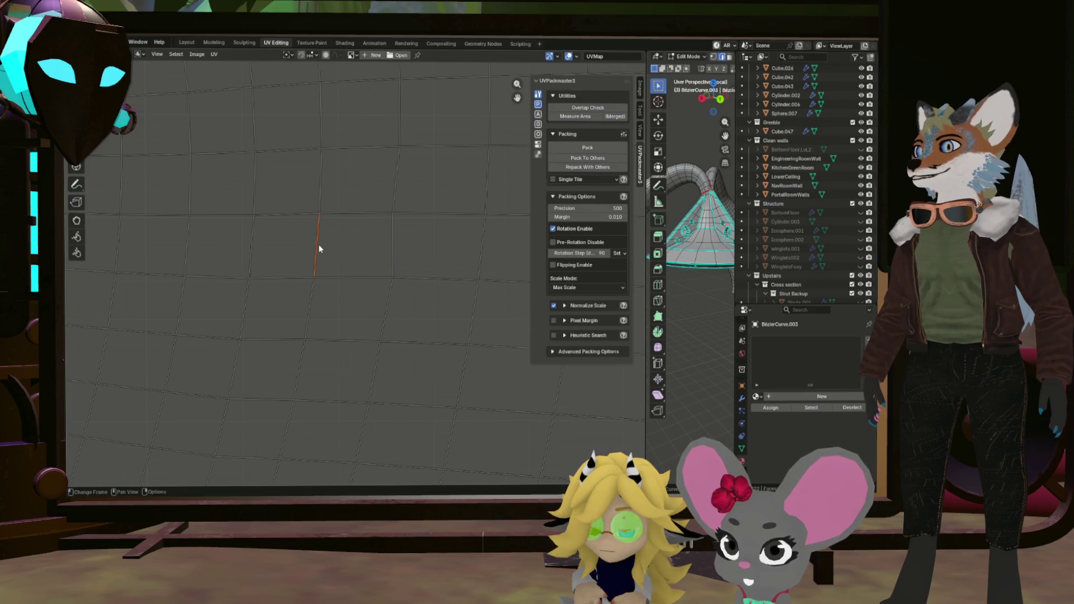
key(3)
click(355, 231)
key(l)
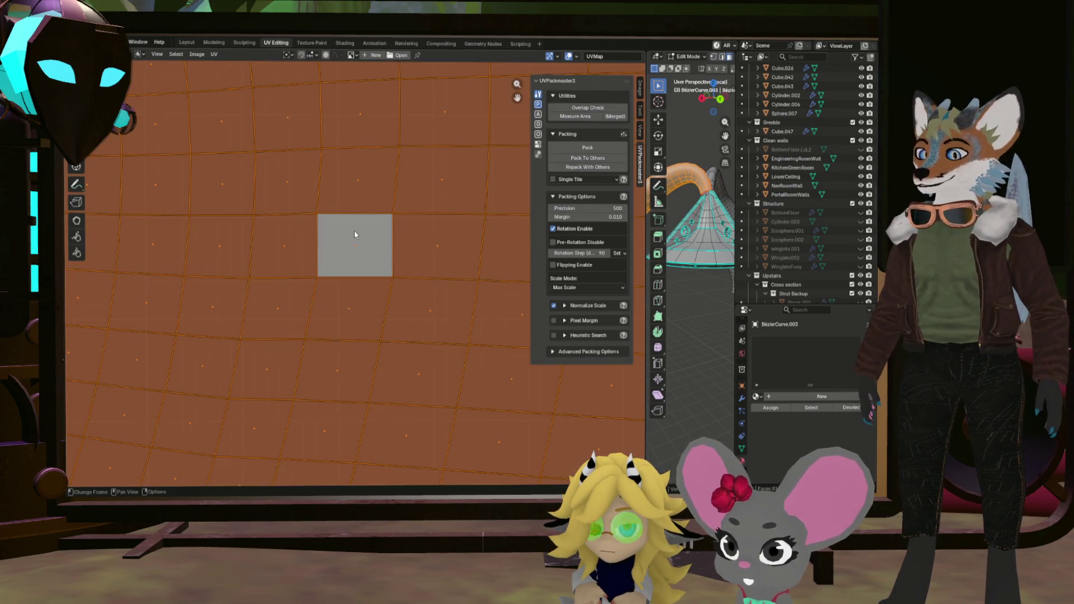
key(u)
click(355, 231)
click(355, 249)
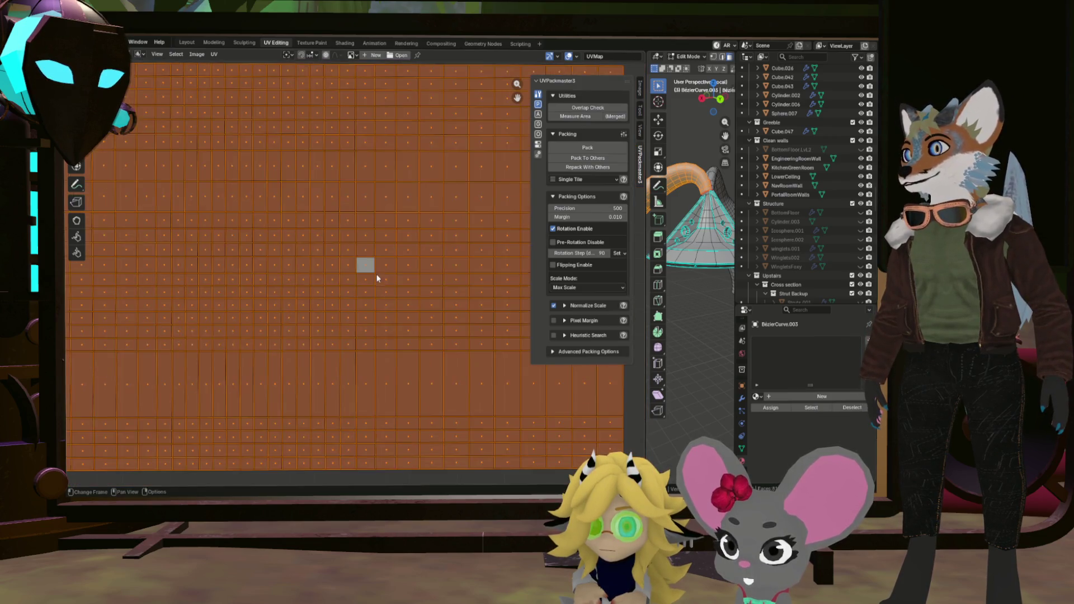
key(Home)
scroll(up, 3)
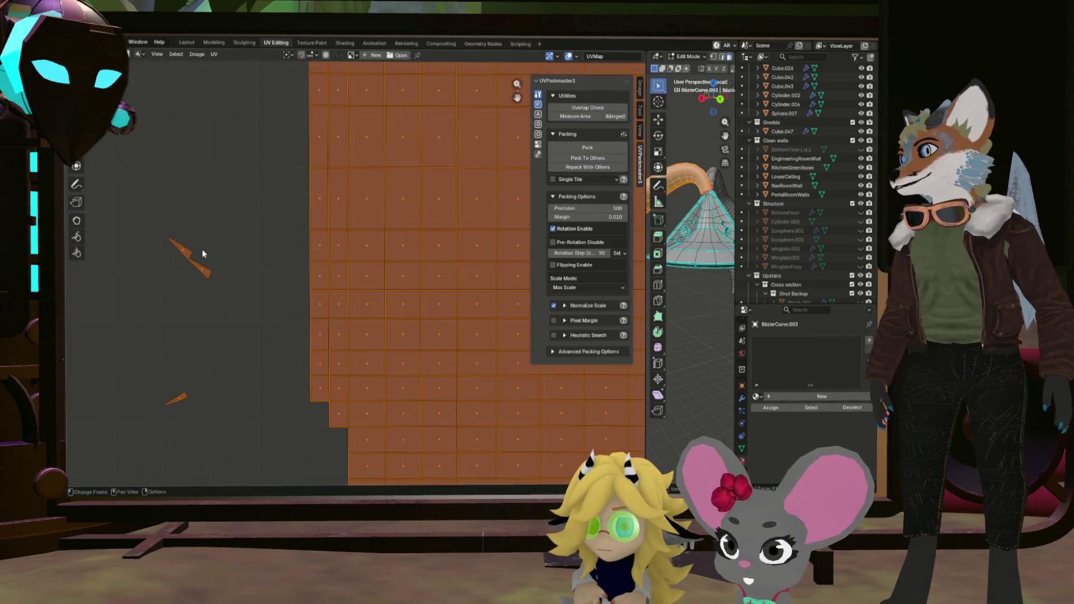
scroll(down, 3)
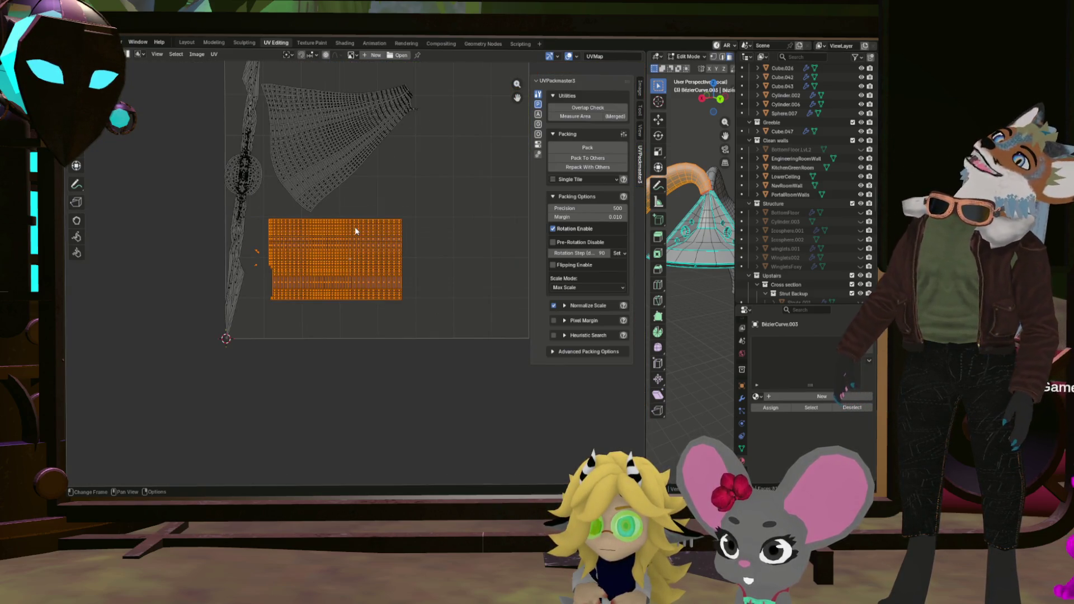
scroll(up, 3)
scroll(down, 3)
scroll(up, 3)
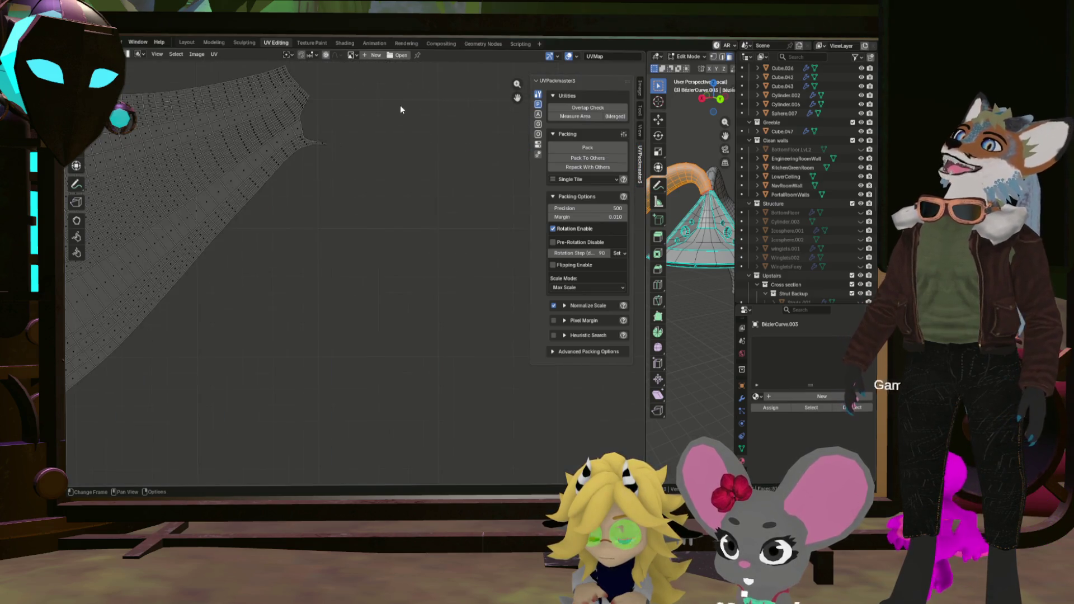
scroll(up, 3)
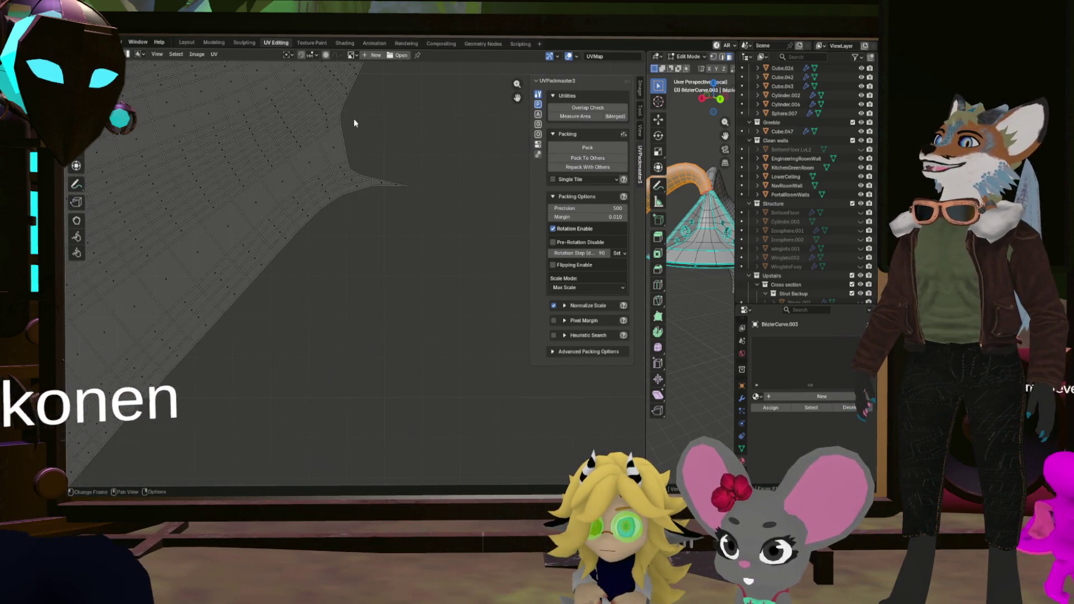
scroll(up, 3)
scroll(down, 3)
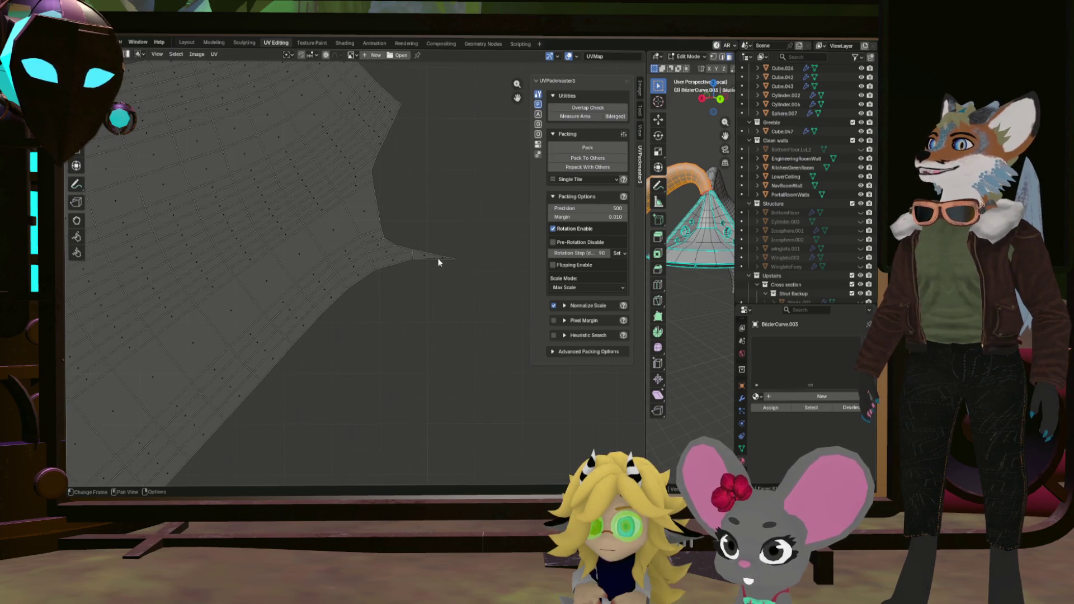
scroll(down, 3)
drag(352, 355, 415, 185)
scroll(down, 3)
scroll(up, 3)
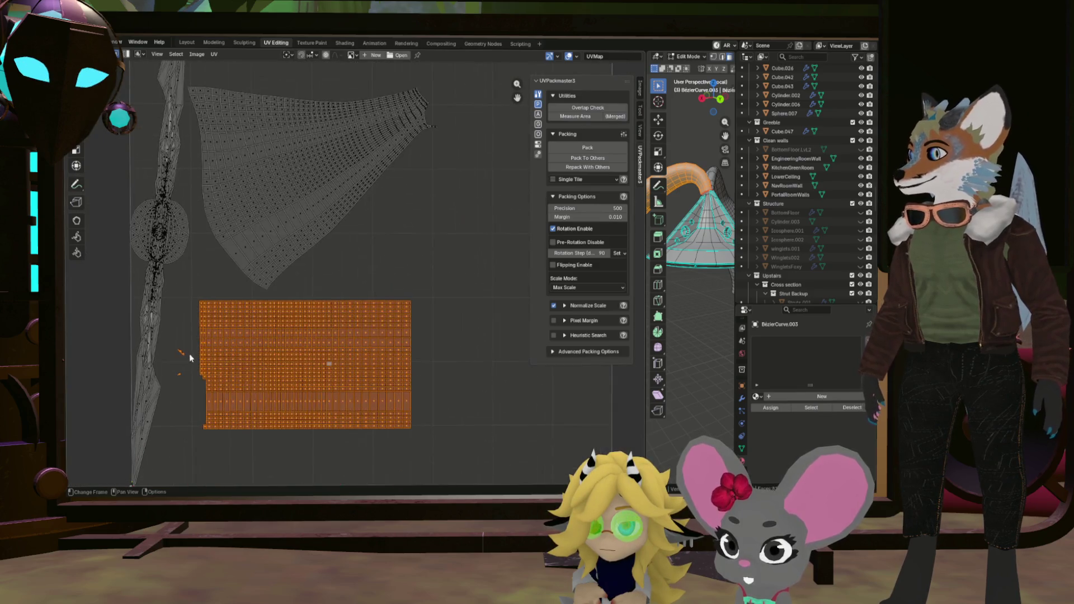
scroll(up, 3)
scroll(down, 3)
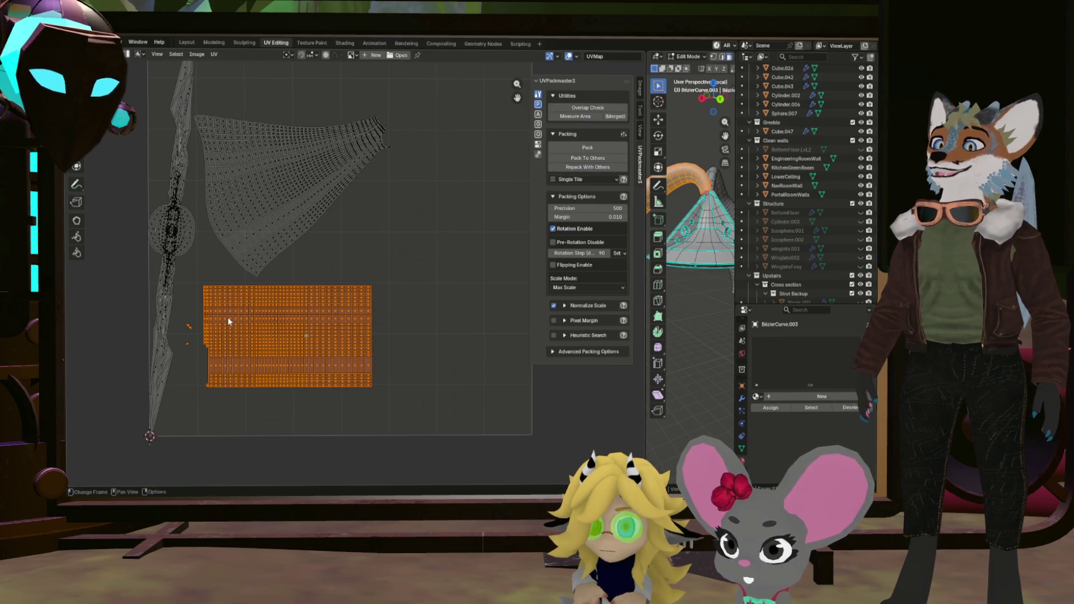
scroll(up, 3)
scroll(down, 3)
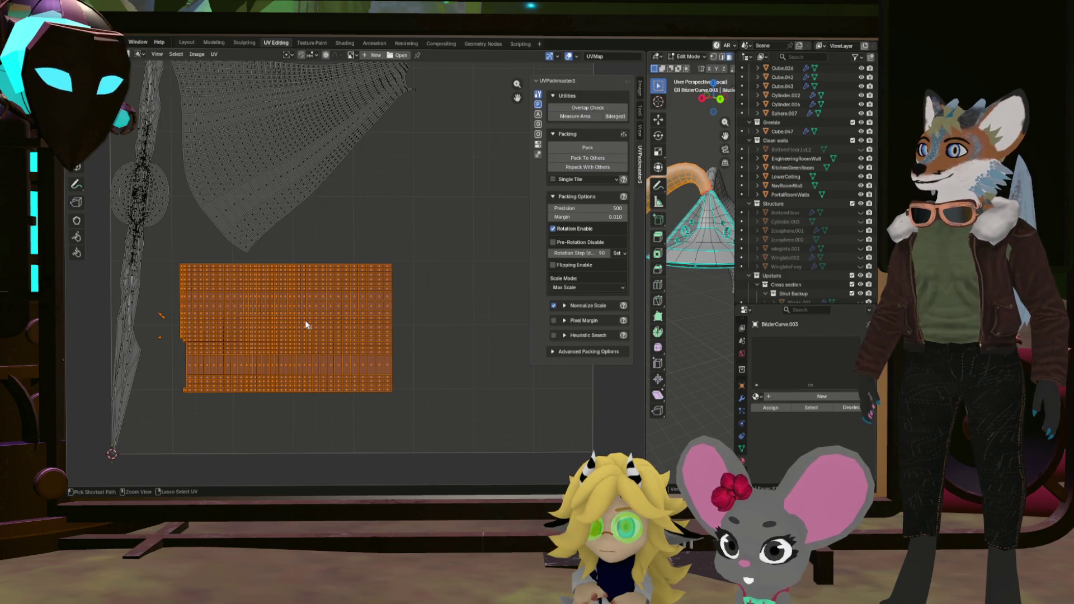
key(ctrl+z)
scroll(down, 3)
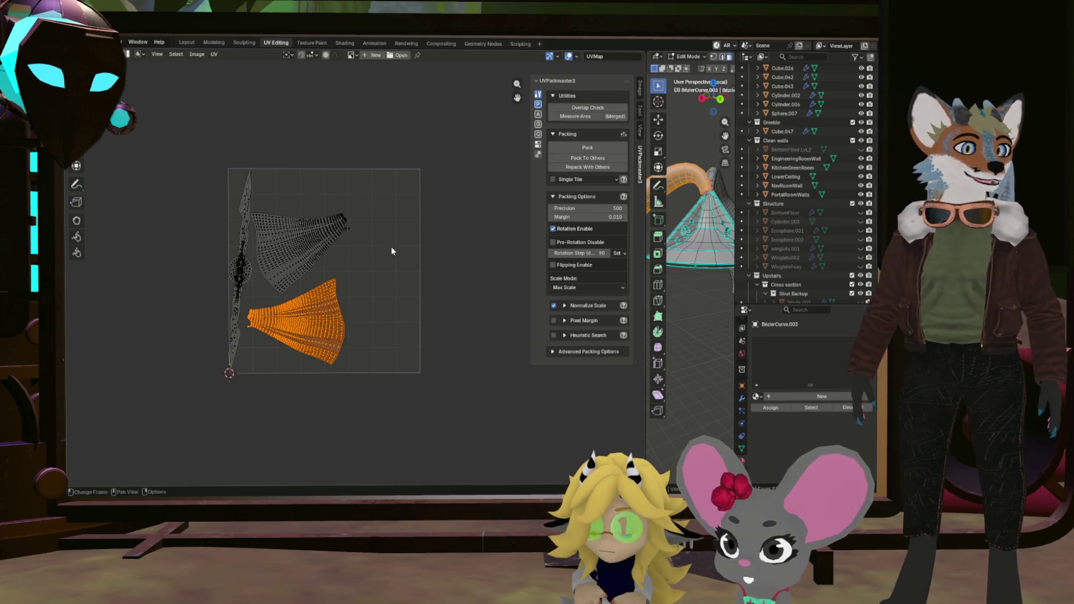
scroll(up, 3)
click(297, 285)
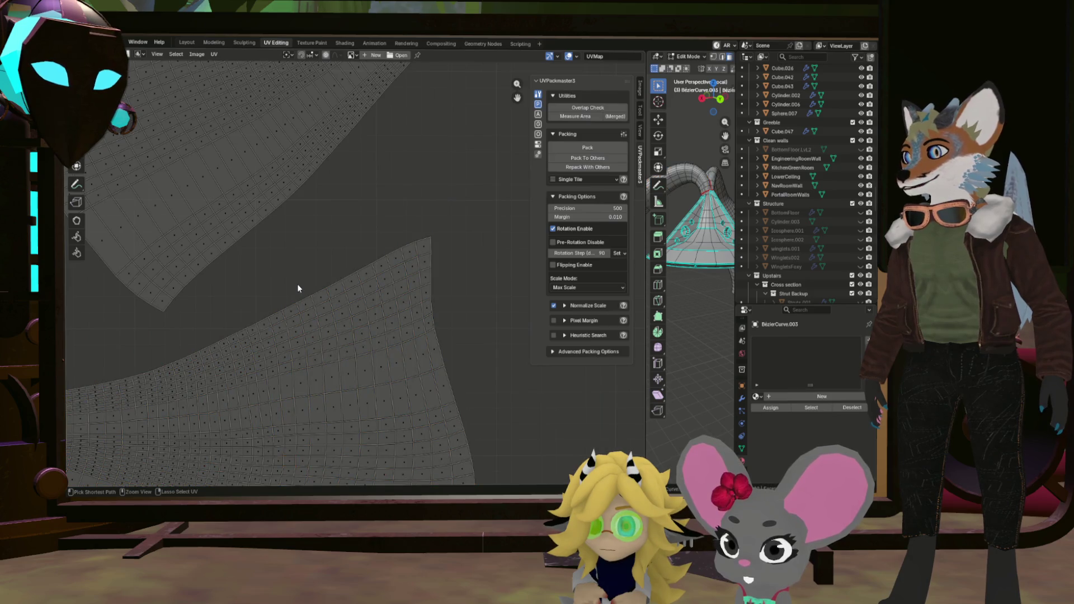
key(Home)
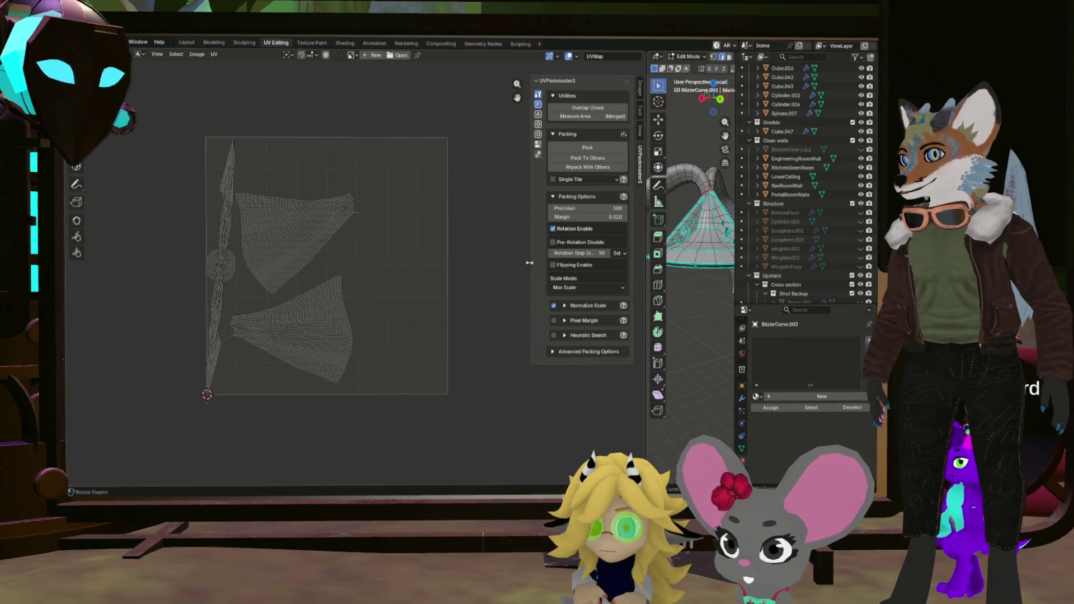
Widen the 3D viewport by dragging its border left and orbit to the strut.
drag(647, 229, 321, 229)
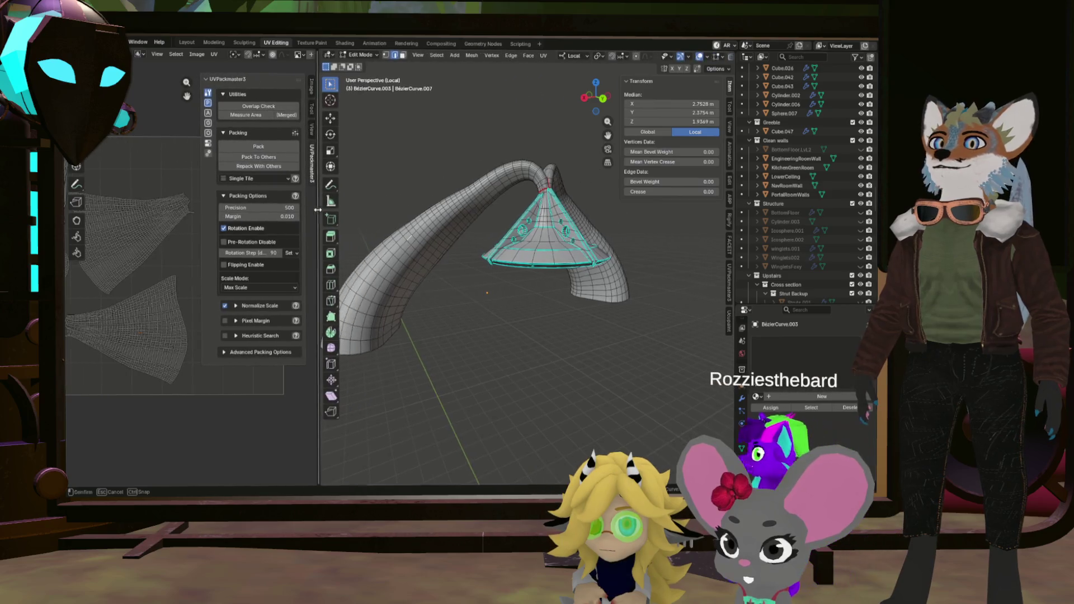
scroll(up, 3)
drag(509, 240, 507, 291)
scroll(up, 3)
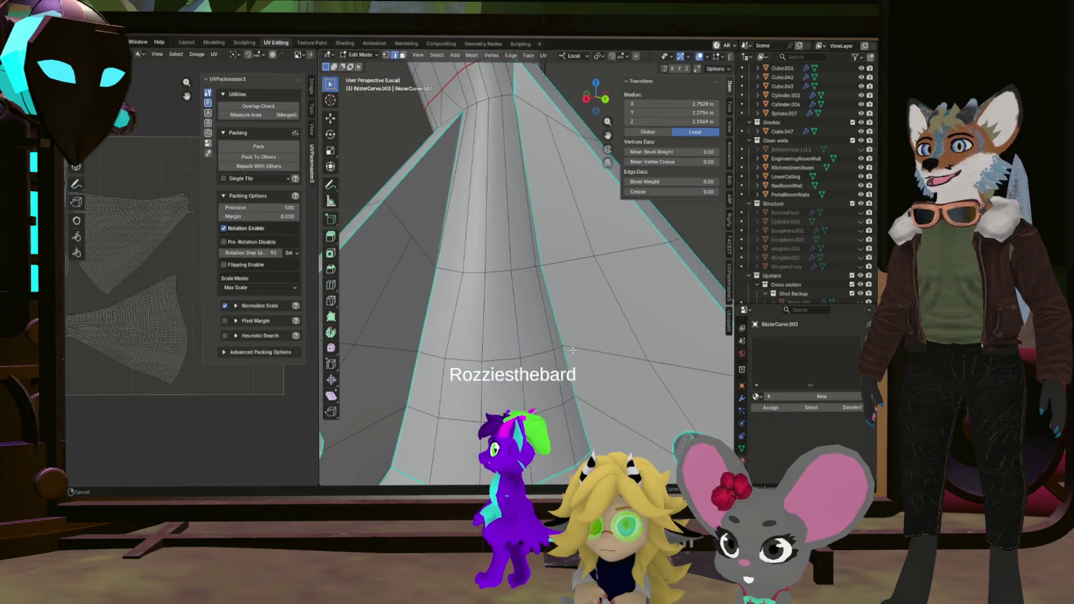
scroll(down, 3)
drag(496, 347, 613, 272)
scroll(up, 3)
scroll(down, 3)
Mark the strut's vertical edge as a seam.
click(579, 177)
scroll(down, 3)
drag(515, 286, 479, 225)
right_click(535, 304)
click(535, 305)
Mark an edge path along the strut's curved top as a seam.
drag(526, 403, 406, 226)
drag(523, 273, 573, 273)
drag(499, 281, 452, 268)
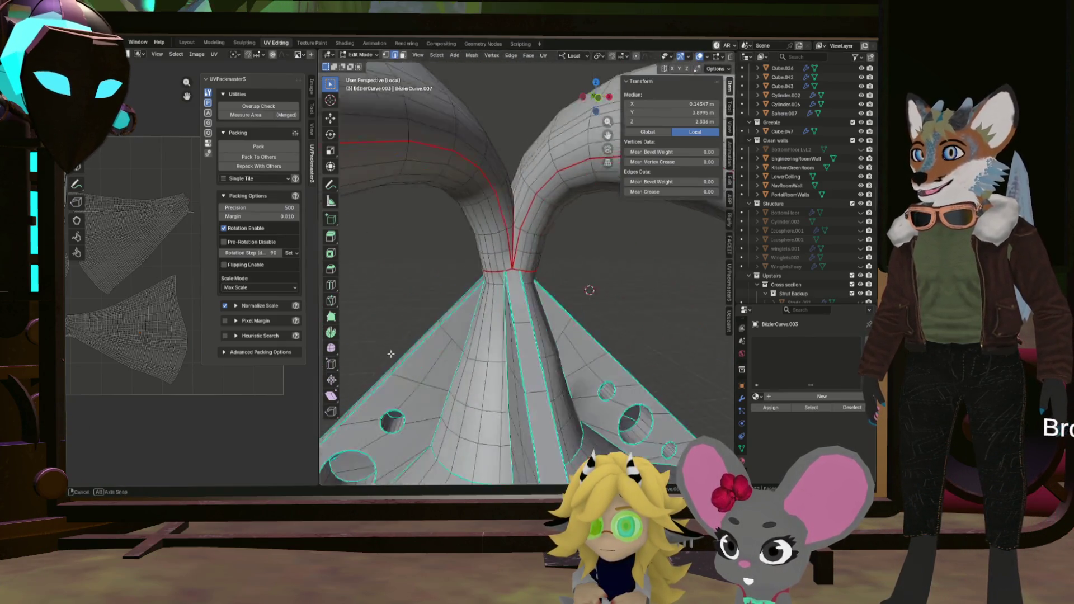
drag(435, 340, 473, 391)
drag(449, 209, 550, 314)
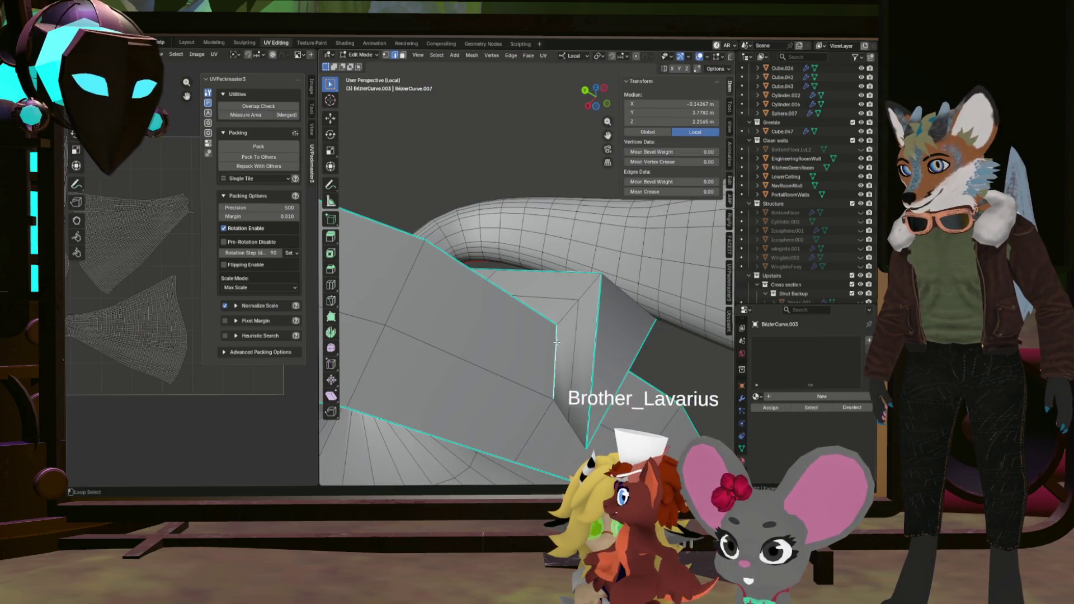
drag(554, 222, 522, 315)
key(ctrl+e)
click(523, 316)
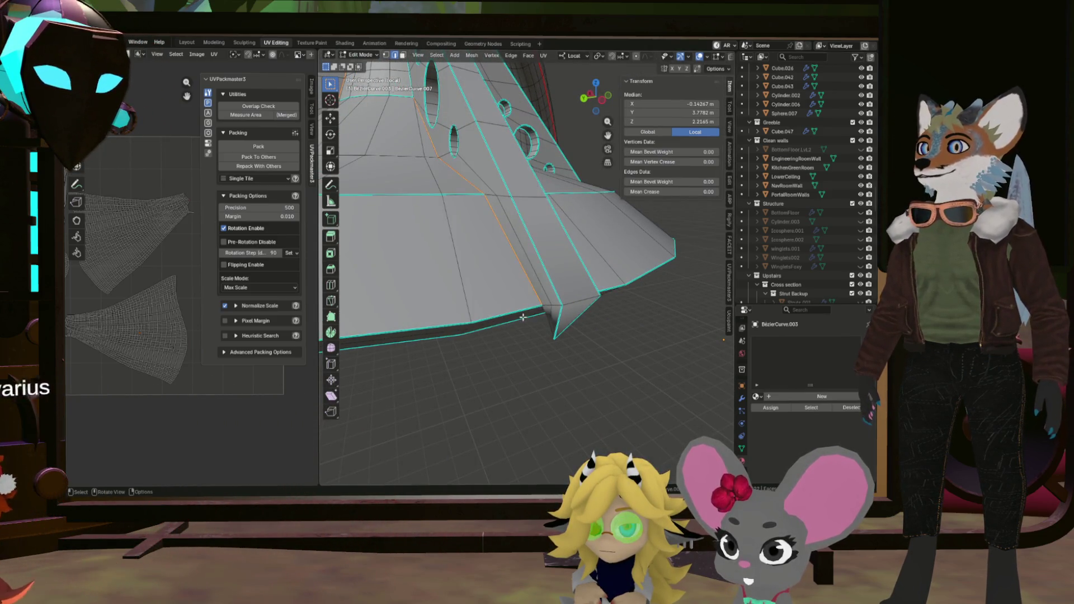
Mark further selected strut edges as seams and orbit so the strut hangs vertically.
drag(502, 250, 427, 224)
key(ctrl+e)
click(427, 224)
scroll(down, 3)
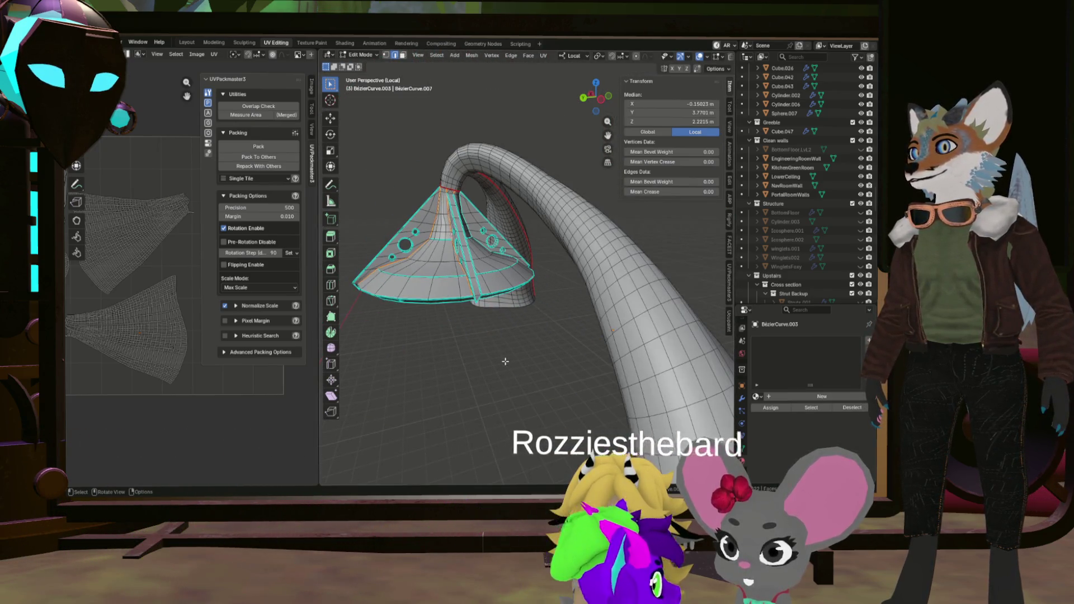
drag(482, 333, 484, 235)
scroll(up, 3)
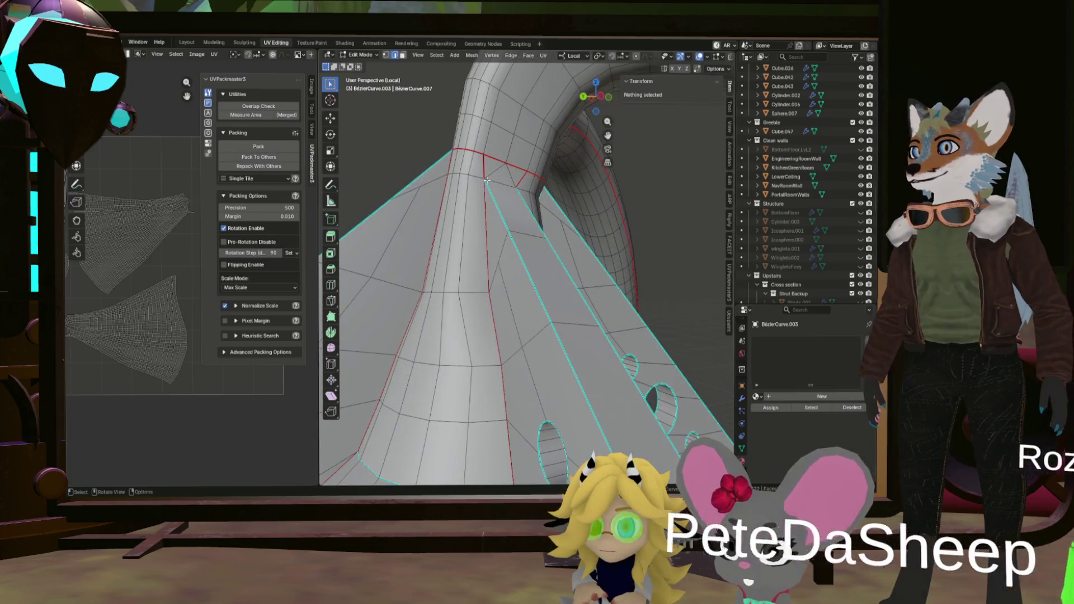
drag(490, 175, 521, 226)
scroll(down, 3)
Pick a first shortest edge path along the cone and look down along it.
click(476, 374)
scroll(up, 3)
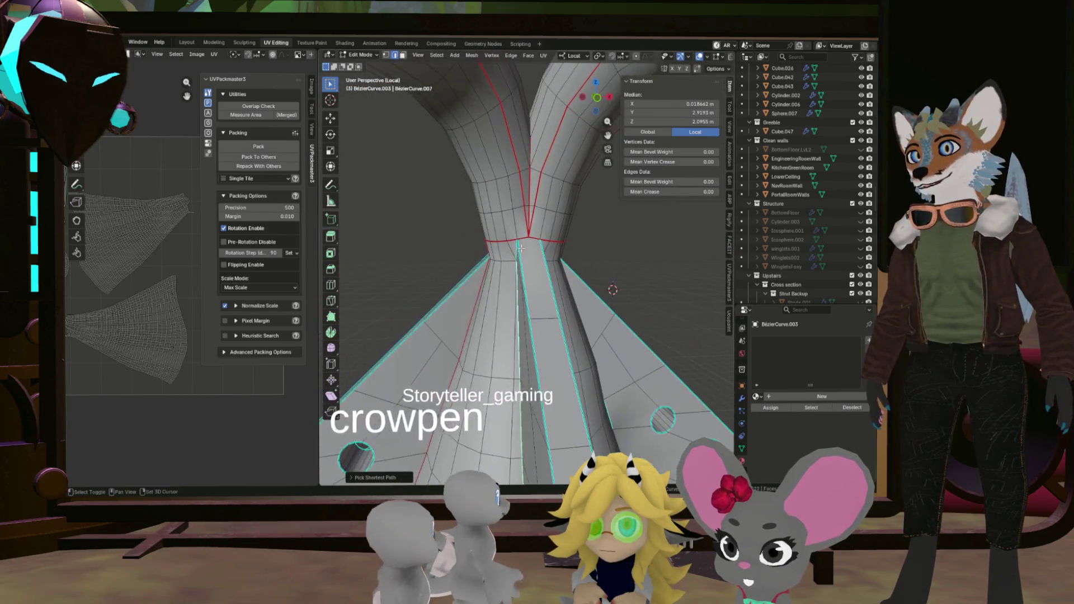
drag(534, 231, 533, 340)
scroll(down, 3)
scroll(up, 3)
scroll(down, 3)
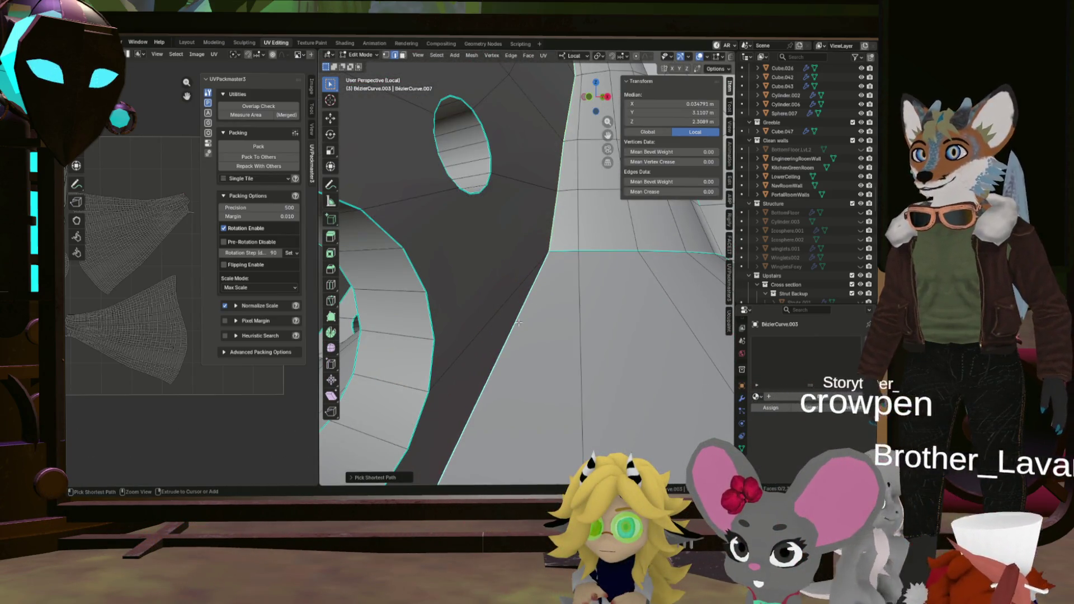
Extend the shortest edge path down the holed cone's side toward the rim.
drag(528, 324, 459, 330)
scroll(up, 3)
drag(379, 341, 500, 365)
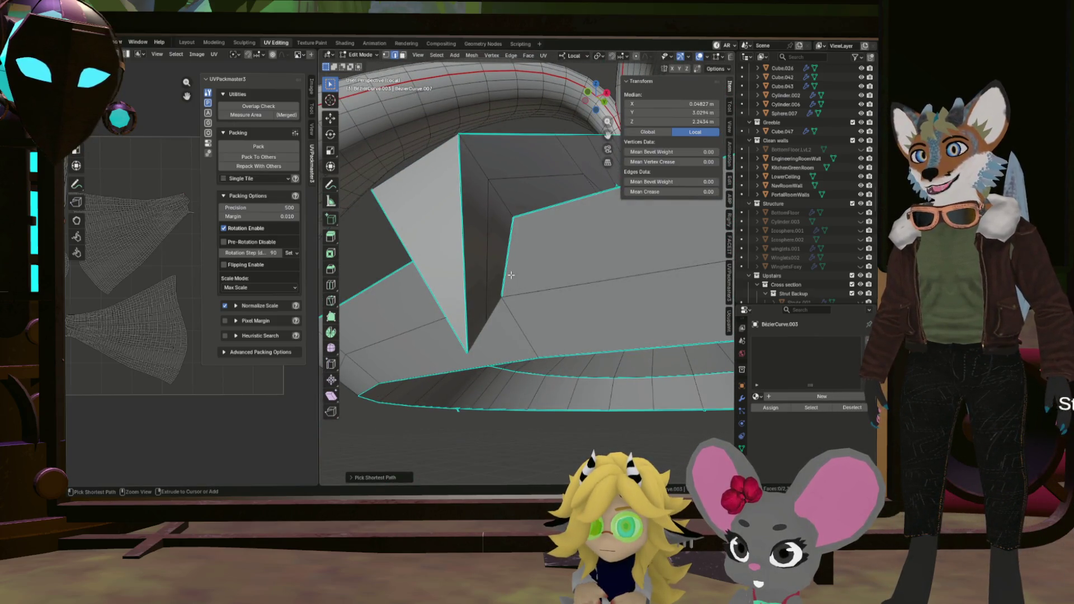
drag(495, 300, 553, 302)
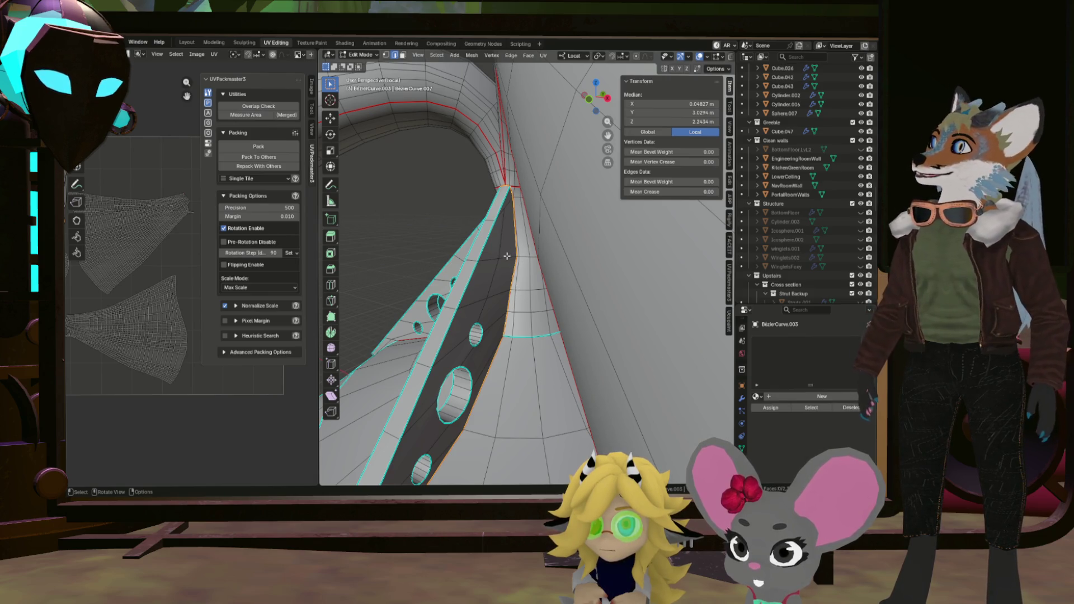
scroll(down, 3)
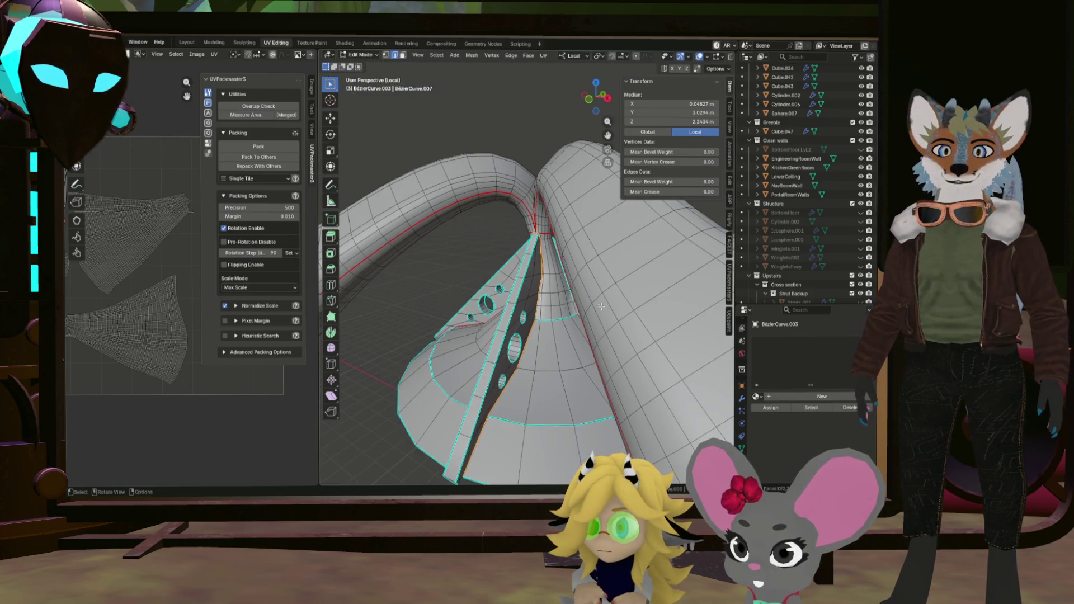
drag(597, 302, 504, 277)
scroll(up, 3)
click(570, 244)
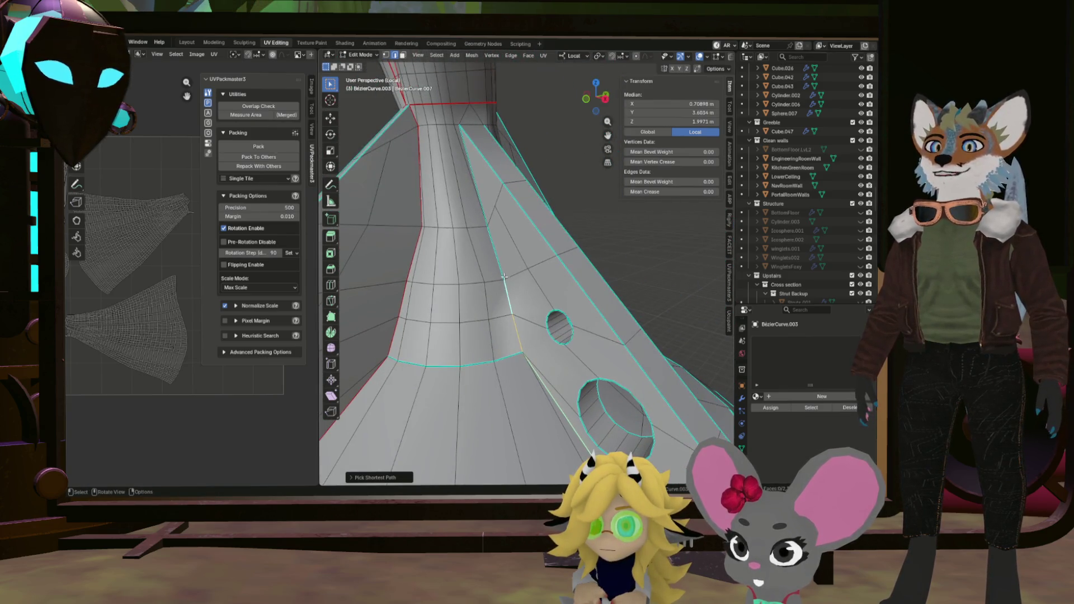
Mark the selected edge path down the cone as sharp.
right_click(549, 279)
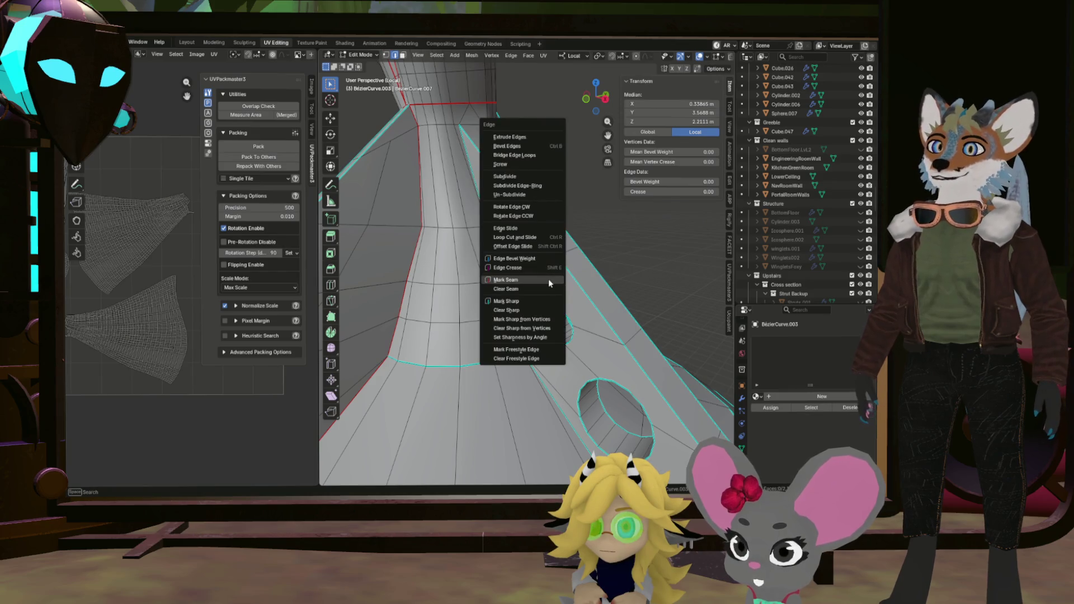
click(541, 304)
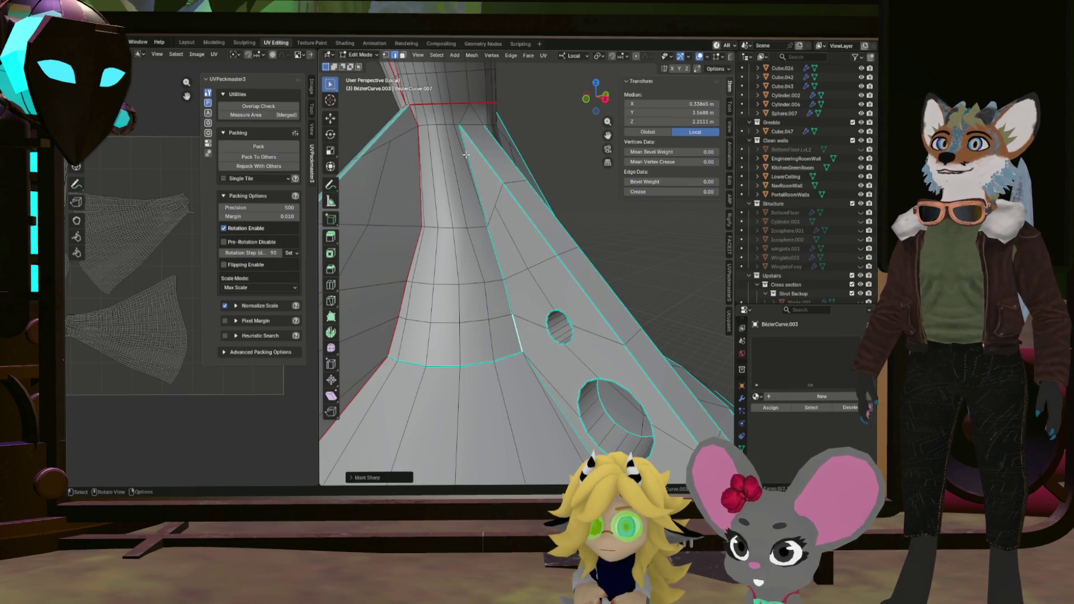
drag(539, 384, 507, 310)
drag(602, 387, 500, 285)
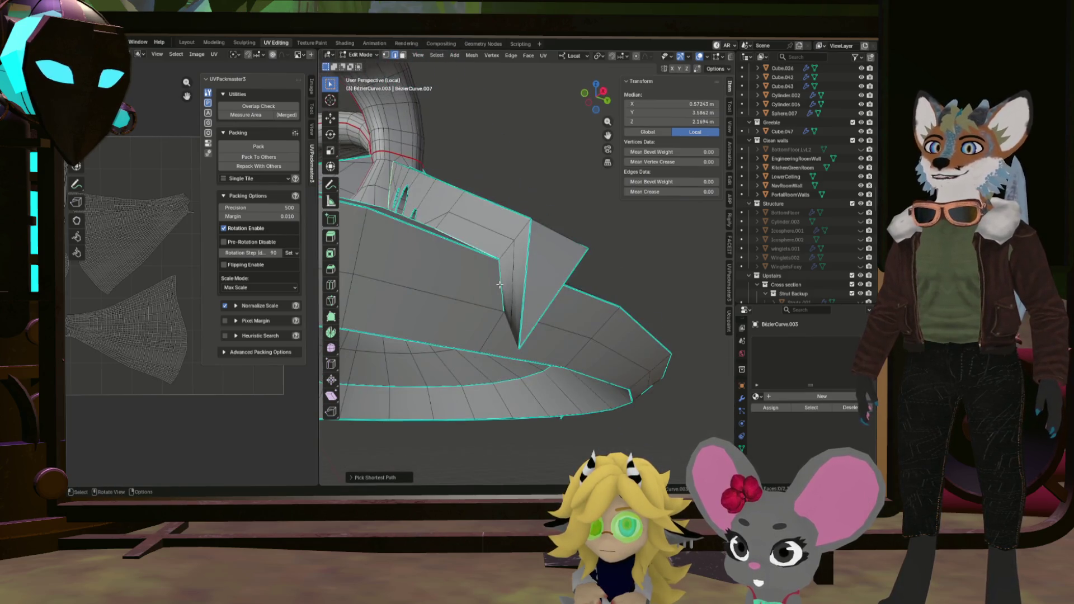
drag(559, 323, 551, 309)
Select notch and tube edges at the pipe-strut junction and mark them as seams.
click(512, 317)
drag(577, 273, 510, 297)
click(508, 326)
drag(554, 220, 510, 300)
click(523, 241)
drag(483, 227, 519, 290)
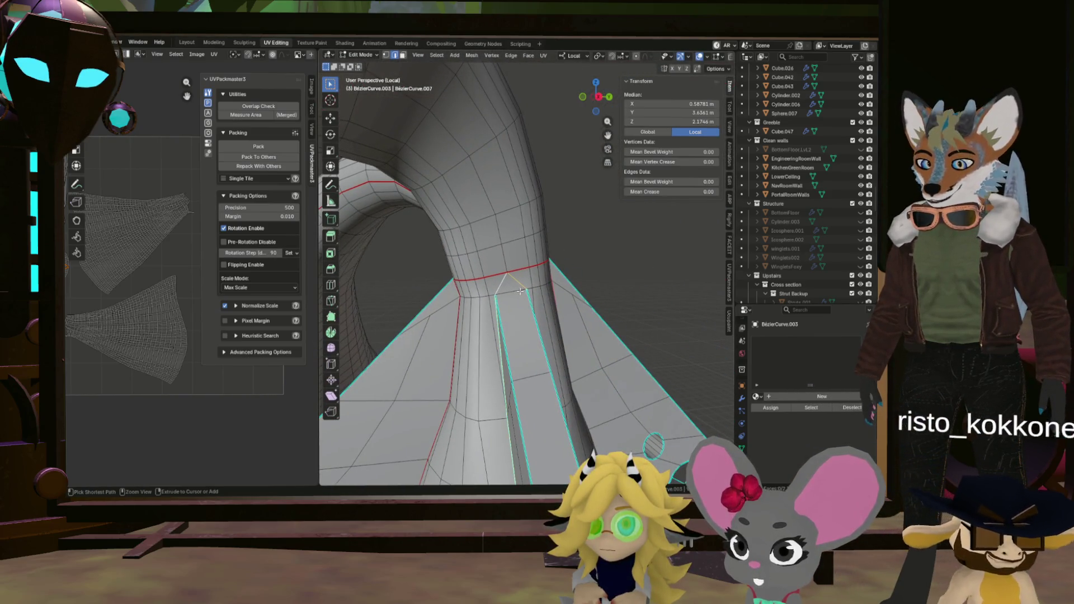
key(ctrl+e)
click(528, 278)
Clear the seam from a stray edge at the junction ring.
drag(503, 266, 544, 298)
scroll(up, 3)
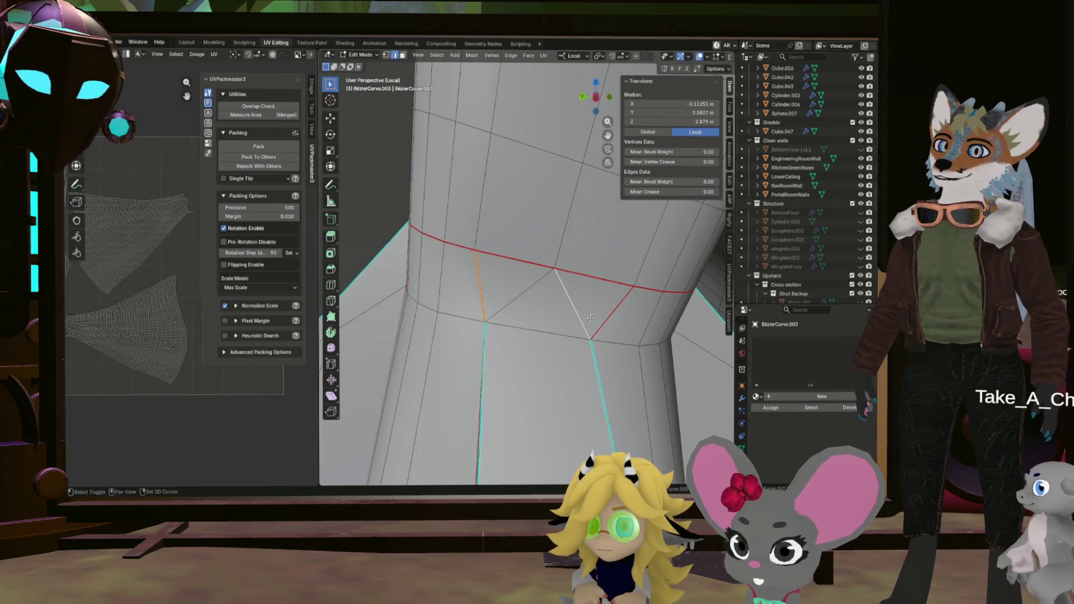
click(492, 302)
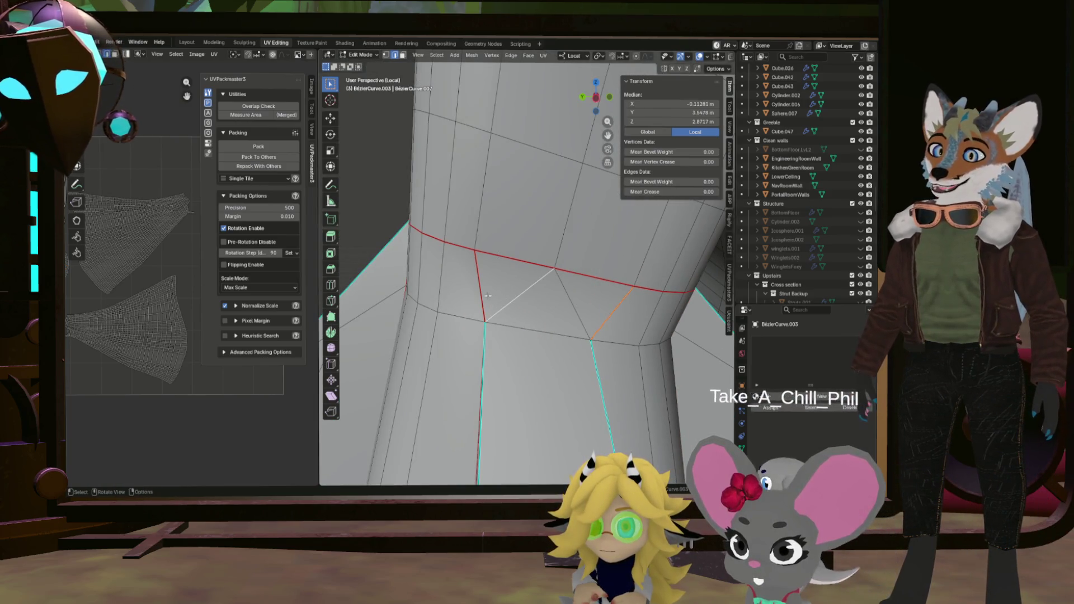
key(ctrl+e)
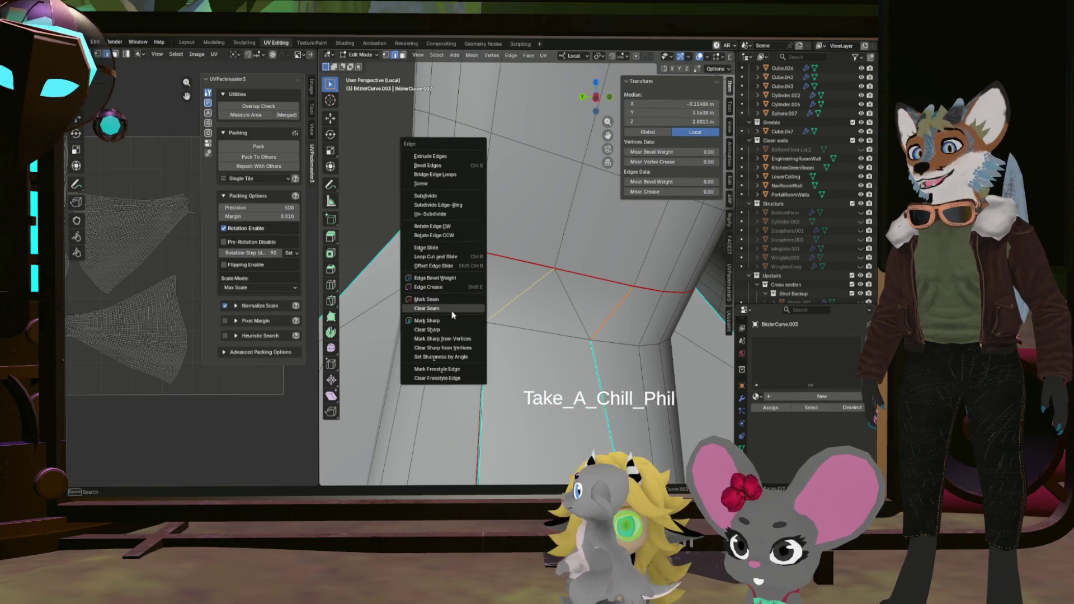
click(452, 311)
click(579, 311)
key(ctrl+e)
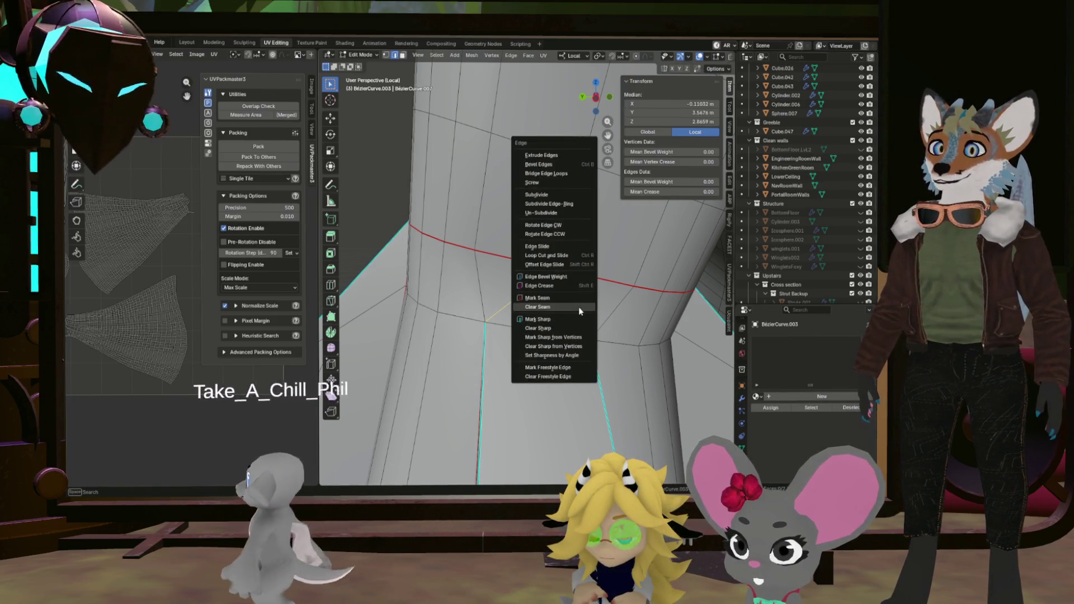
click(571, 307)
drag(571, 306, 484, 295)
scroll(up, 3)
scroll(down, 3)
scroll(up, 3)
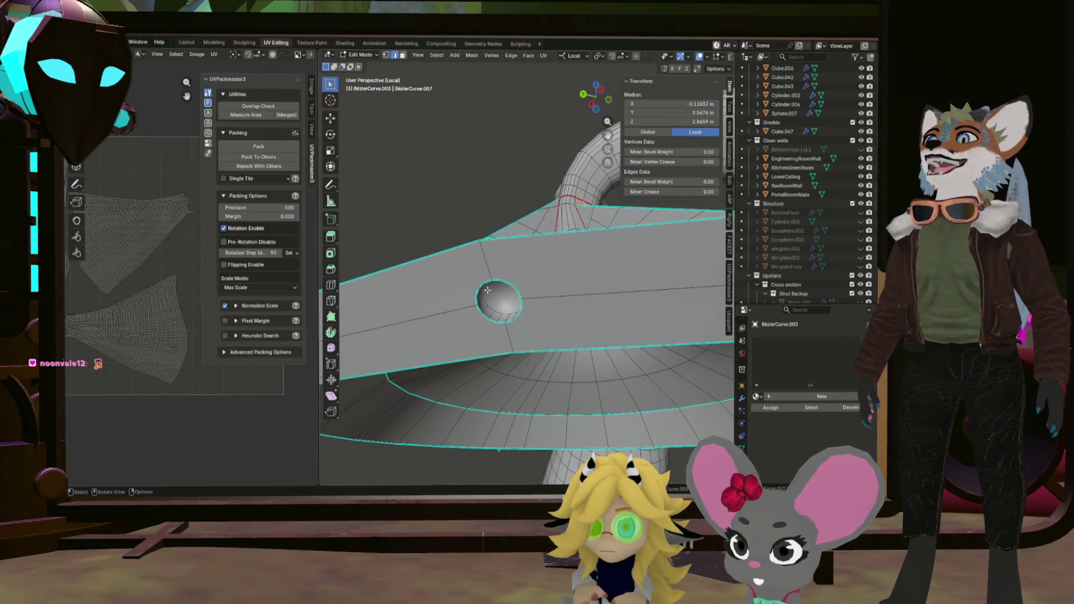
scroll(down, 3)
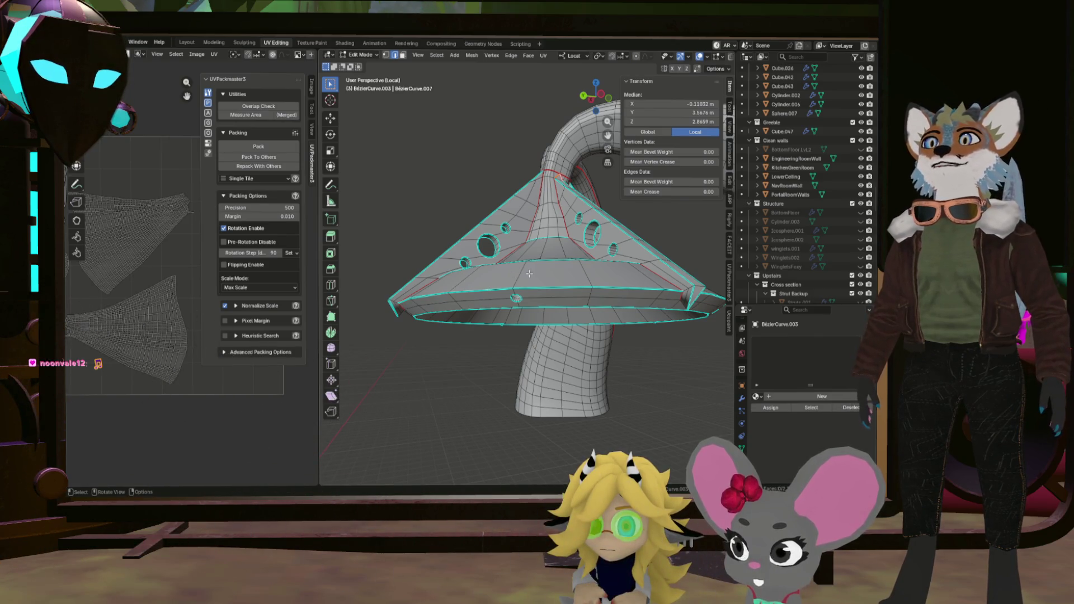
scroll(up, 3)
drag(530, 292, 464, 325)
drag(512, 327, 569, 330)
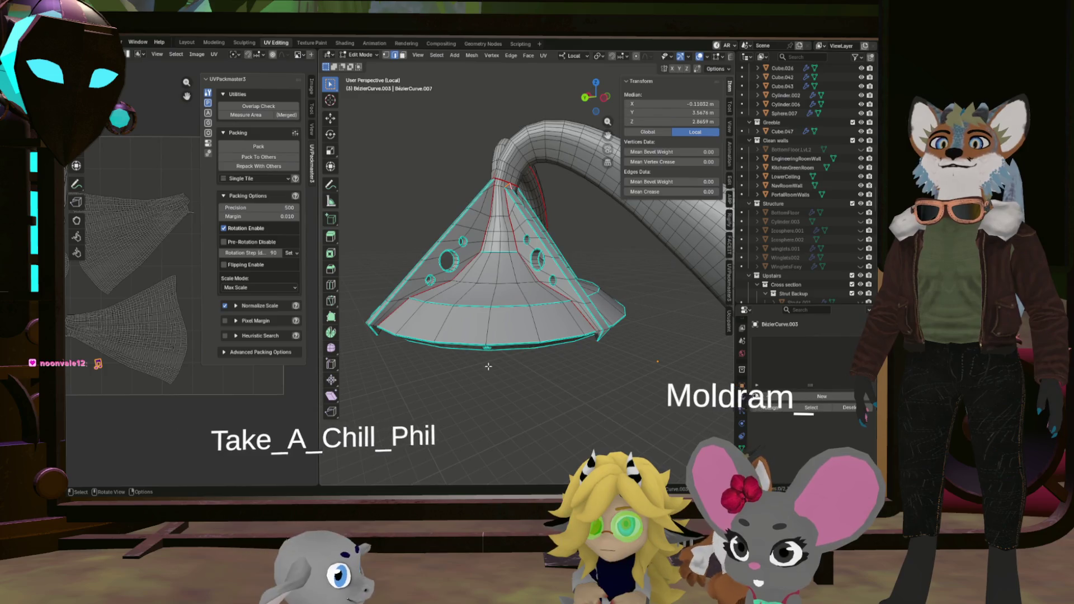
scroll(up, 3)
drag(569, 330, 511, 357)
scroll(up, 3)
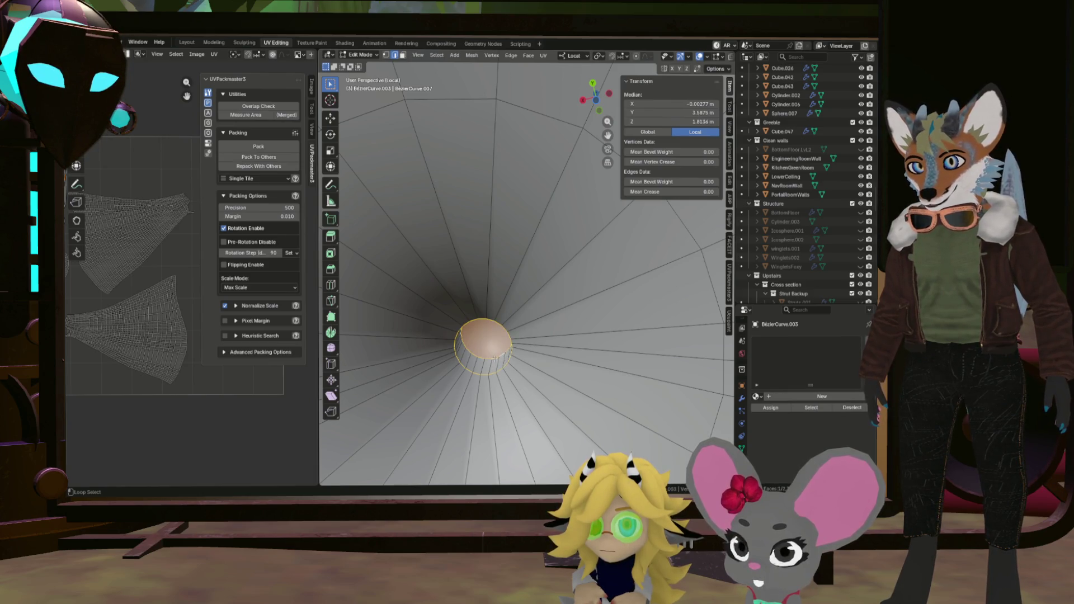
Select the edge loops around the cone rim and mark them as seams.
scroll(down, 3)
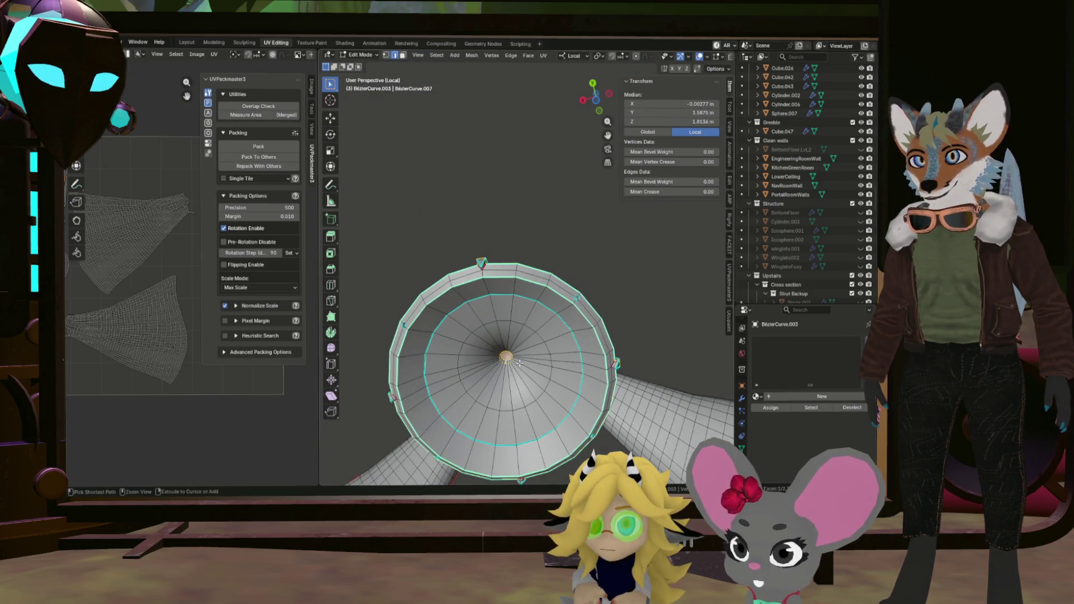
right_click(519, 363)
click(519, 363)
drag(520, 362, 514, 368)
scroll(up, 3)
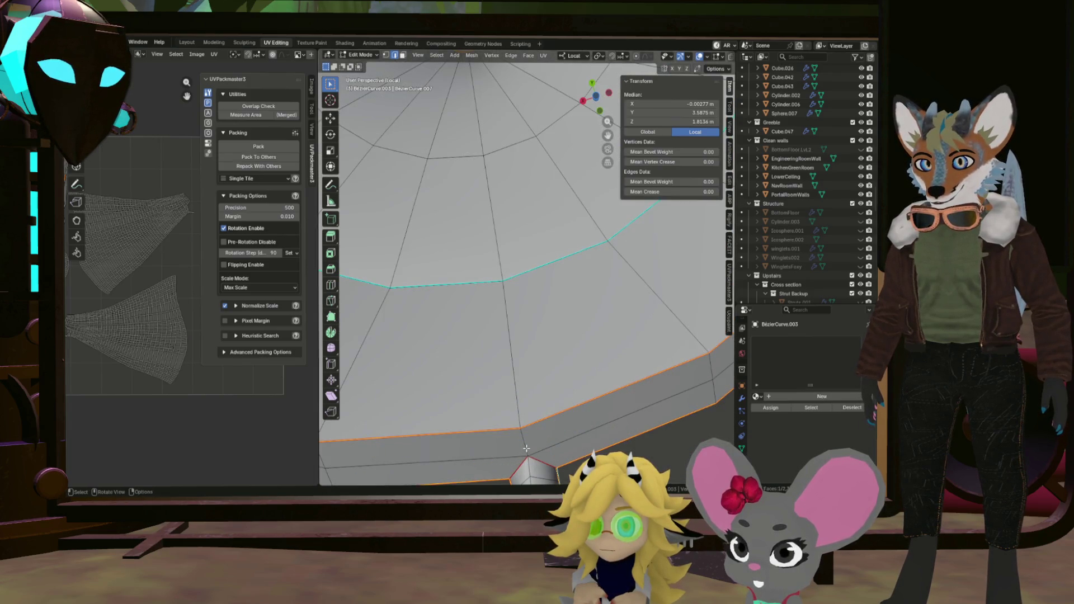
right_click(526, 448)
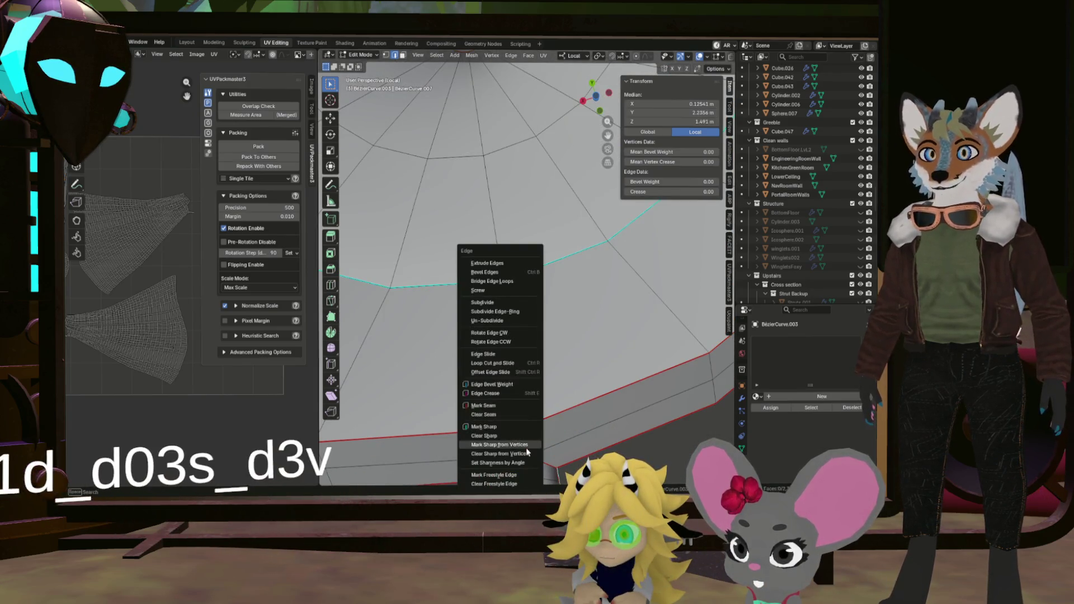
click(509, 412)
Clear the selection and select the first fin hole's edge loop.
scroll(down, 3)
scroll(down, 3)
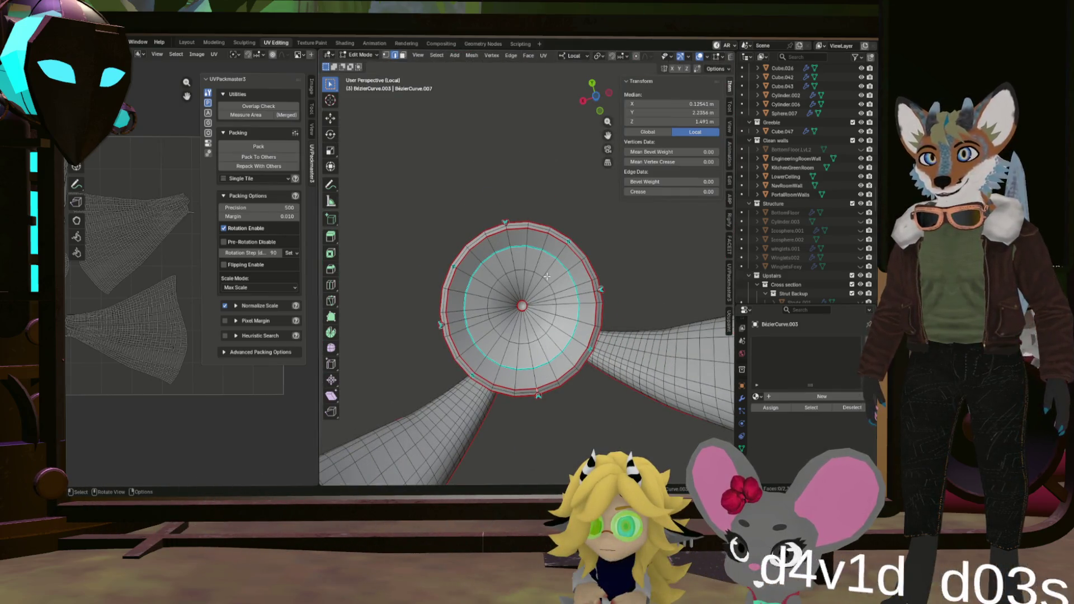
scroll(down, 3)
drag(547, 278, 557, 341)
click(560, 355)
scroll(up, 3)
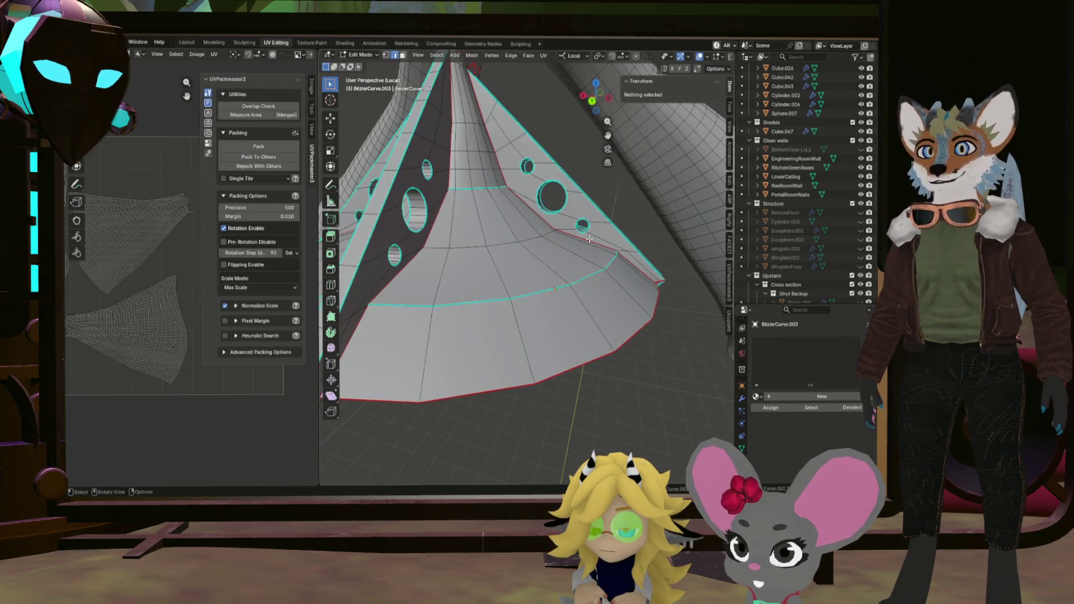
scroll(up, 3)
drag(585, 241, 548, 305)
click(534, 297)
Add another hole loop to the selection and mark the hole loops as seams.
scroll(down, 3)
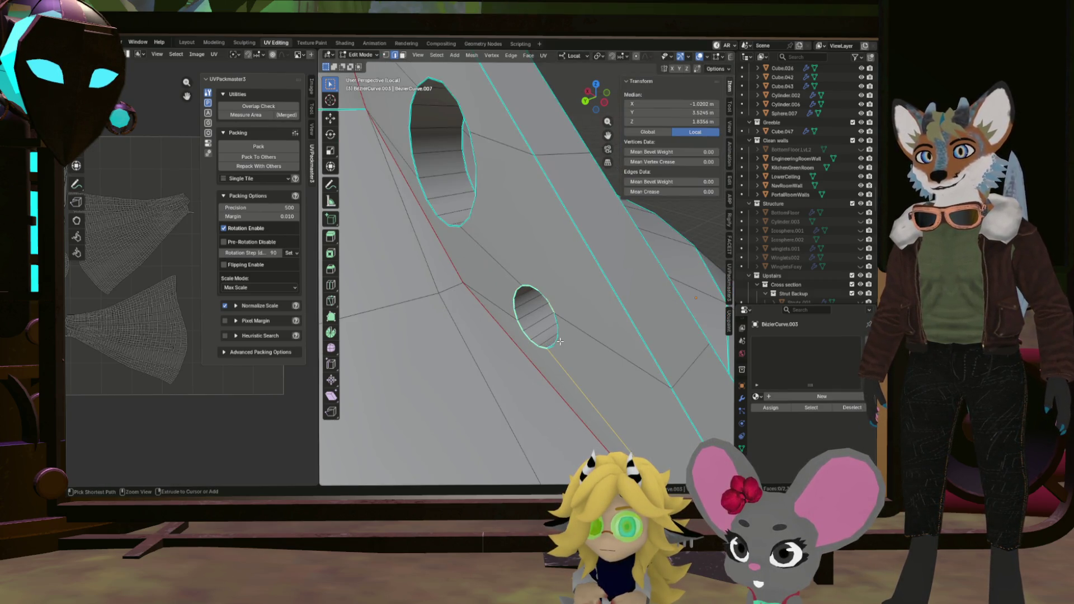
drag(532, 236, 583, 296)
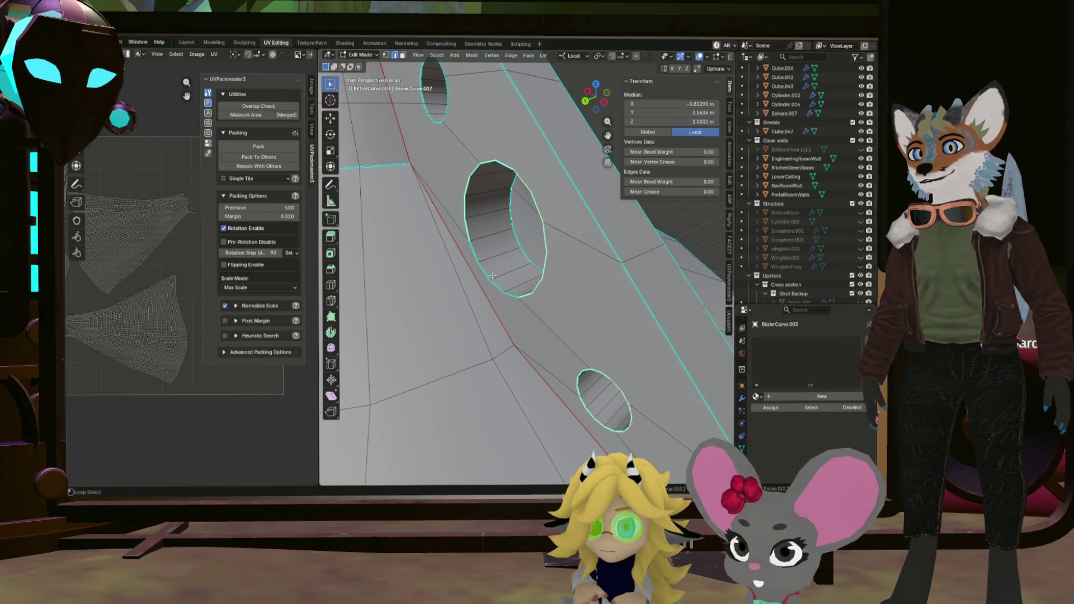
click(492, 290)
drag(491, 291, 538, 285)
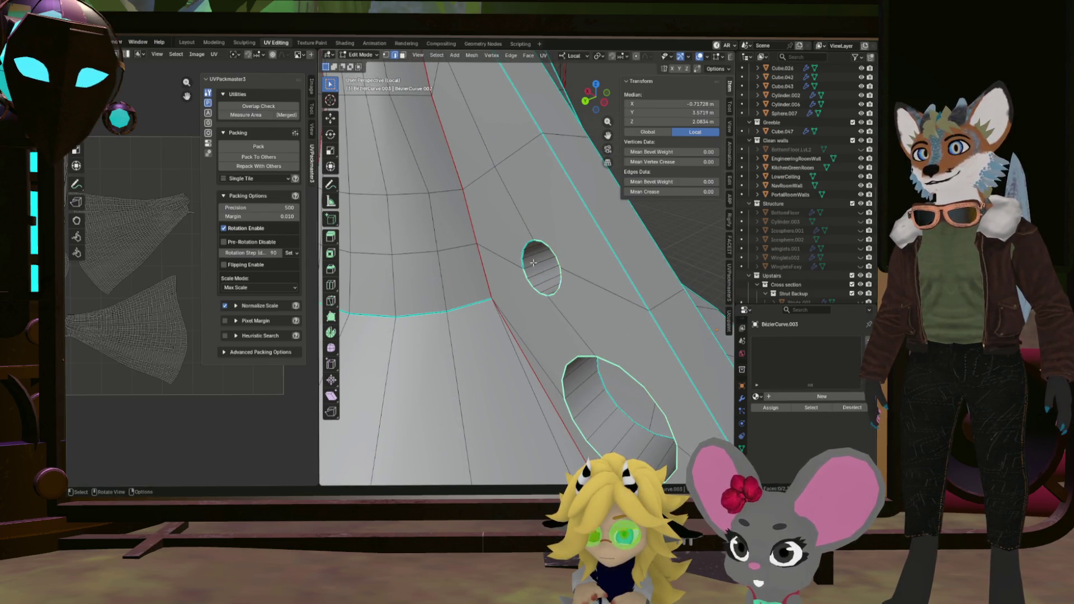
key(ctrl+e)
click(538, 266)
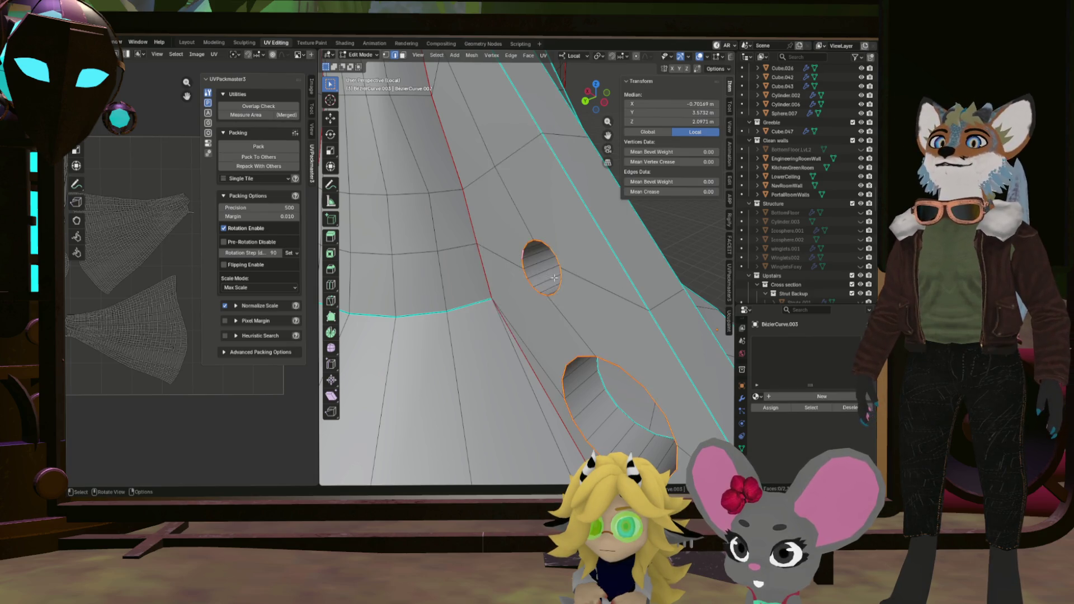
Select another hole's edge loop on the strut.
scroll(down, 3)
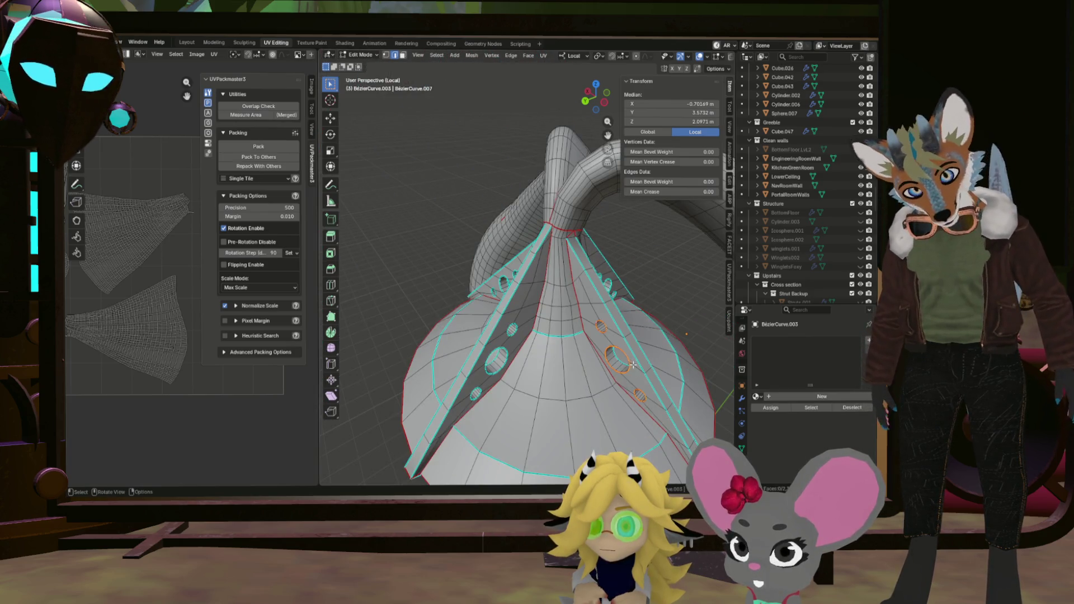
drag(638, 373, 512, 361)
scroll(up, 3)
scroll(up, 3)
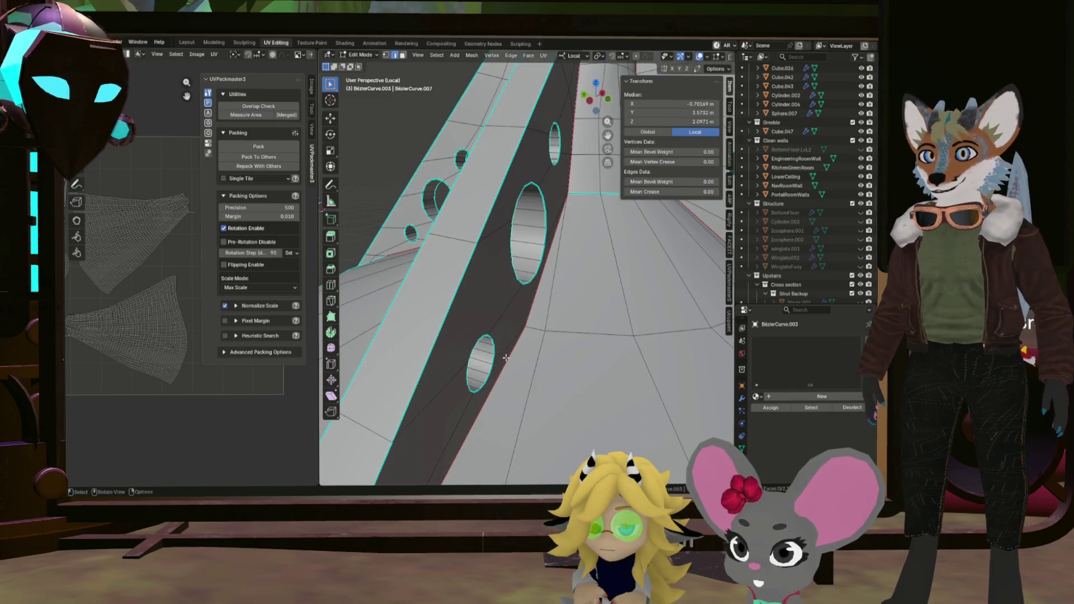
scroll(up, 3)
click(470, 360)
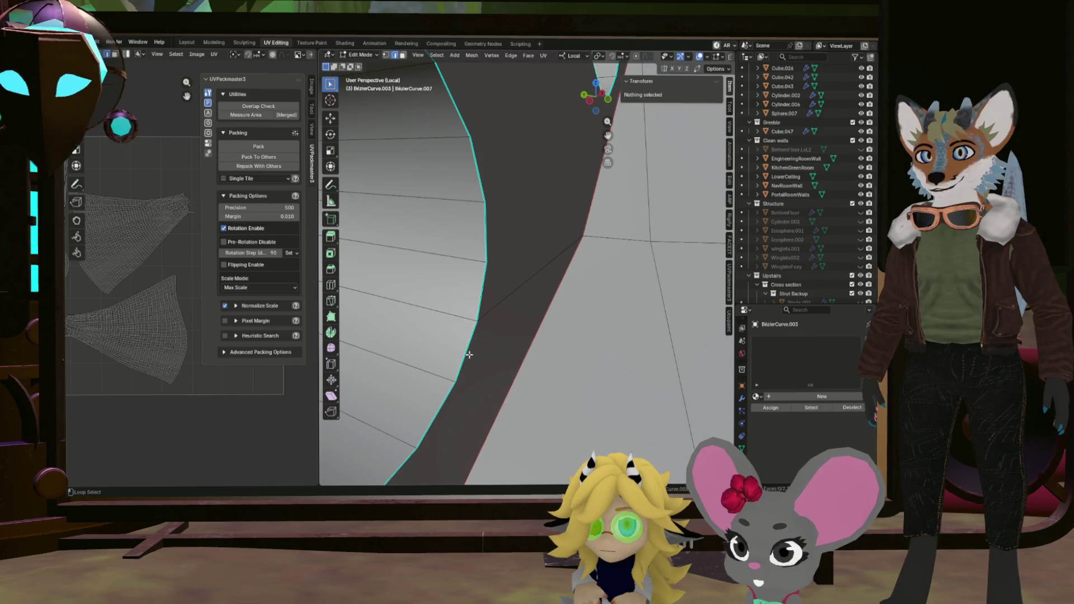
scroll(down, 3)
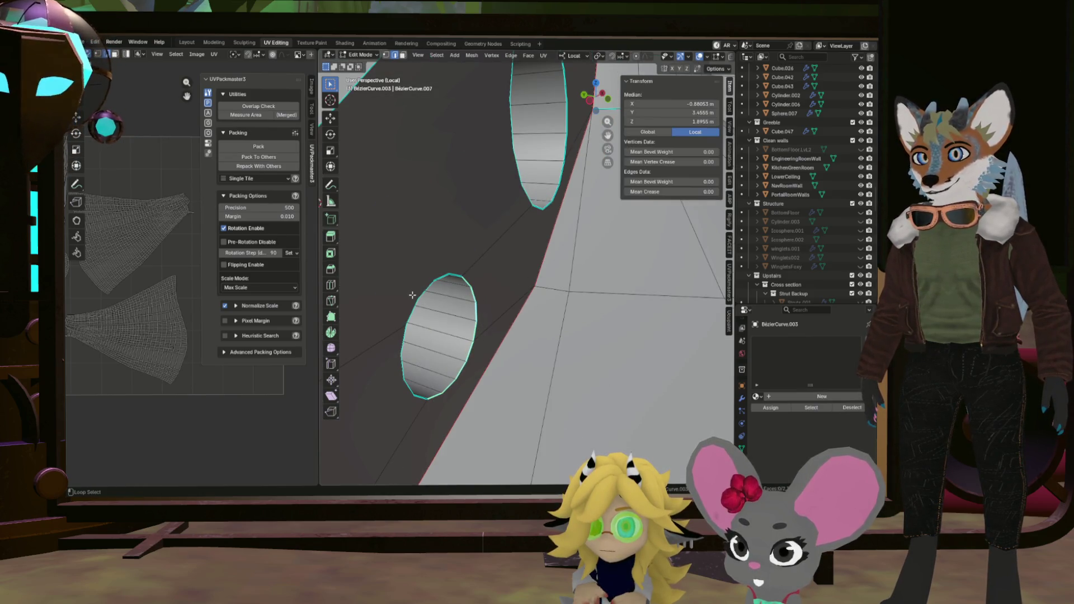
Orbit into a hole's interior and back out to view the cone wall and holes.
drag(500, 339, 509, 345)
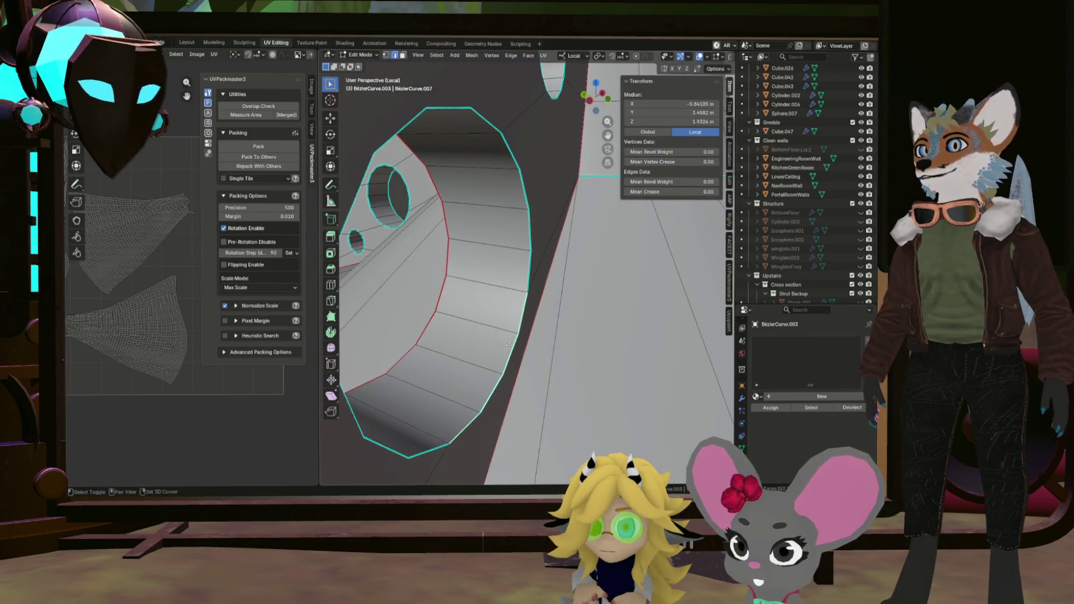
drag(463, 108, 534, 276)
right_click(474, 264)
scroll(up, 3)
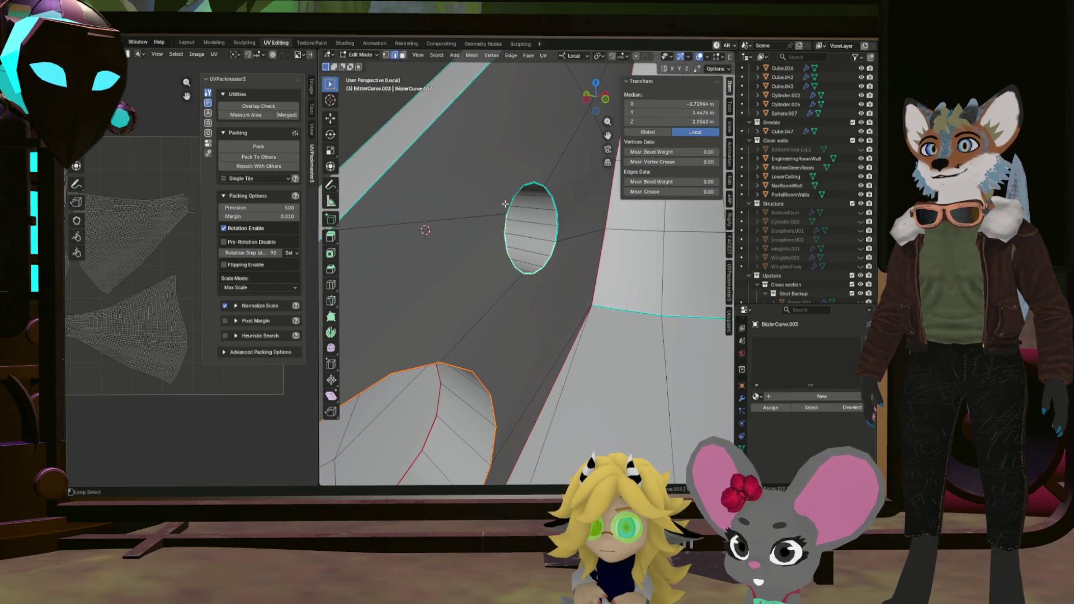
right_click(553, 199)
drag(552, 199, 391, 404)
scroll(down, 3)
scroll(up, 3)
Mark a single cut edge inside the lower hole and the active hole edge as seams.
click(379, 415)
right_click(362, 377)
click(362, 380)
right_click(574, 257)
click(574, 259)
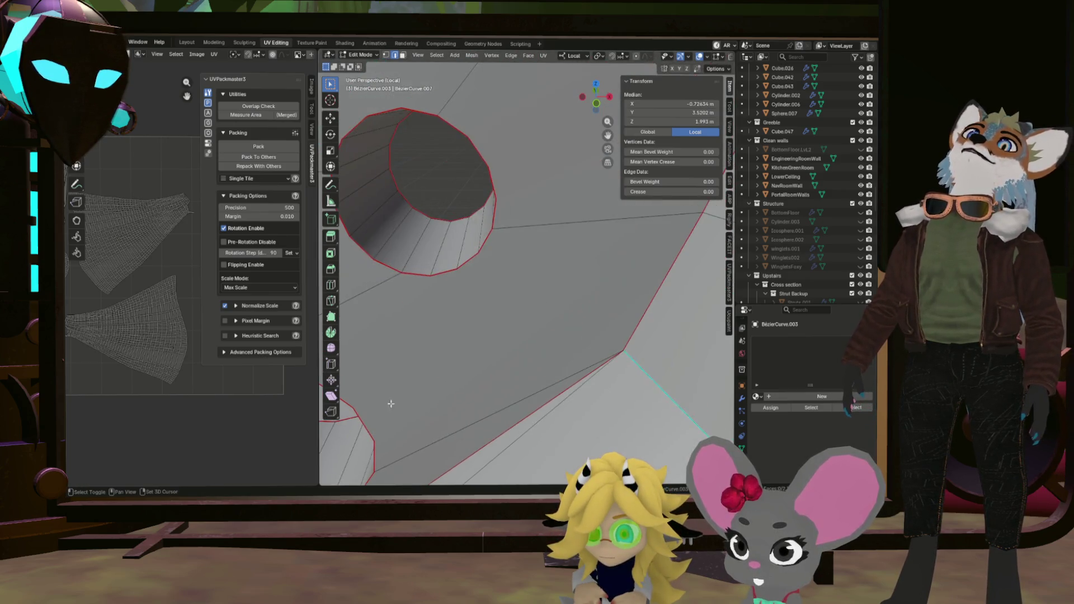
right_click(422, 248)
click(421, 250)
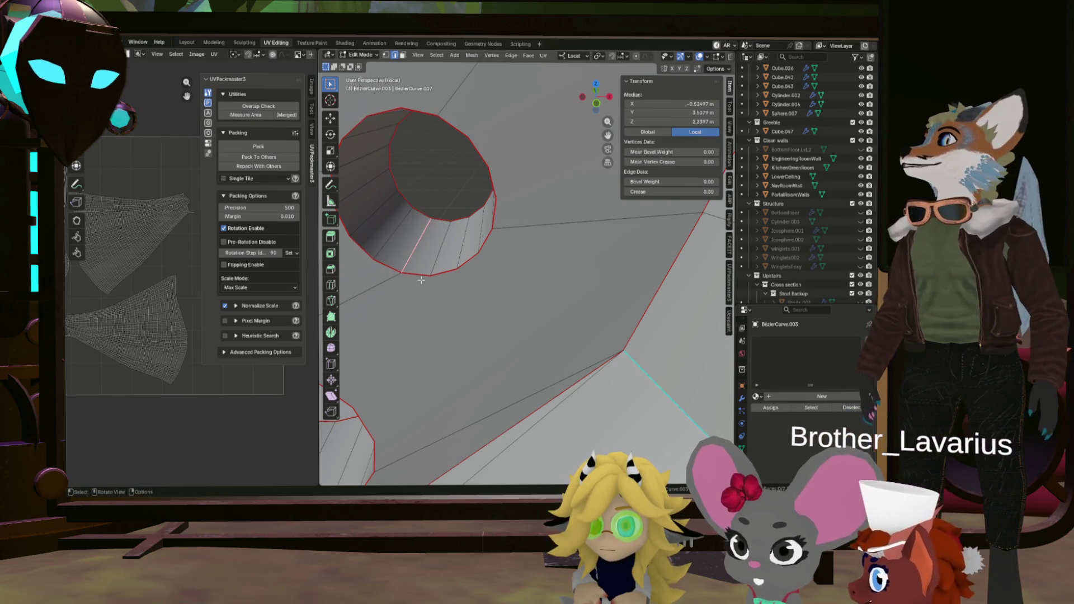
scroll(down, 3)
drag(477, 326, 520, 341)
scroll(down, 3)
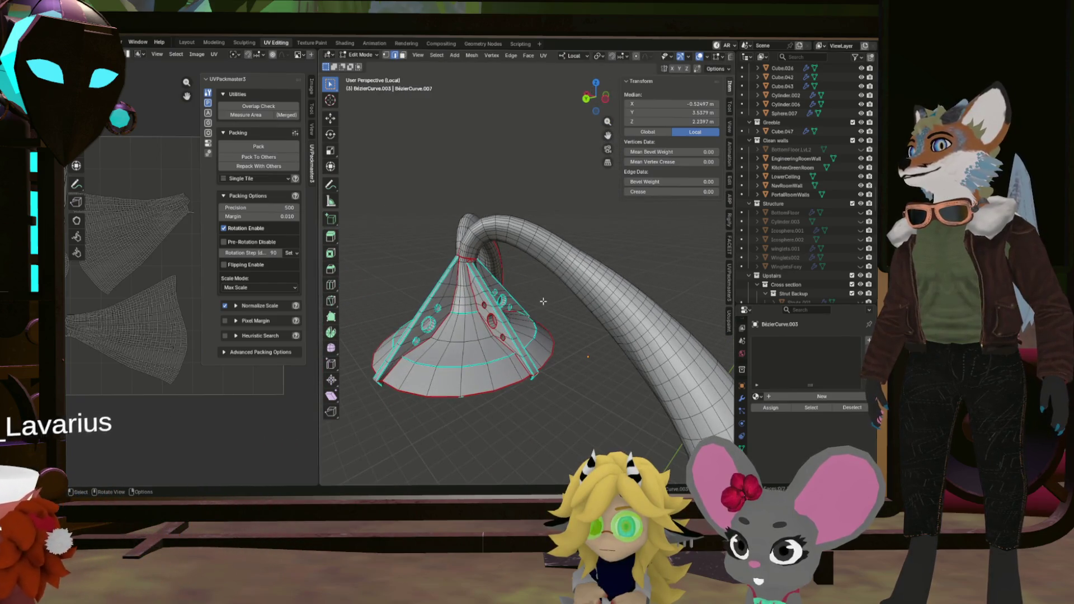
Deselect all and select the hole's lower rim loop, cancelling an accidental extrude.
scroll(up, 3)
scroll(up, 3)
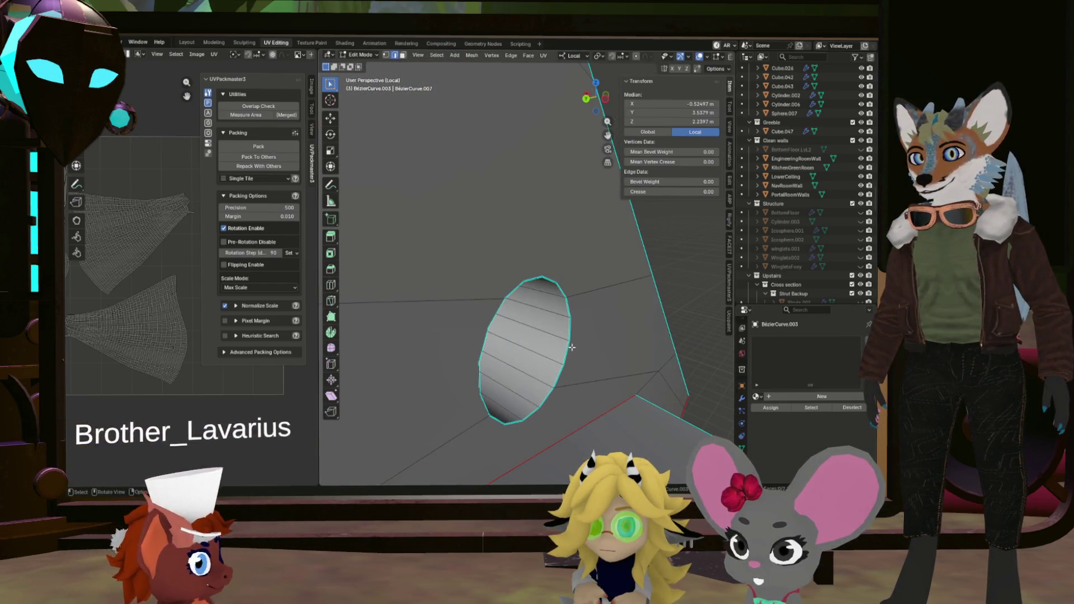
key(alt+a)
click(569, 353)
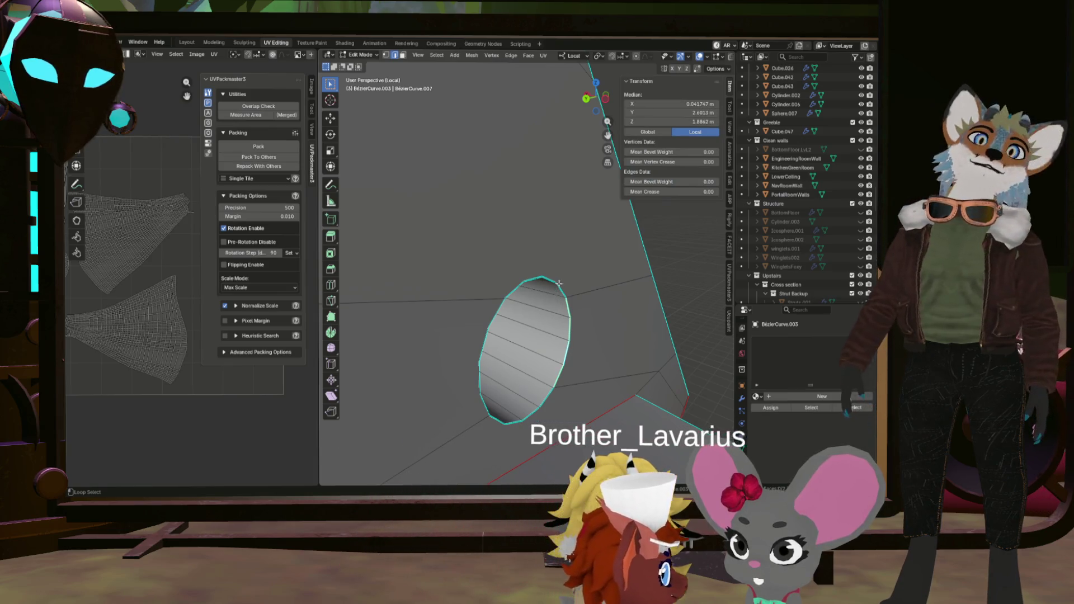
click(503, 425)
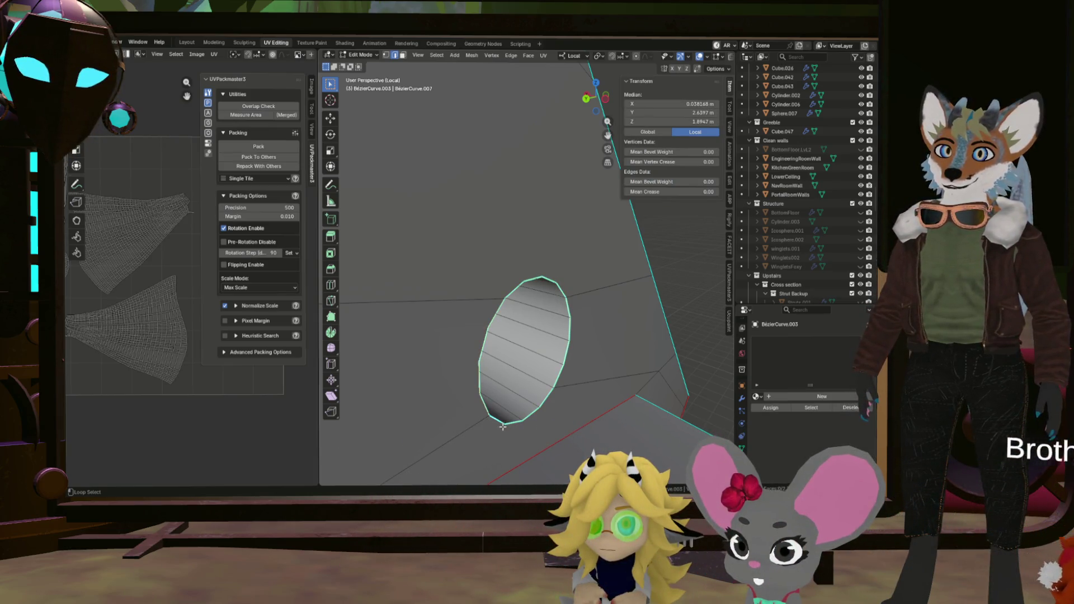
right_click(524, 401)
click(524, 401)
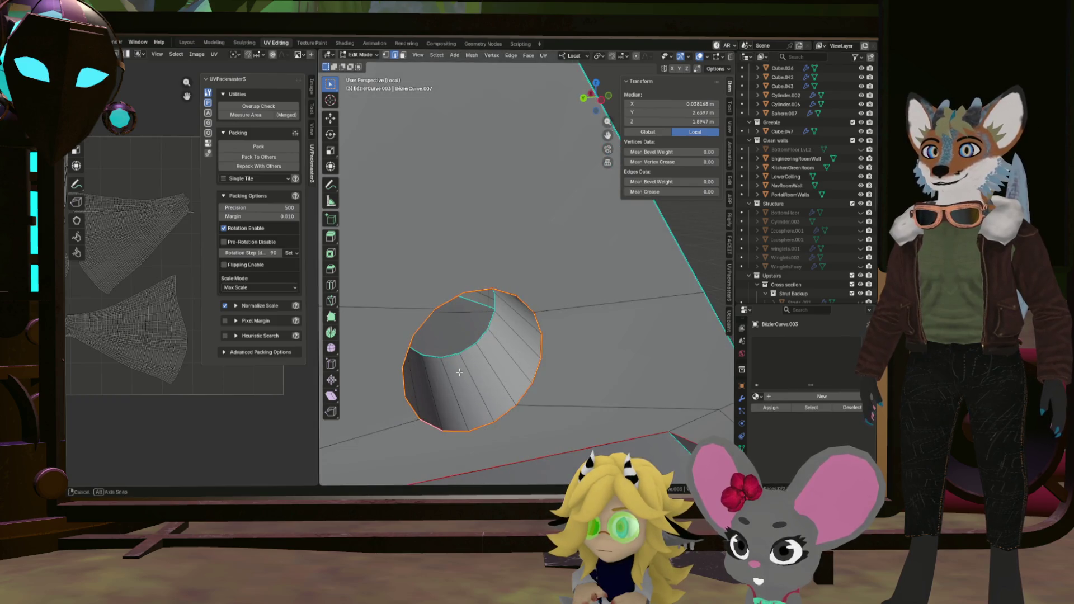
right_click(420, 395)
key(Escape)
Select the edge loop around the tube opening and mark it as a UV seam.
drag(420, 395, 496, 363)
scroll(up, 3)
click(508, 348)
click(458, 331)
drag(458, 331, 480, 180)
click(595, 175)
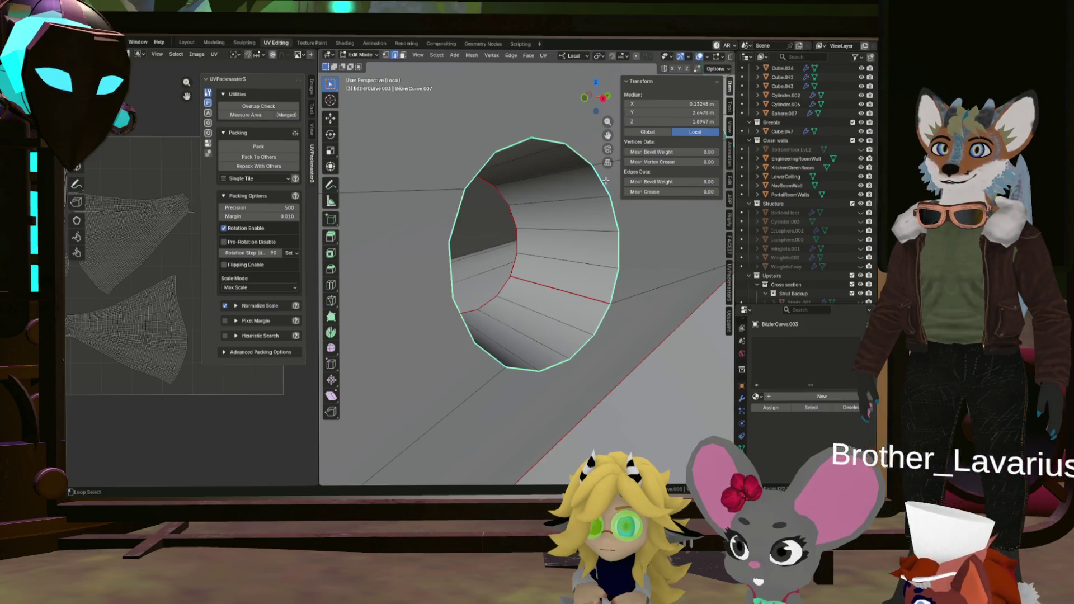
key(ctrl+e)
click(593, 204)
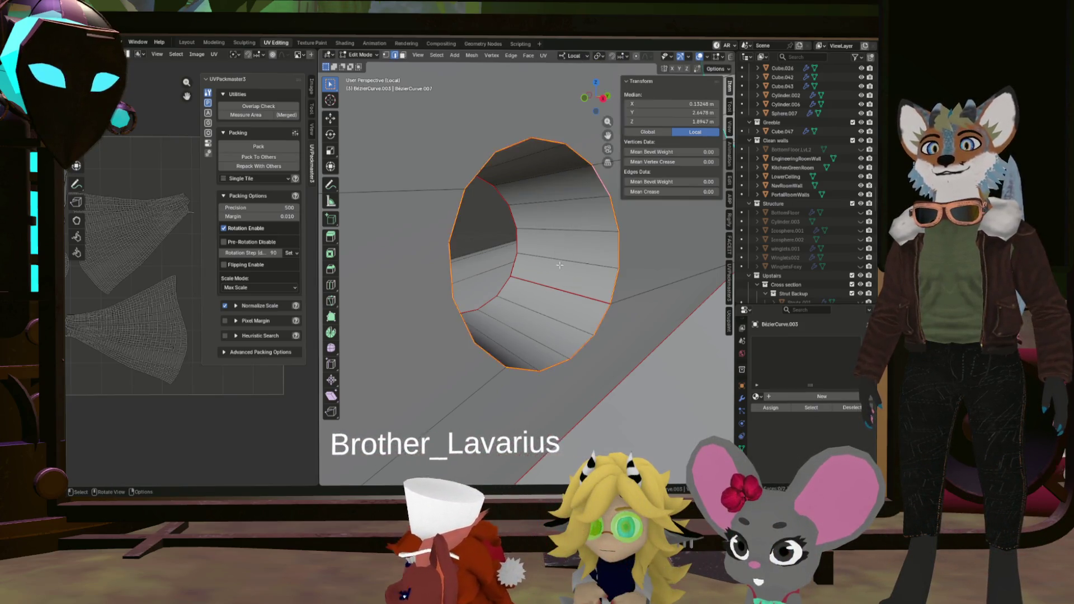
Select the tube rim's edge loop and apply the edge option to it.
scroll(down, 3)
scroll(up, 3)
click(538, 304)
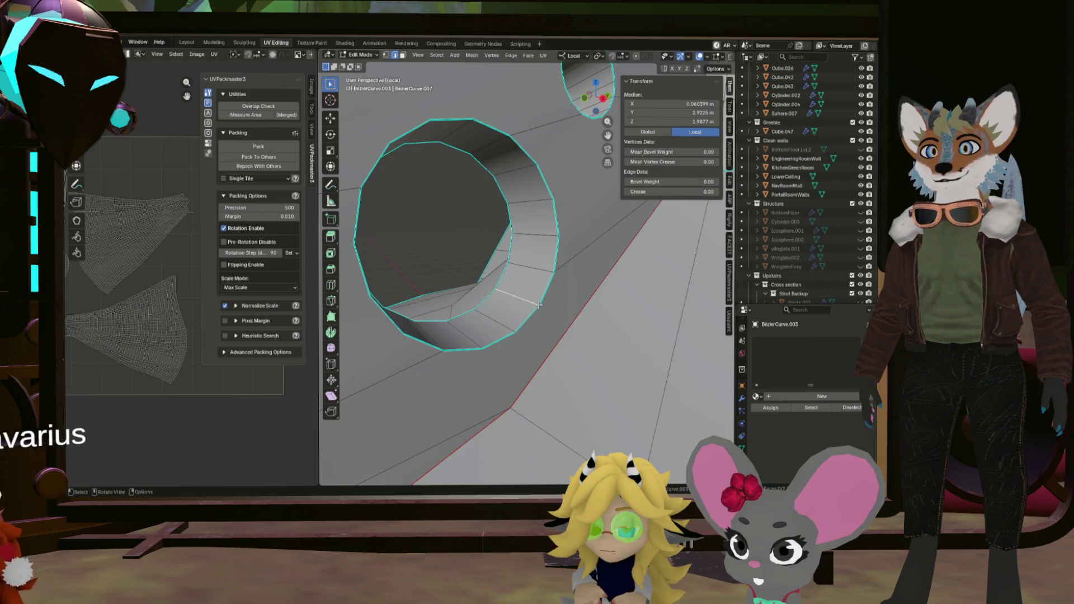
click(546, 293)
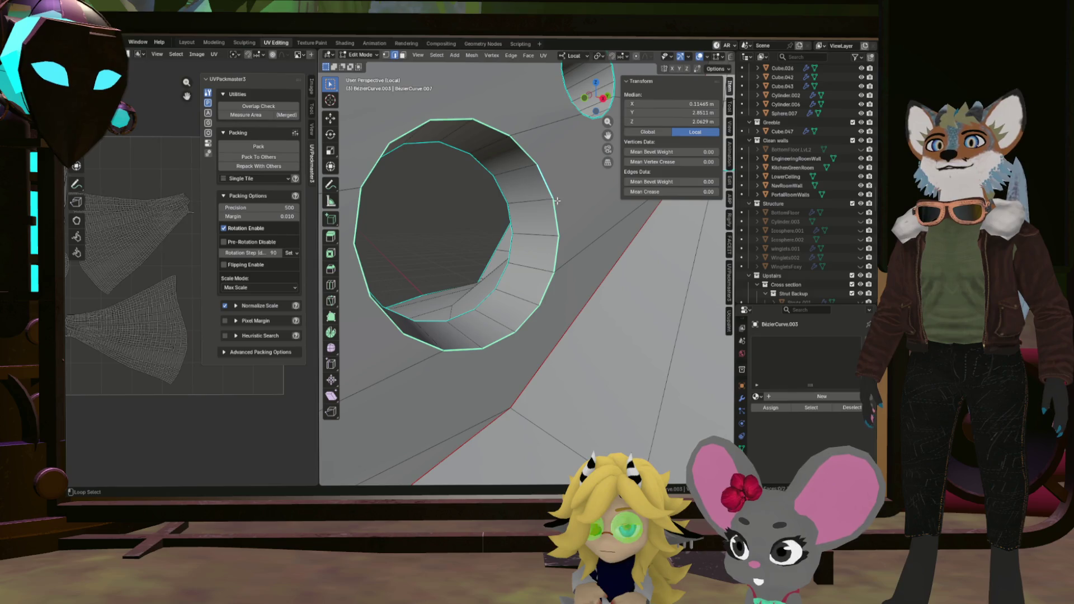
scroll(down, 3)
drag(510, 262, 391, 197)
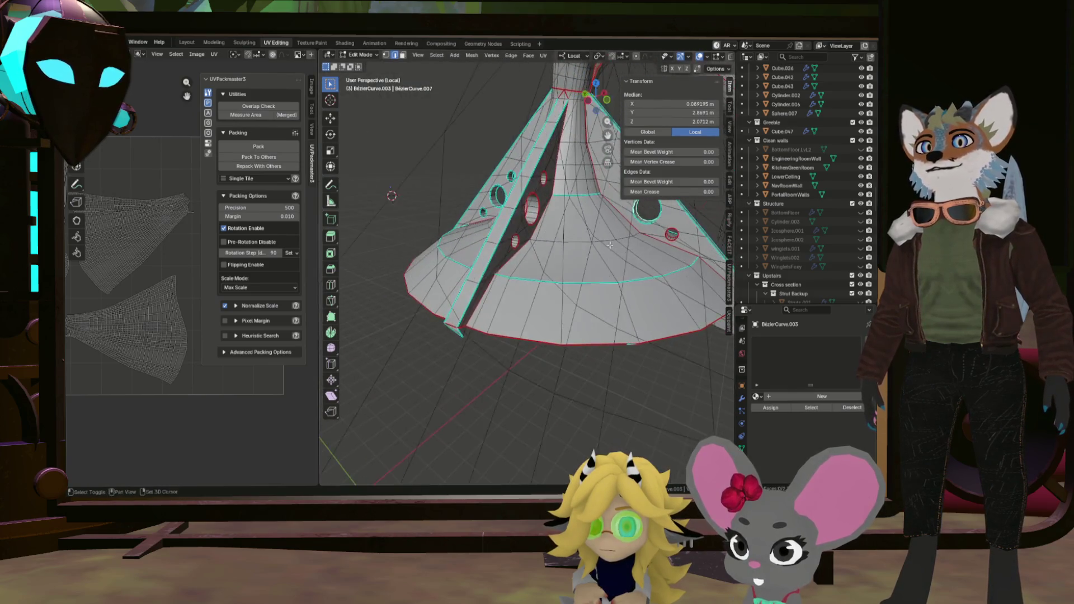
scroll(up, 3)
drag(455, 319, 463, 290)
scroll(up, 3)
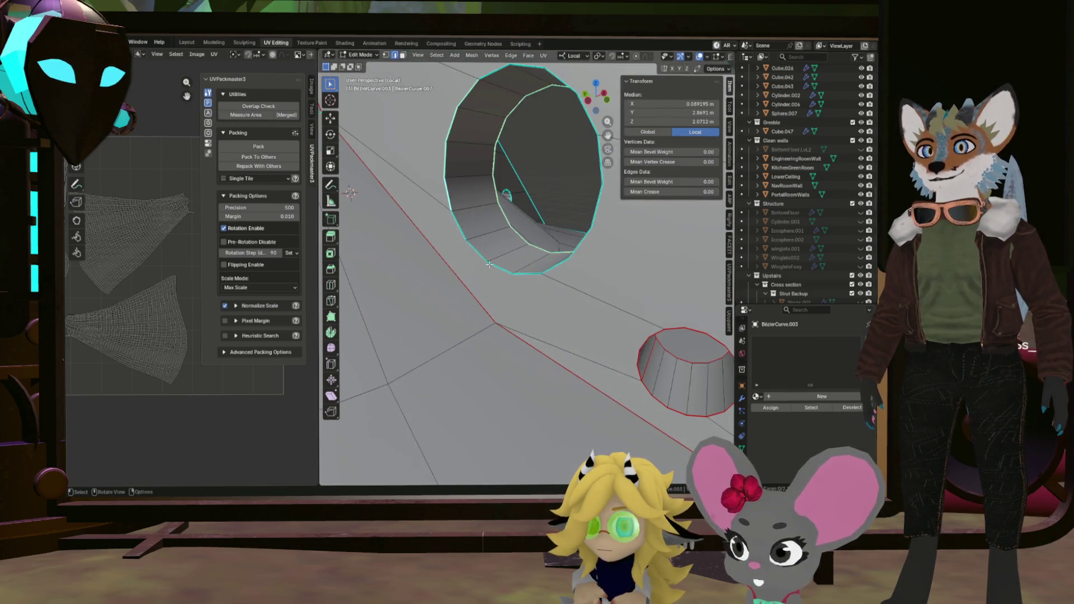
drag(517, 254, 521, 281)
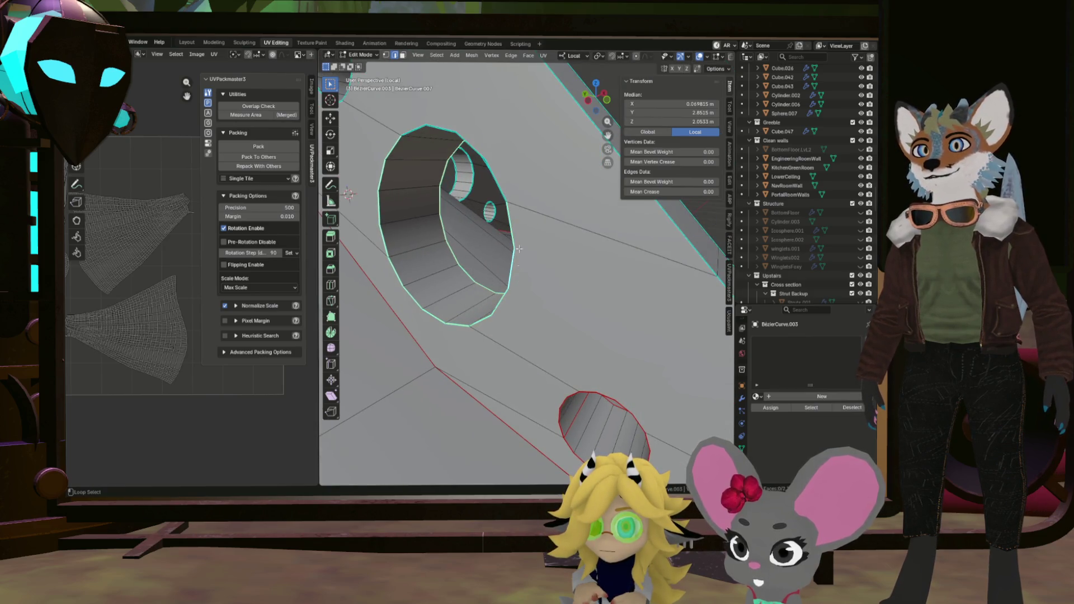
drag(498, 156, 587, 322)
right_click(584, 294)
click(584, 294)
Frame the selected small hole in view and orbit around the holed strut.
scroll(up, 3)
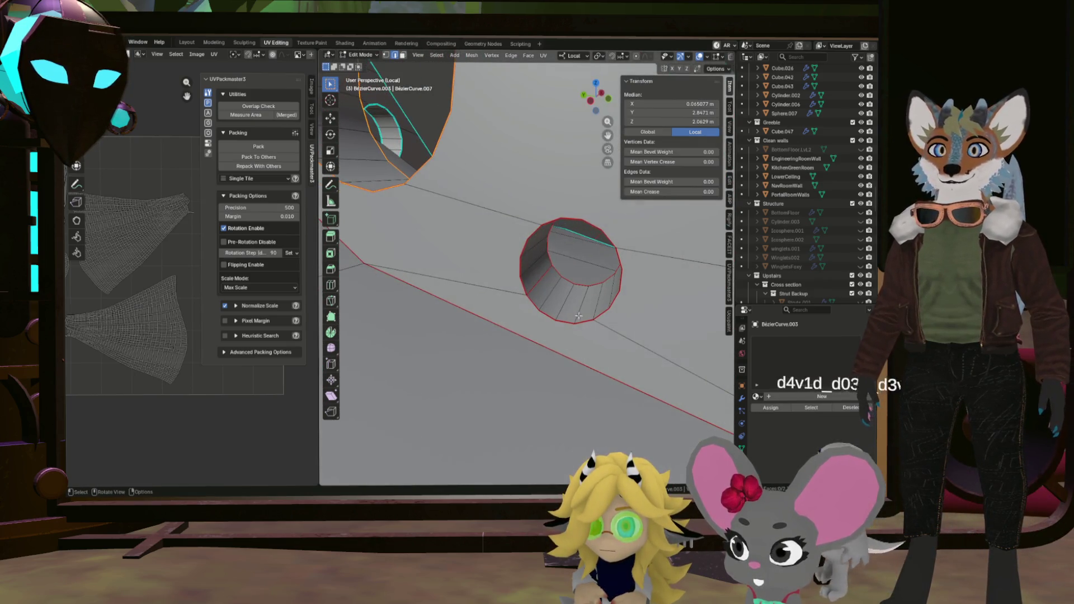
right_click(540, 278)
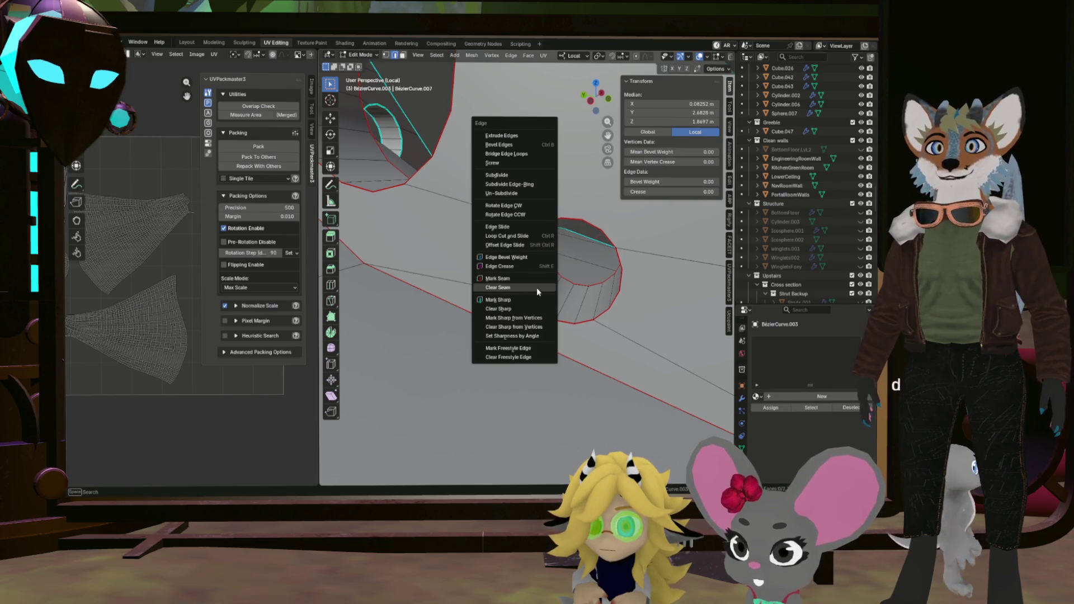
right_click(599, 306)
drag(599, 306, 561, 318)
scroll(down, 3)
scroll(up, 3)
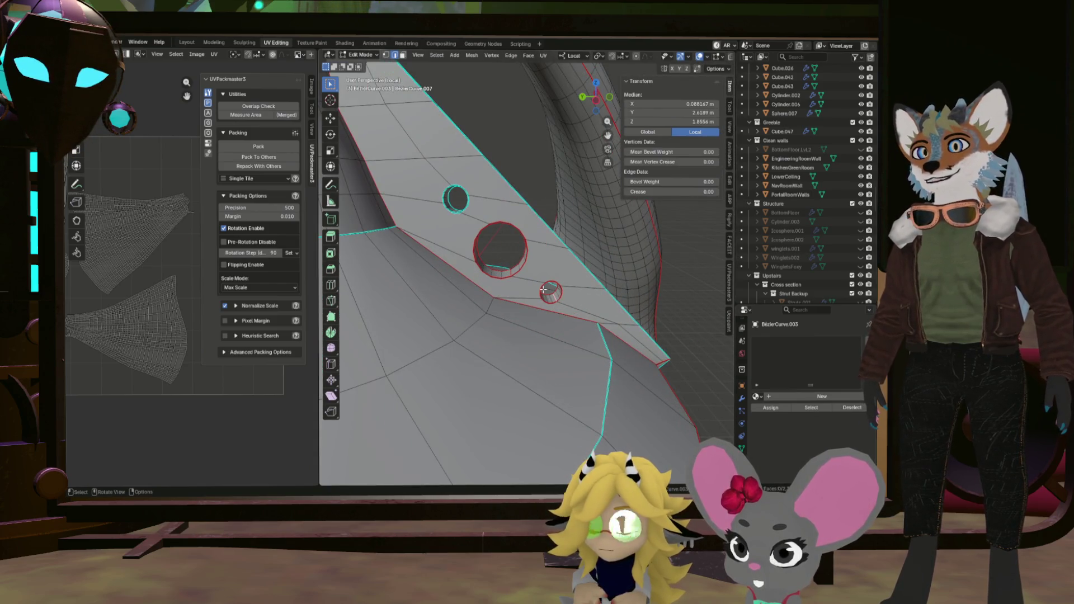
key(KP_Decimal)
key(b)
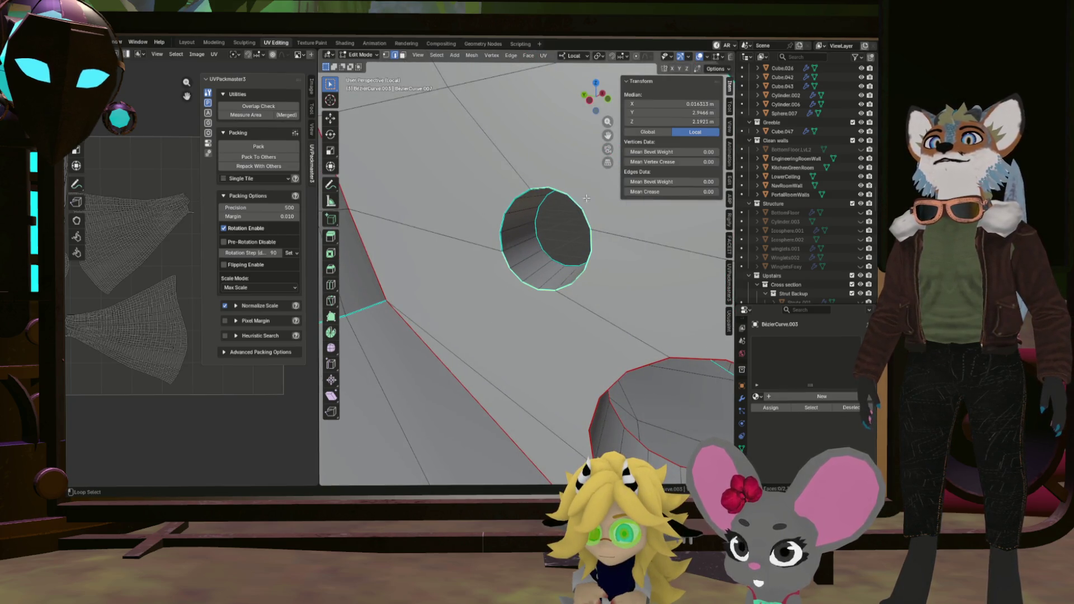
drag(507, 202, 488, 308)
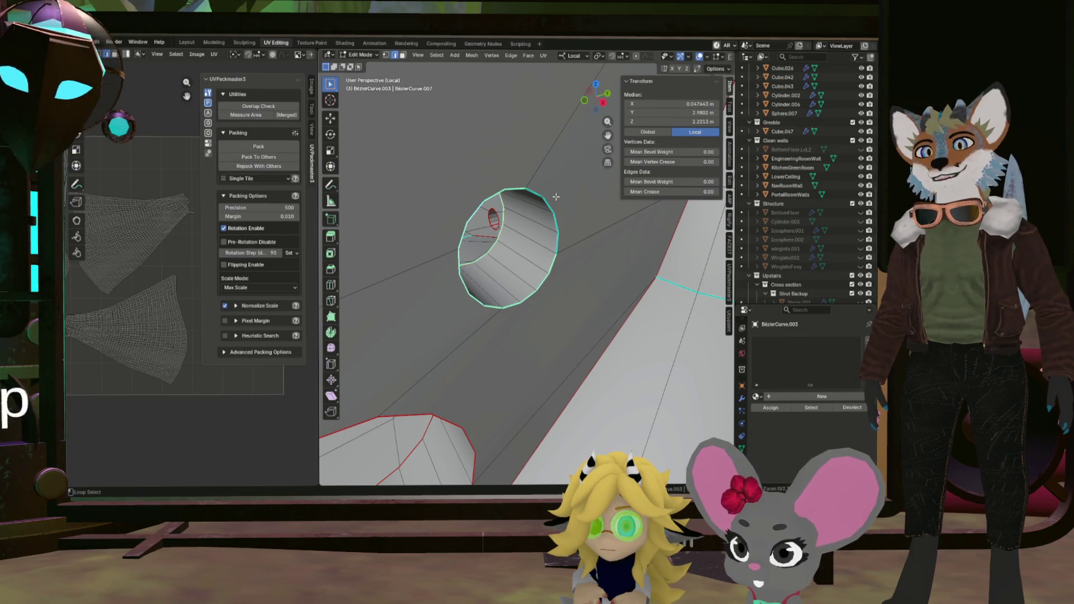
Select the small hole's rim loop and mark it as a UV seam.
right_click(556, 200)
click(556, 204)
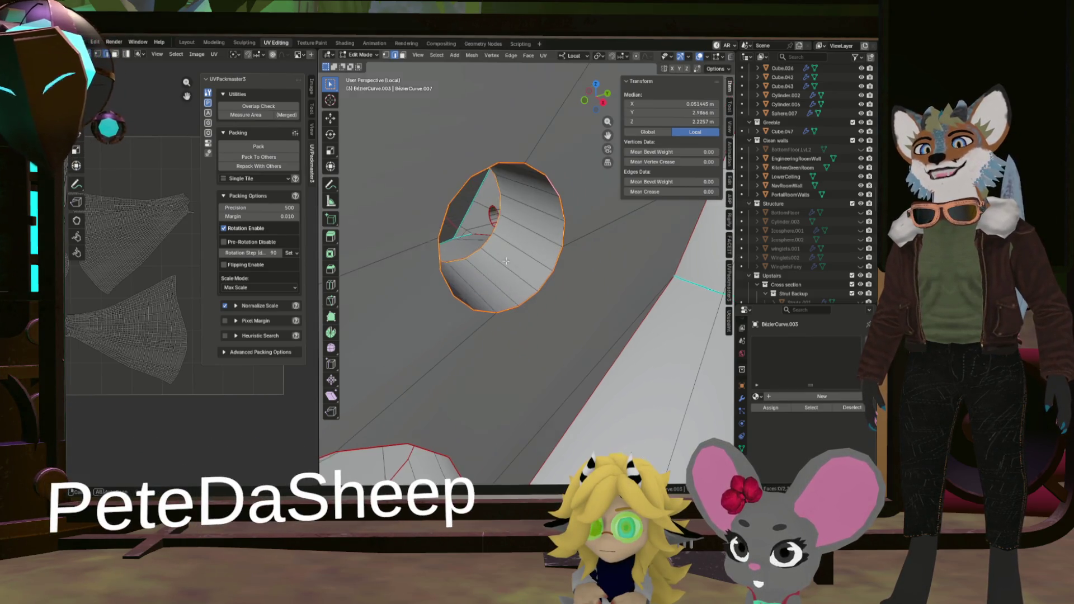
drag(520, 235, 477, 275)
right_click(460, 281)
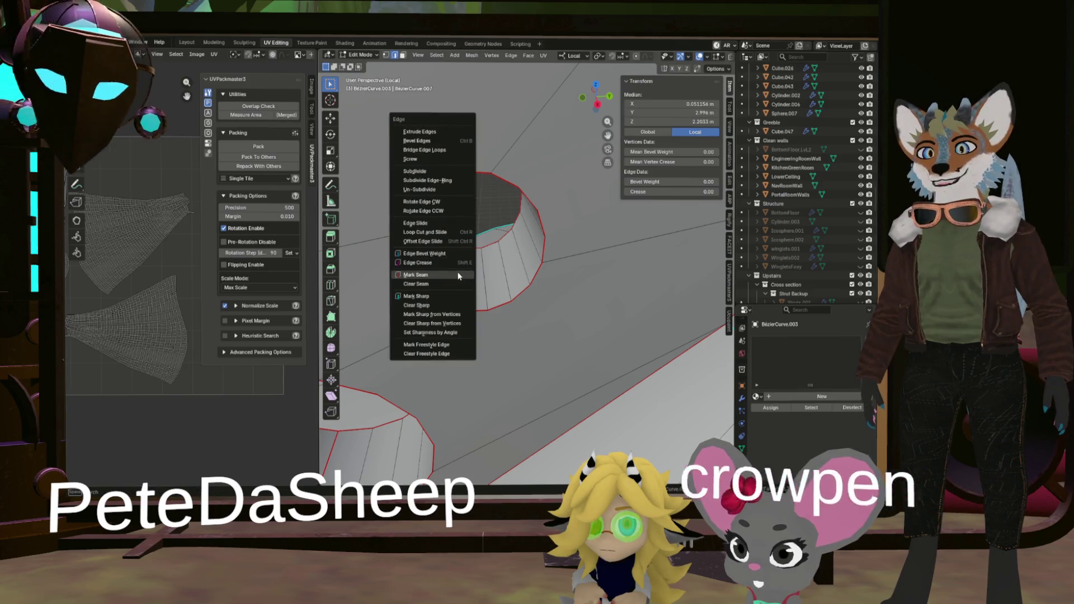
click(455, 277)
scroll(down, 3)
drag(460, 296, 468, 302)
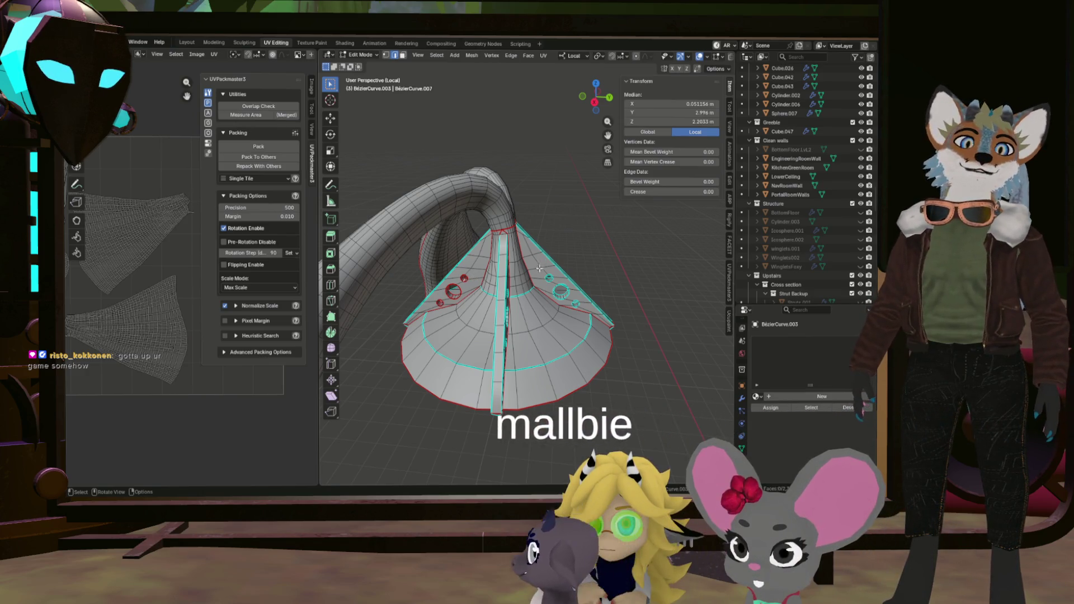
Select the side-wall hole's edge loop and scale it down to about 0.68.
drag(540, 266, 519, 224)
scroll(up, 3)
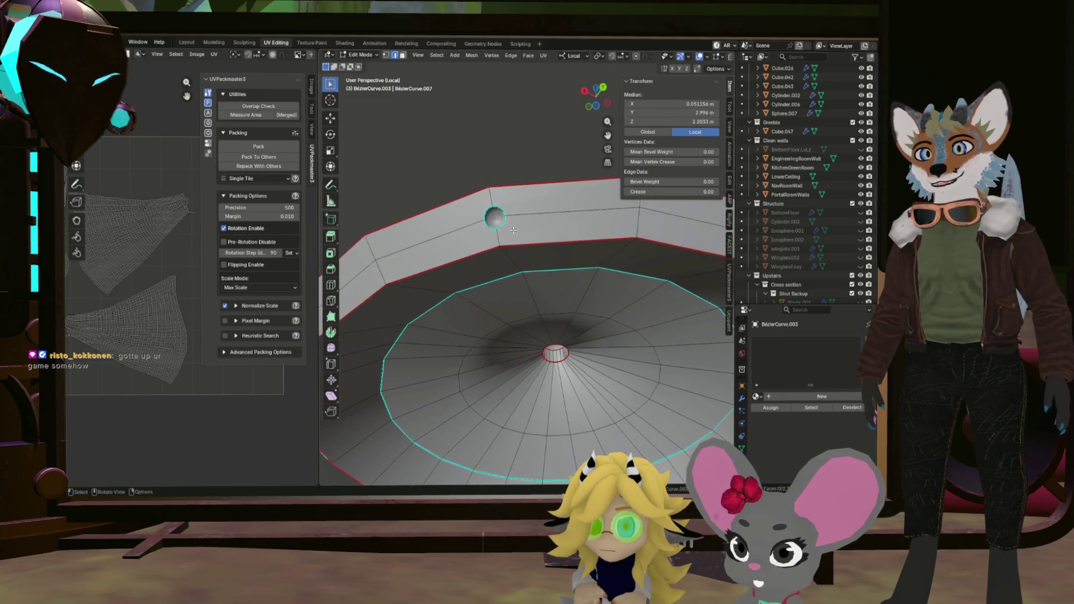
scroll(up, 3)
scroll(down, 3)
click(480, 216)
scroll(up, 3)
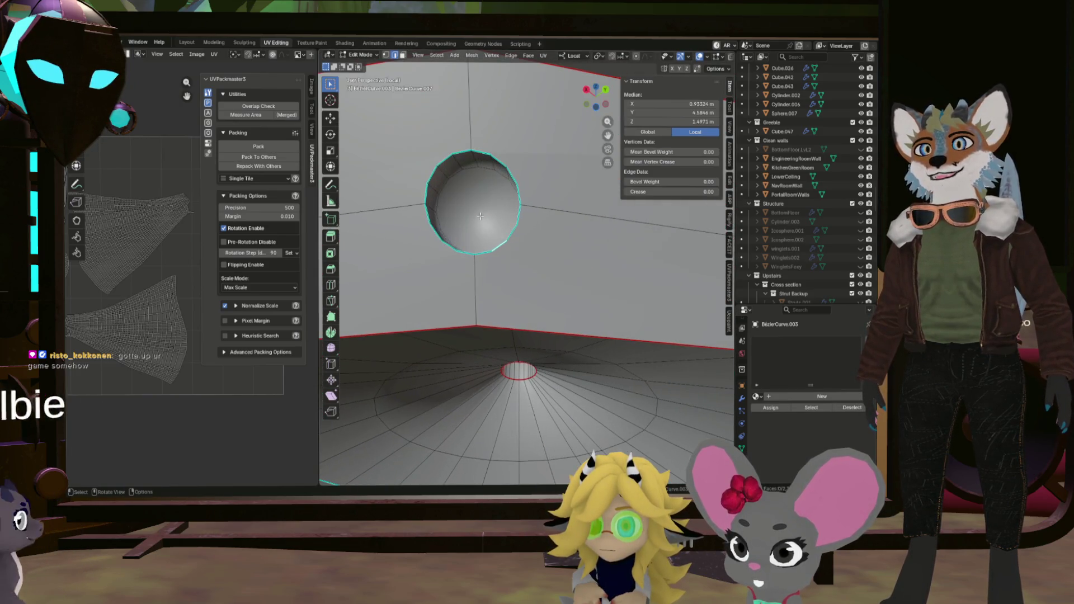
scroll(down, 3)
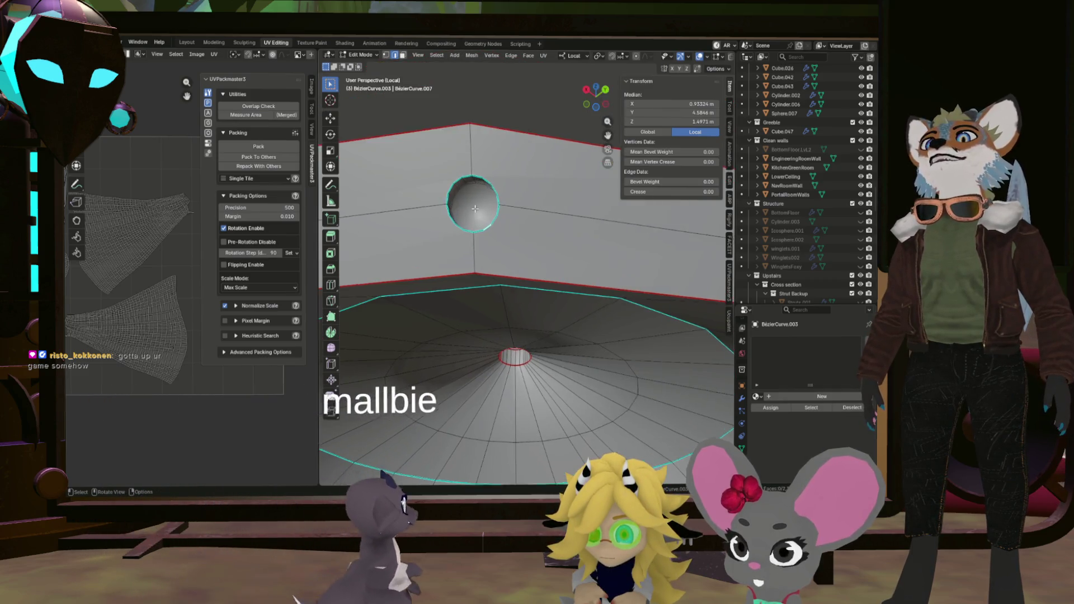
scroll(up, 3)
drag(469, 200, 529, 350)
scroll(down, 3)
scroll(up, 3)
scroll(up, 3)
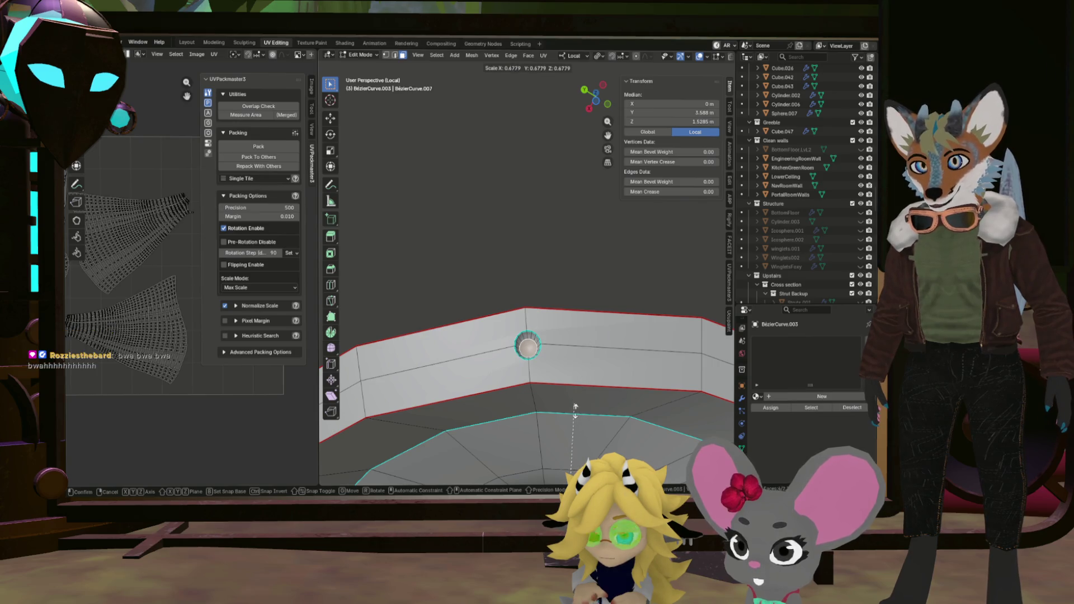
click(574, 431)
Find and select the edge loop around the funnel's bottom hole, trying several rim loops.
drag(574, 431, 528, 347)
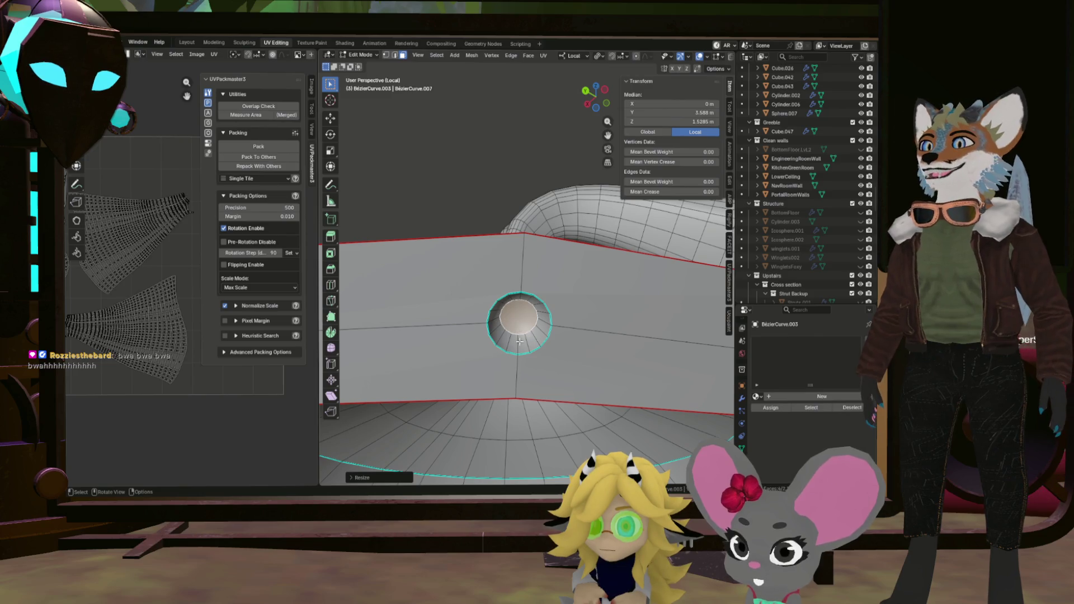
scroll(up, 3)
drag(519, 340, 521, 311)
scroll(down, 3)
key(Tab)
key(Tab)
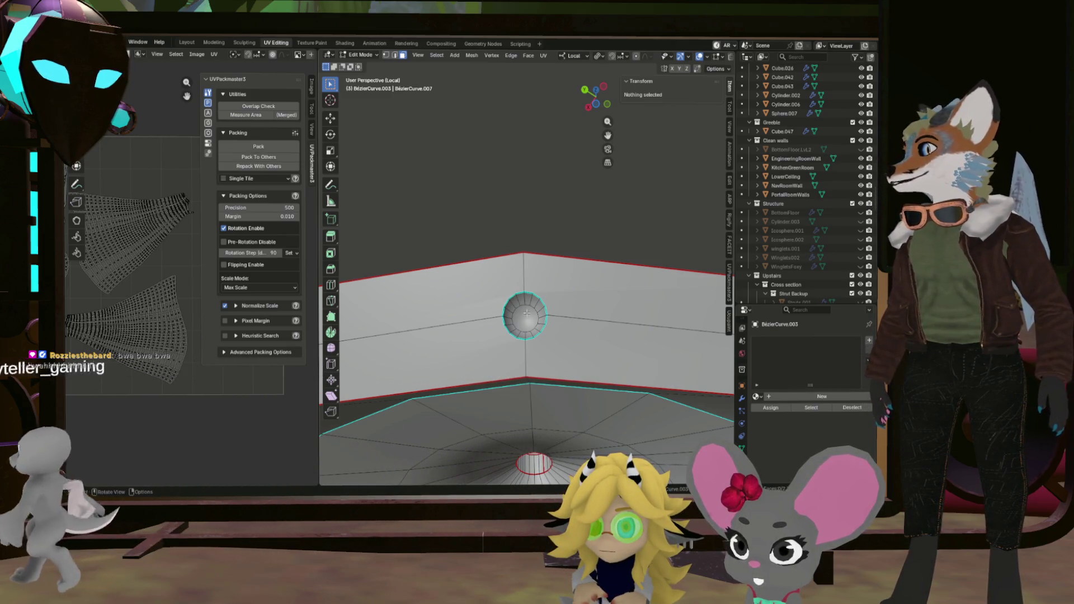
scroll(up, 3)
click(535, 299)
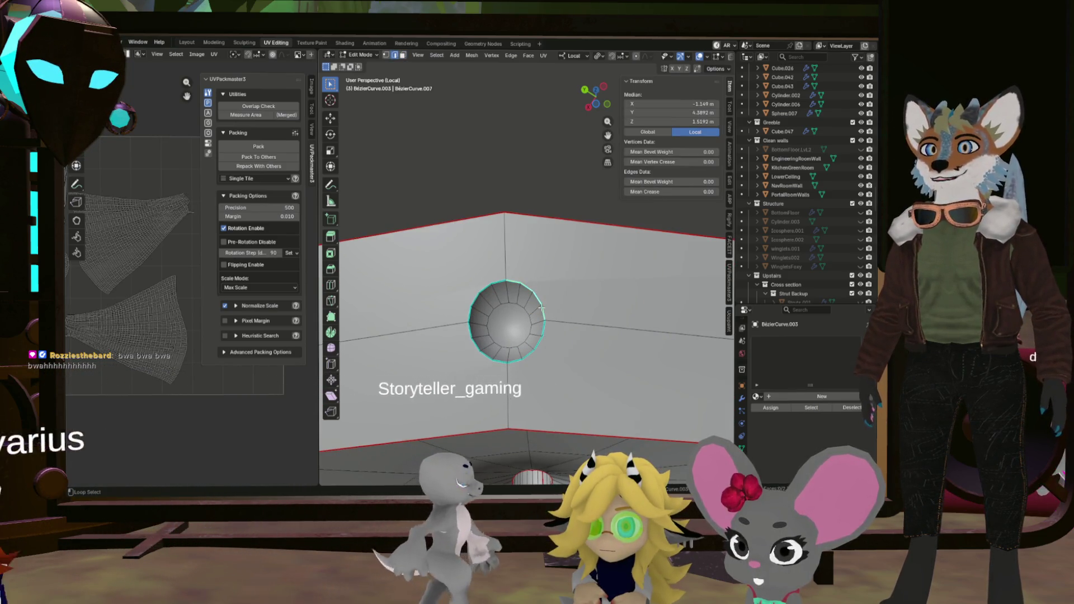
click(530, 350)
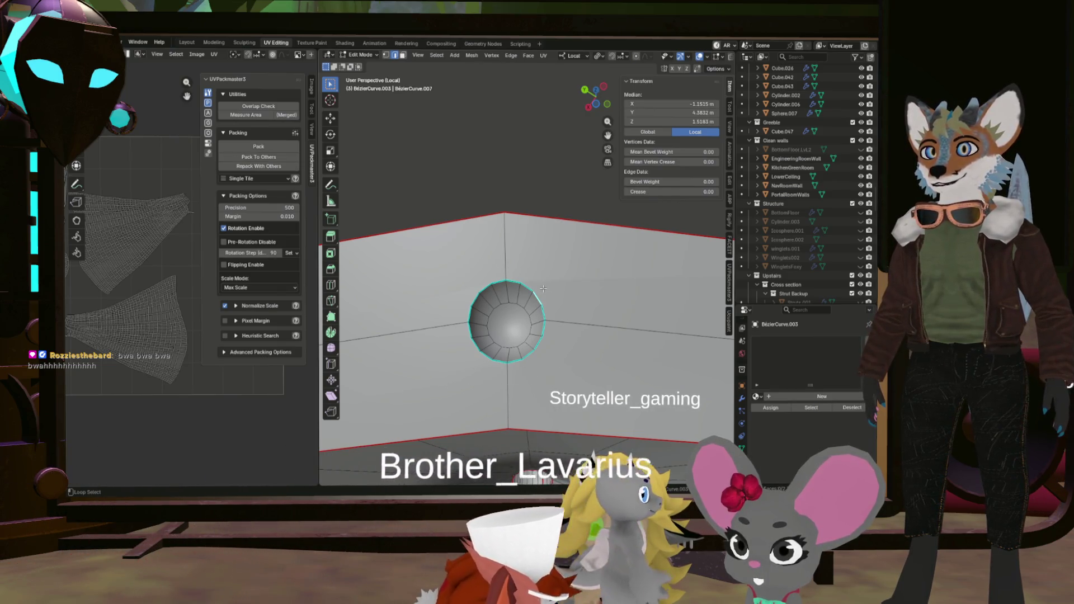
click(540, 332)
click(479, 356)
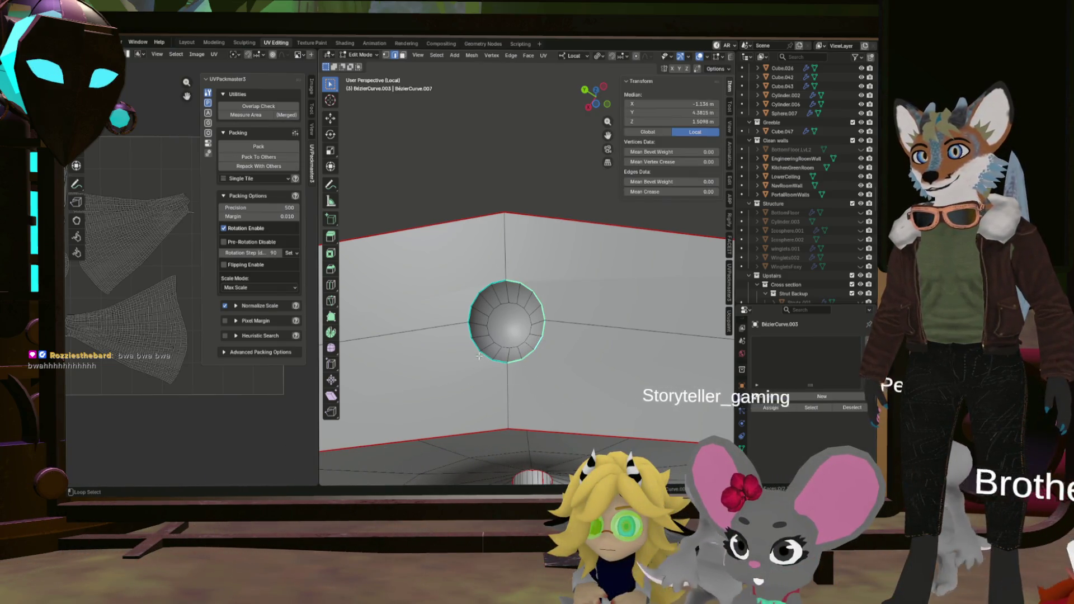
drag(469, 301, 495, 331)
click(500, 307)
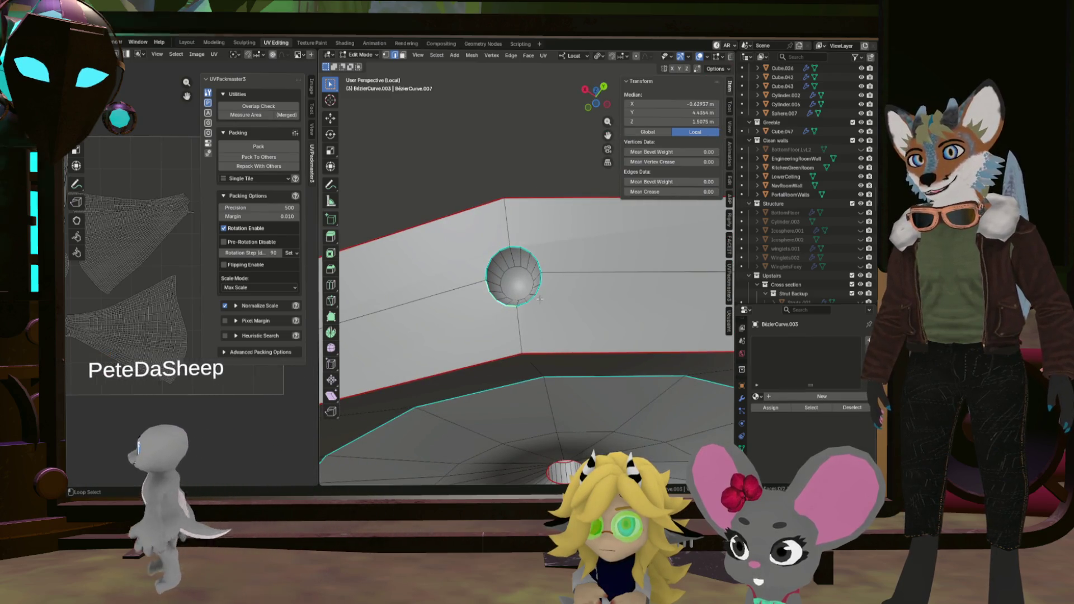
click(502, 253)
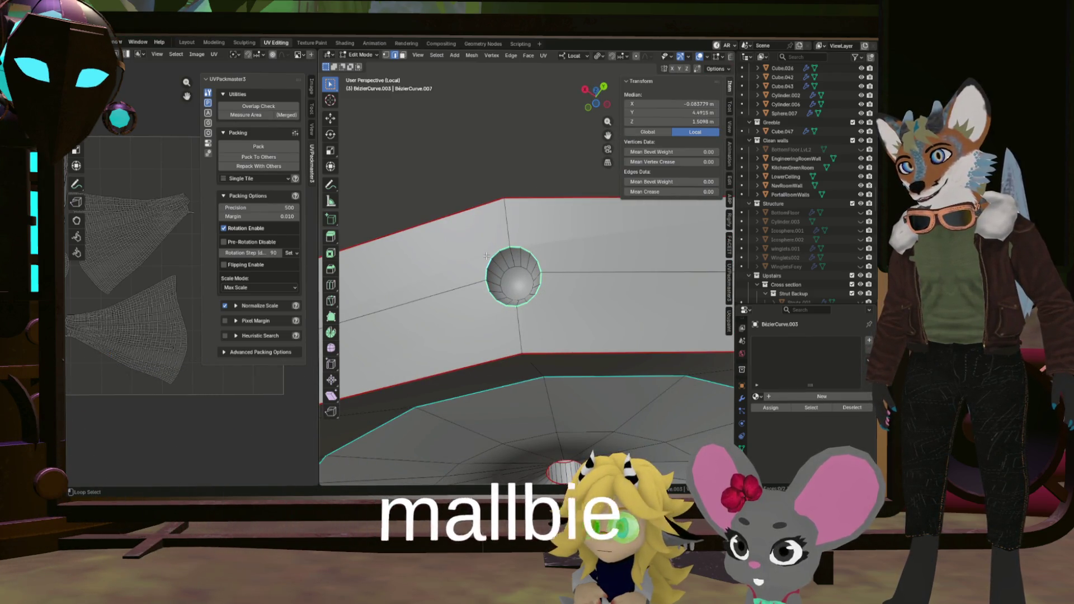
right_click(486, 255)
Select the small centre hole's rim loop and mark it as a seam.
drag(486, 255, 536, 317)
scroll(up, 3)
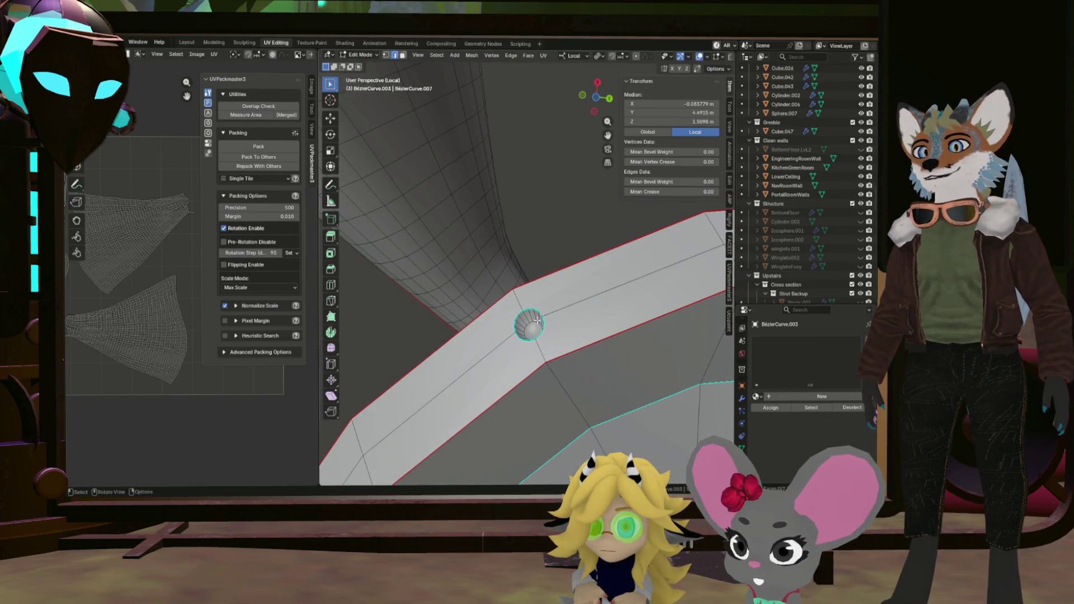
scroll(up, 3)
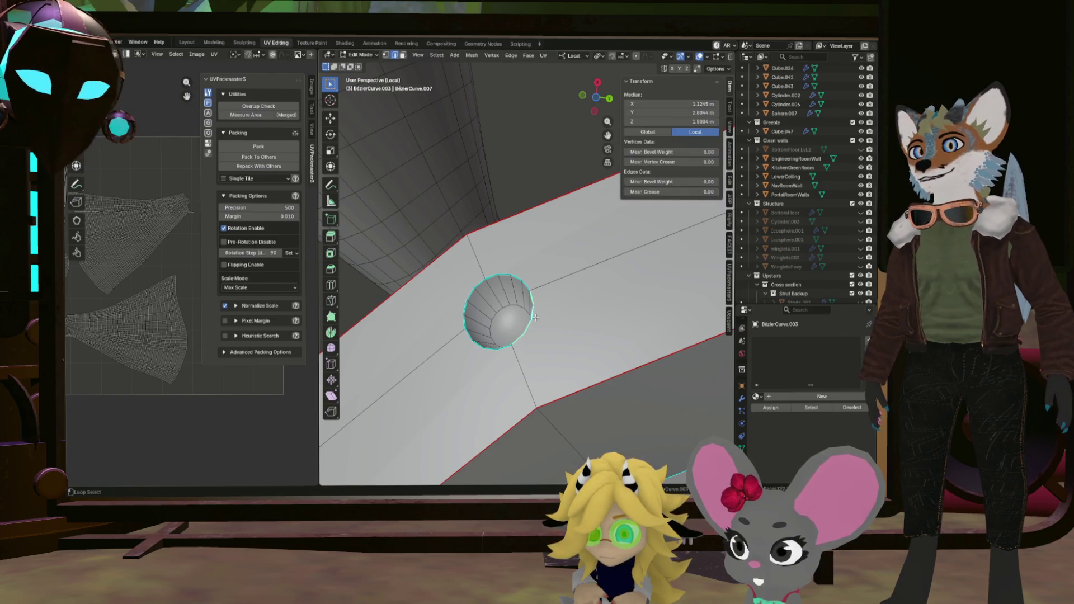
click(507, 269)
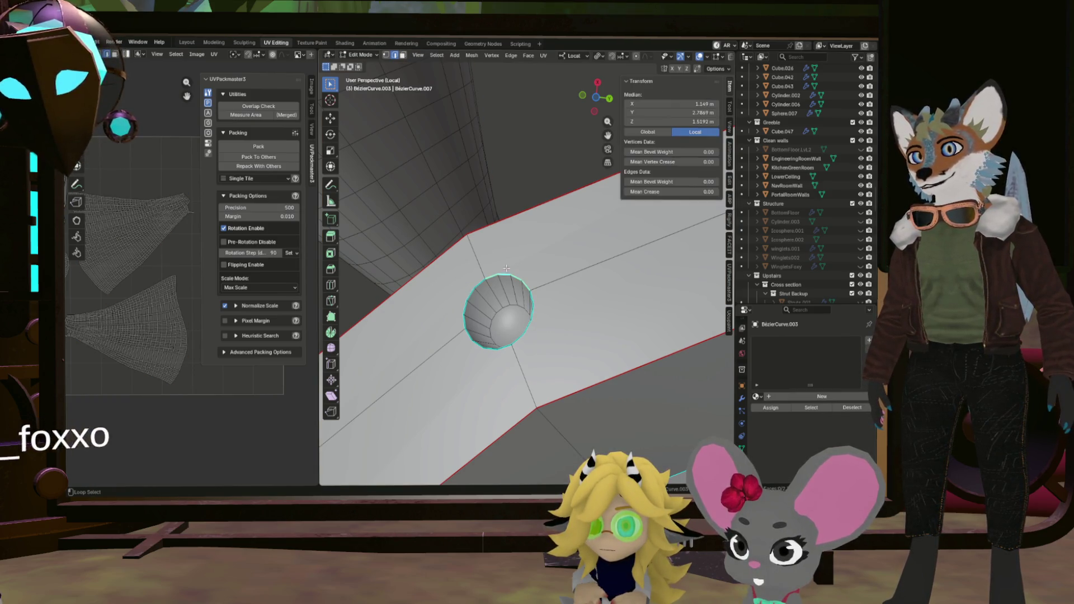
drag(469, 351, 487, 372)
scroll(up, 3)
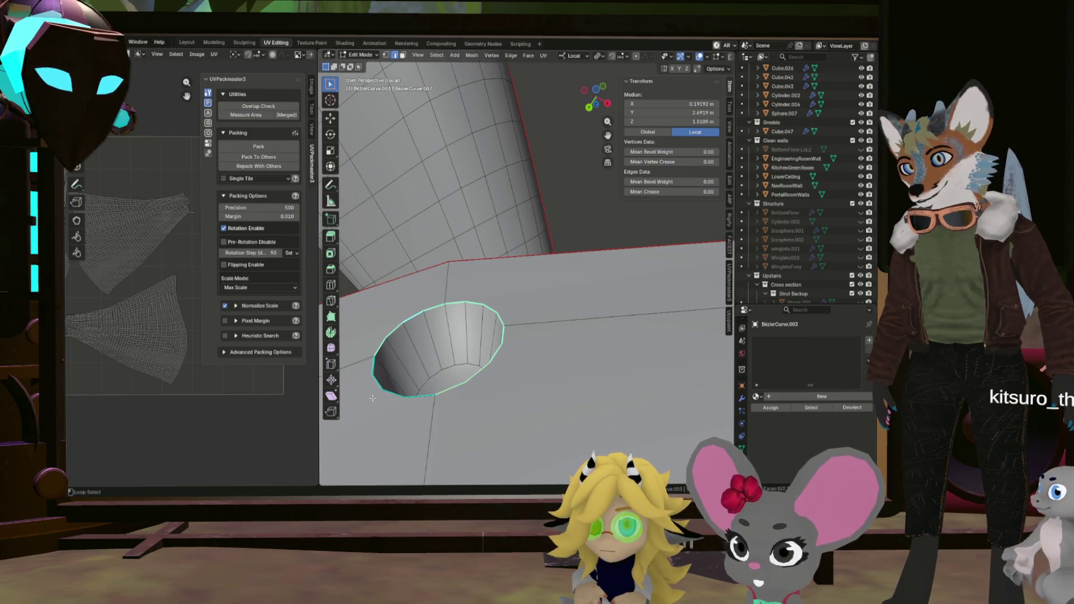
right_click(376, 394)
click(376, 394)
Clear the seam from the selected funnel edges with Ctrl+E.
drag(430, 375, 479, 308)
scroll(up, 3)
drag(531, 283, 568, 336)
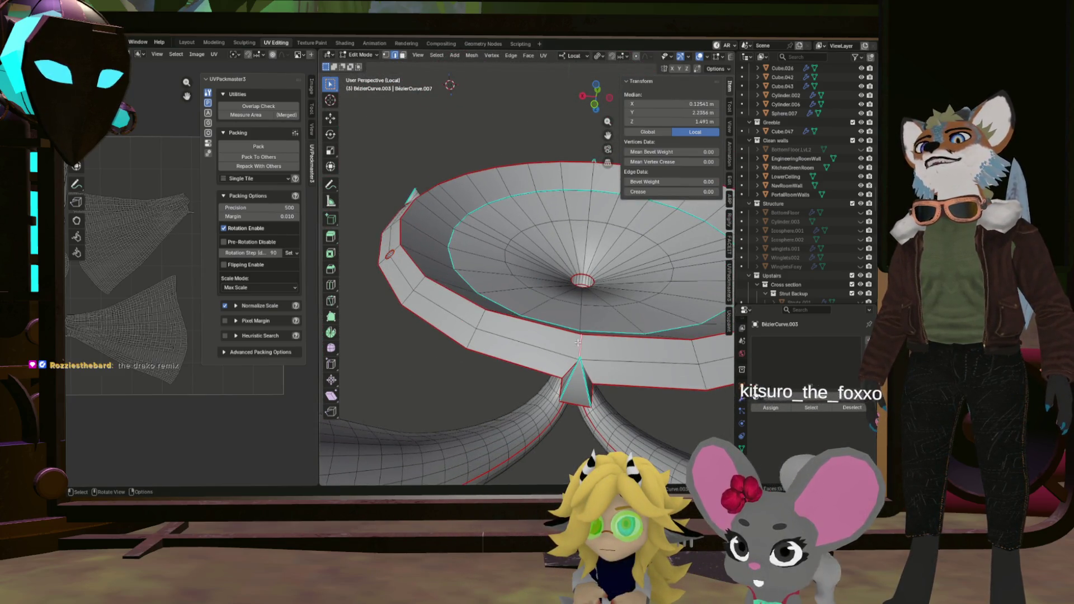
scroll(up, 3)
key(ctrl+e)
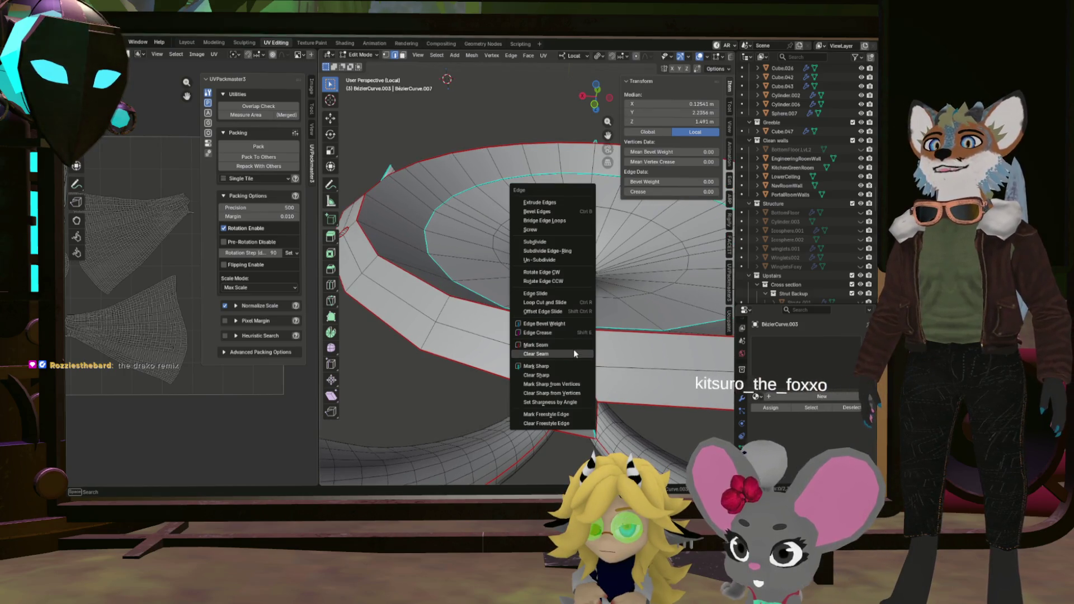
click(575, 354)
Mark the selected bottom ring of the funnel as a seam with Ctrl+E.
drag(574, 354, 431, 239)
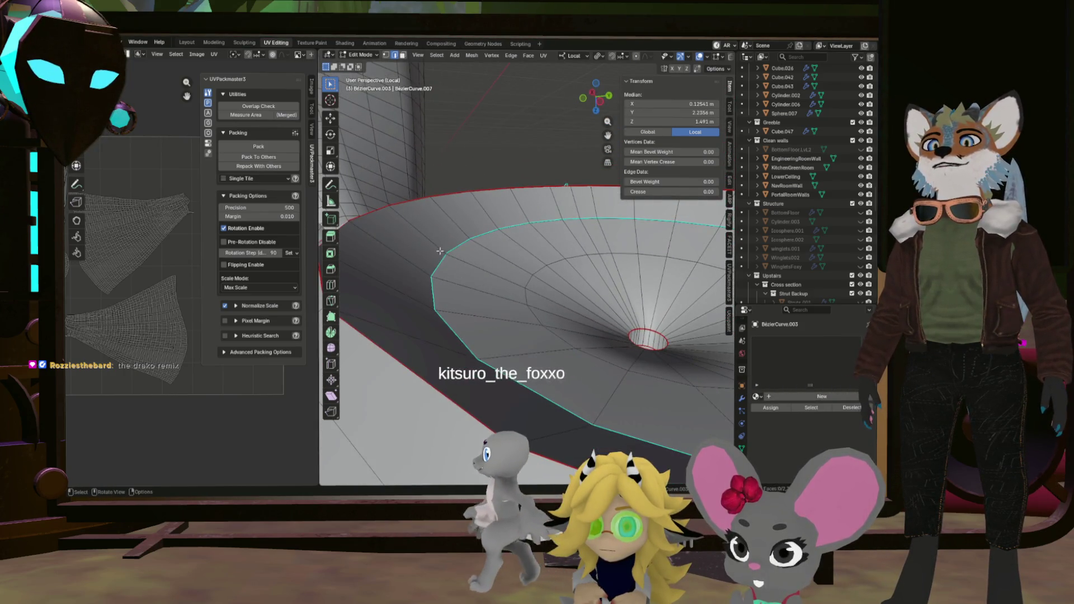
drag(635, 343, 401, 328)
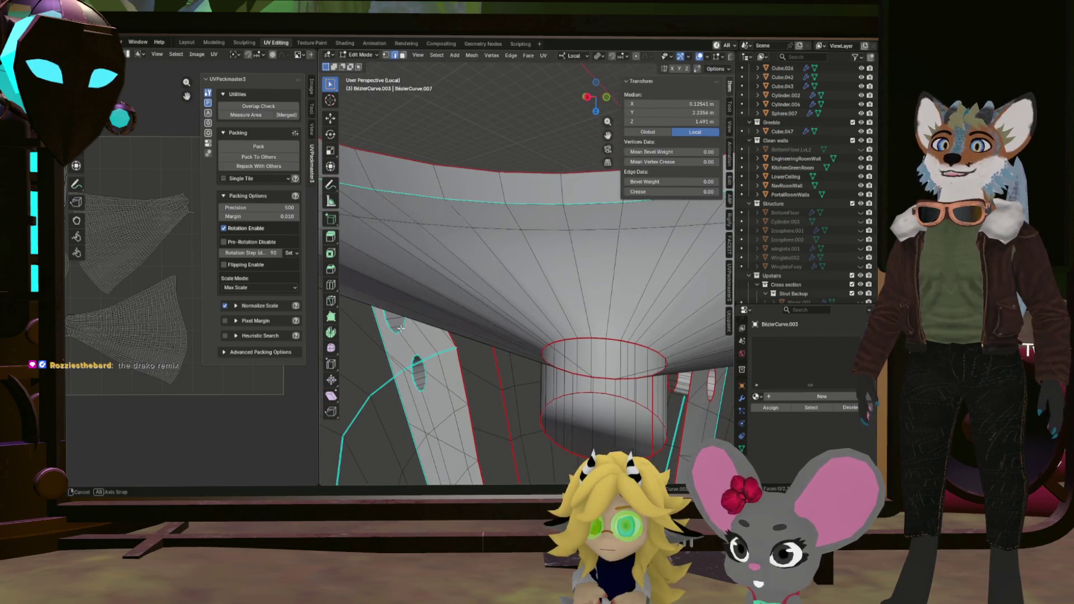
drag(598, 370, 509, 338)
scroll(up, 3)
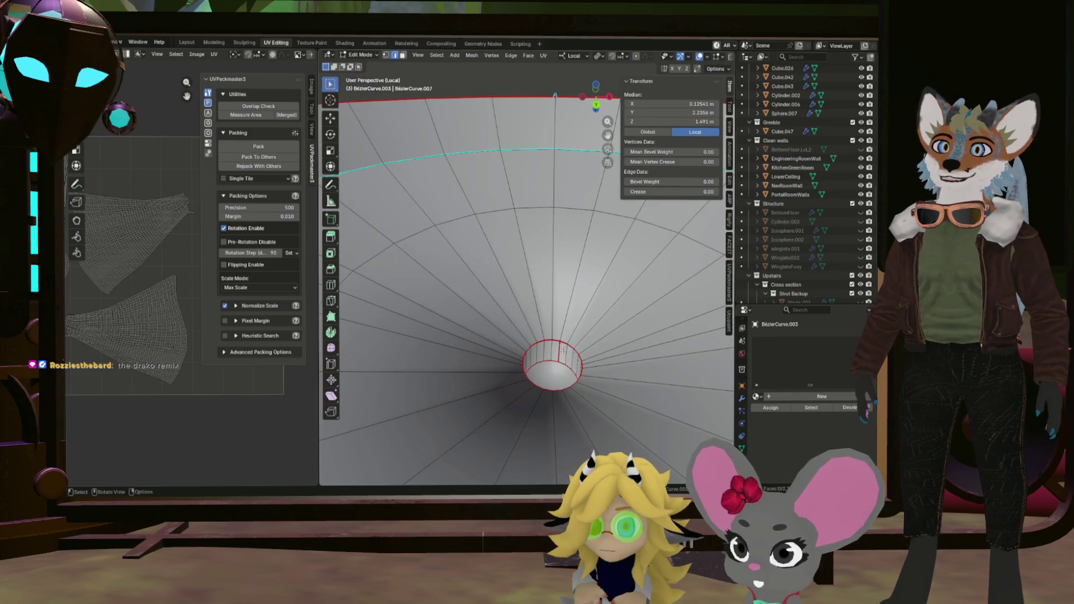
scroll(up, 3)
key(ctrl+e)
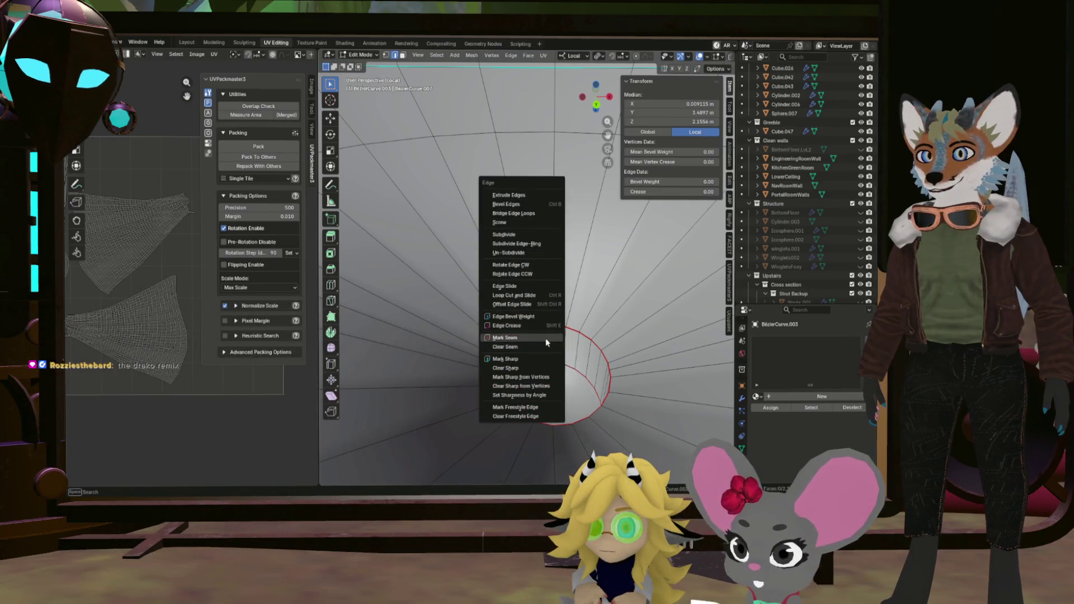
click(546, 338)
scroll(down, 3)
scroll(down, 3)
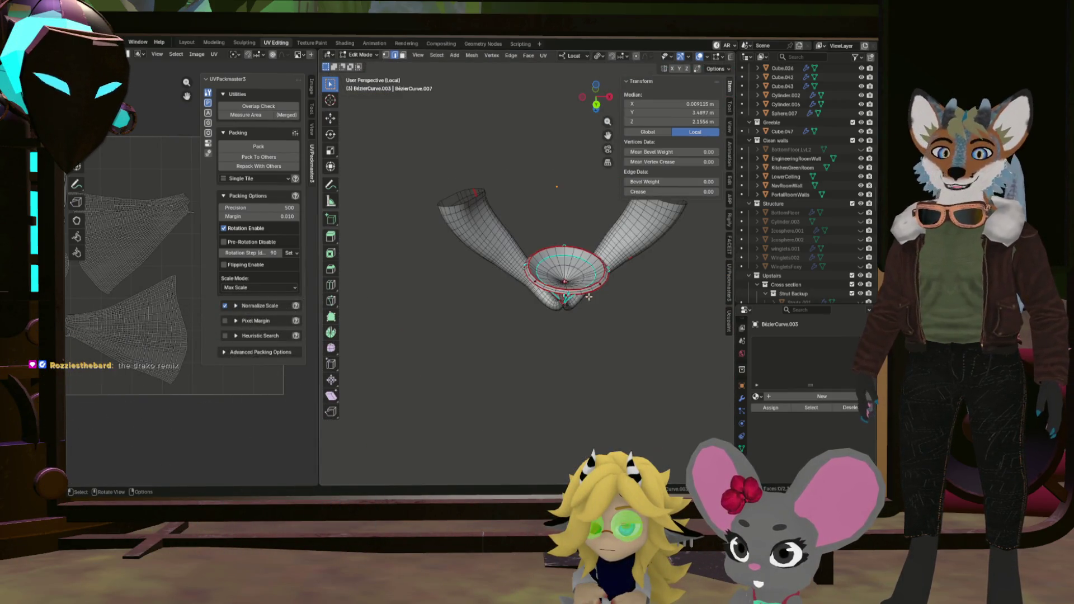
scroll(up, 3)
Loop-select the rim of a hole in the perforated fin.
drag(565, 333, 643, 313)
scroll(up, 3)
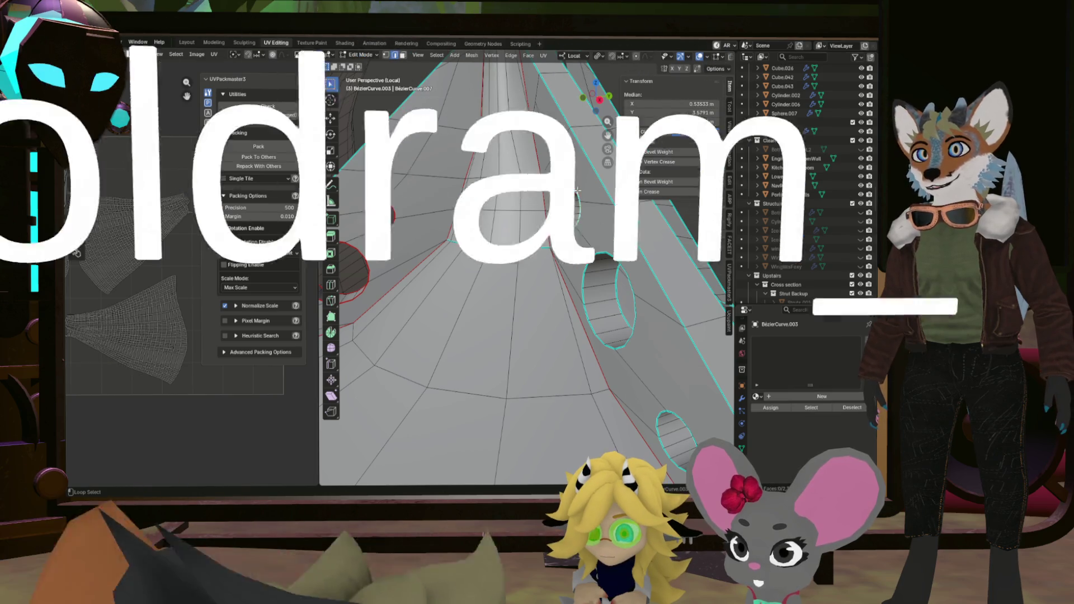
scroll(up, 3)
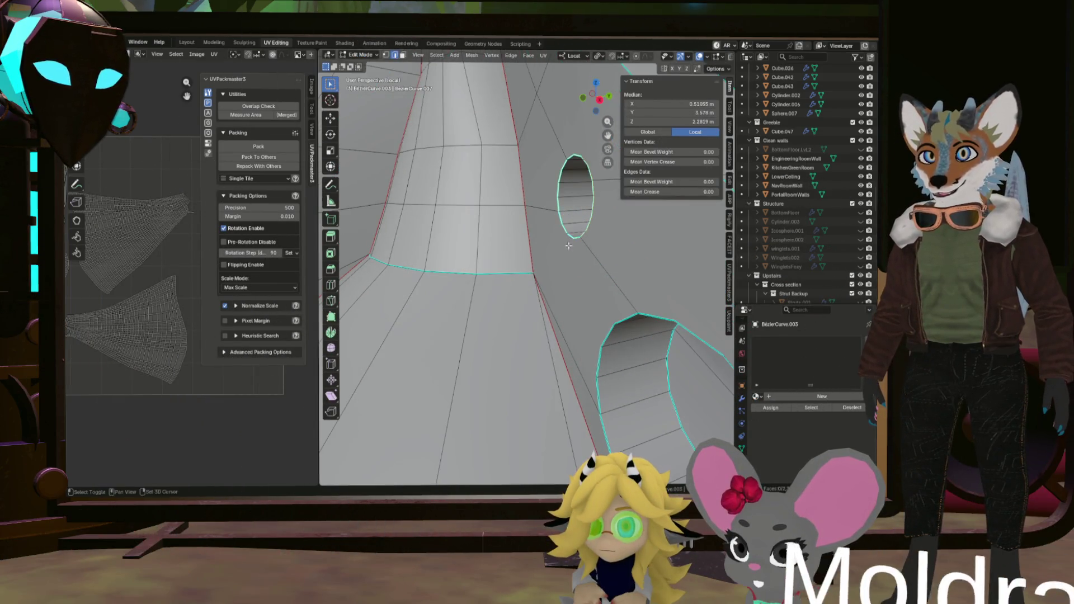
drag(567, 242, 592, 321)
drag(647, 276, 565, 296)
scroll(down, 3)
scroll(up, 3)
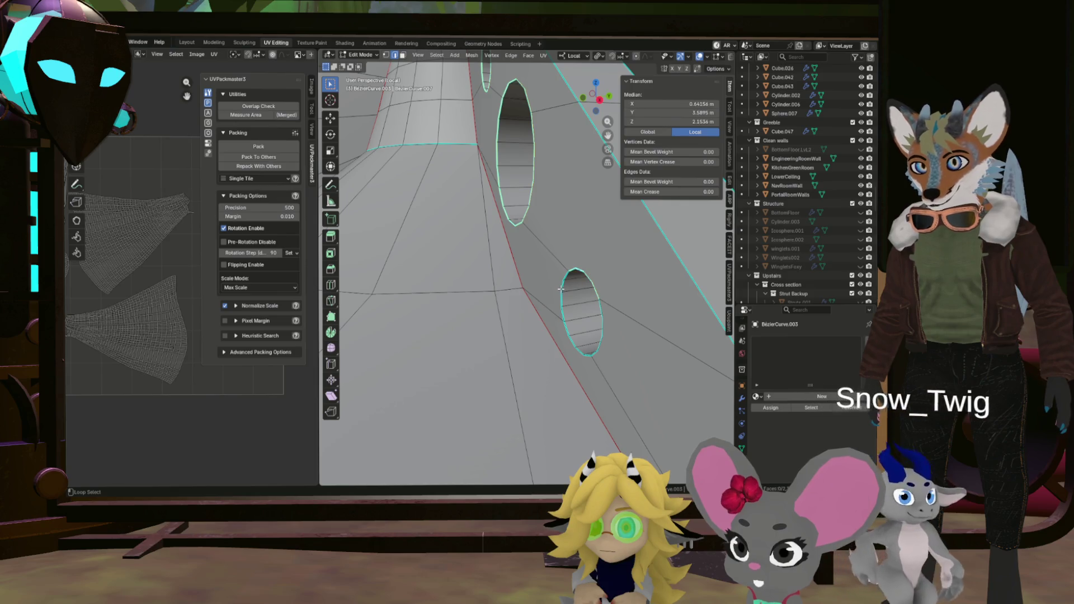
click(609, 342)
right_click(609, 329)
click(609, 329)
Add the rims of more fin holes to the selection.
drag(609, 329, 590, 313)
scroll(up, 3)
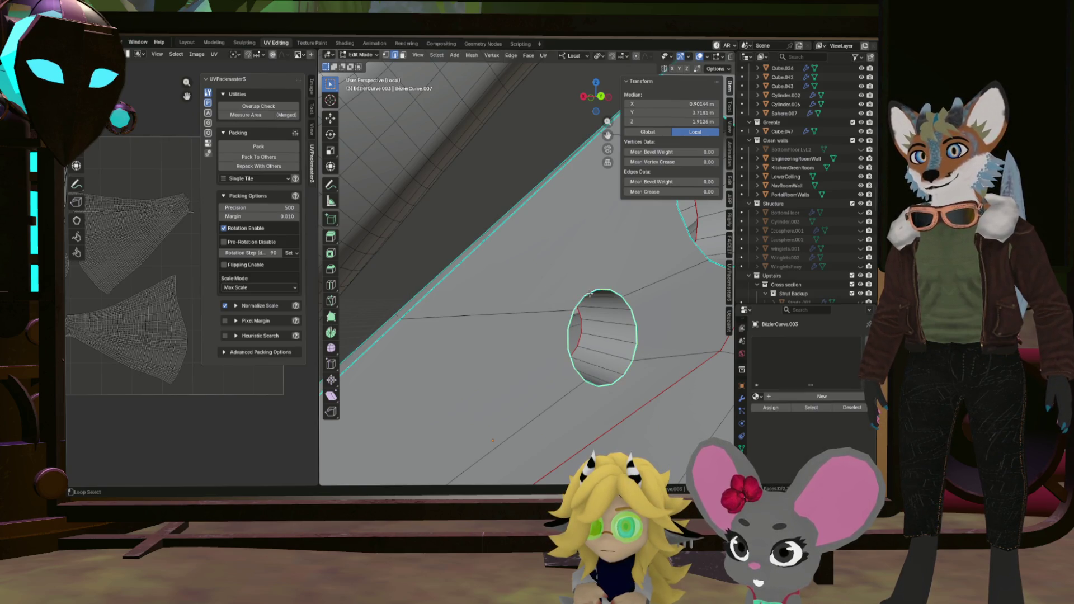
drag(644, 315, 584, 304)
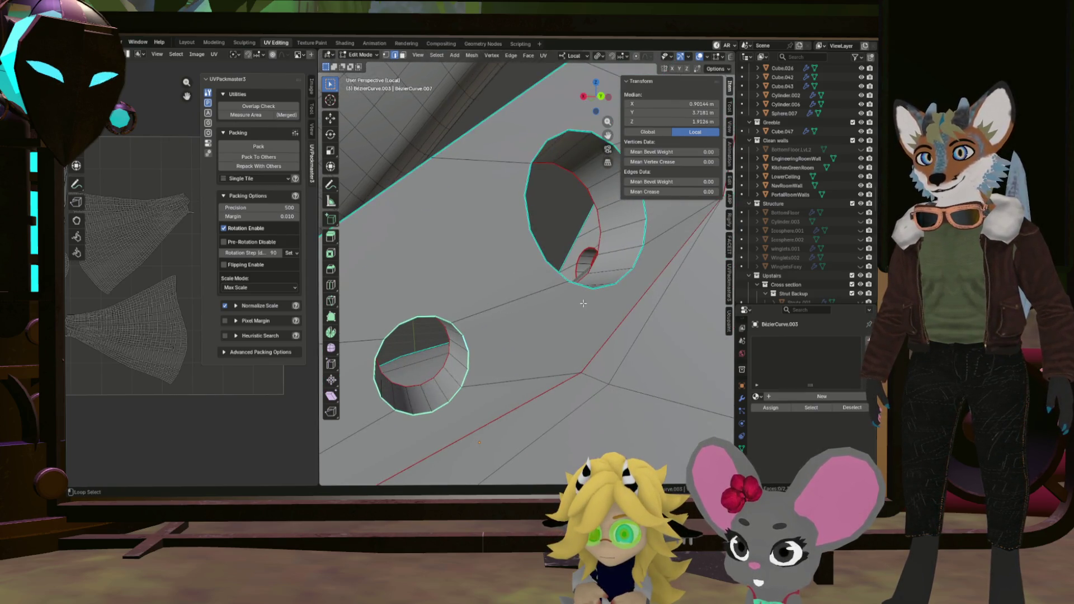
drag(567, 134, 465, 281)
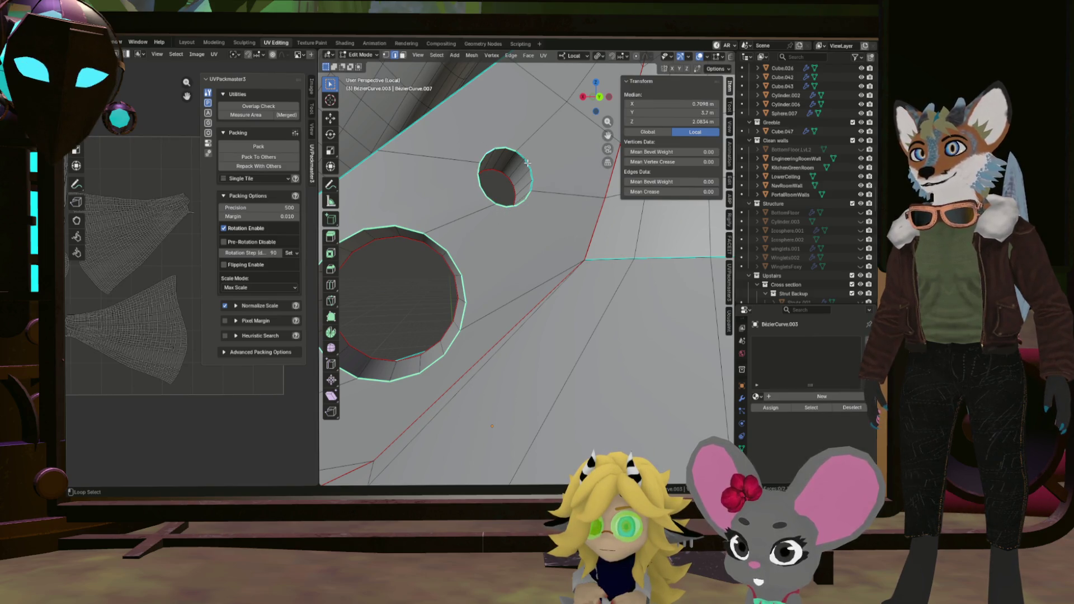
drag(535, 169, 482, 235)
right_click(541, 200)
click(542, 200)
Mark the selected fin hole rims as seams with Ctrl+E.
right_click(508, 214)
click(508, 215)
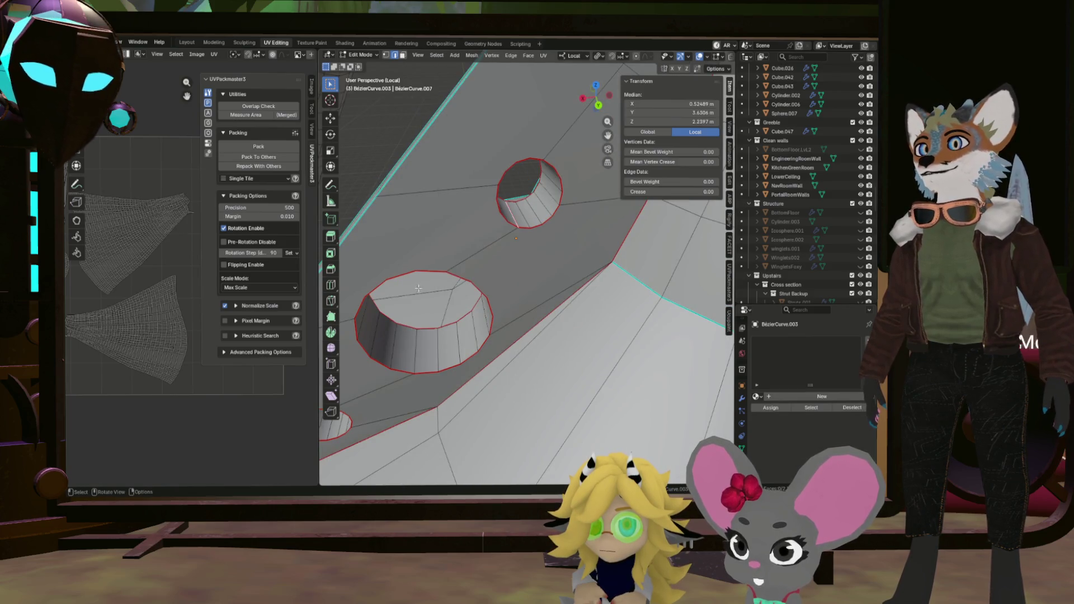
key(ctrl+e)
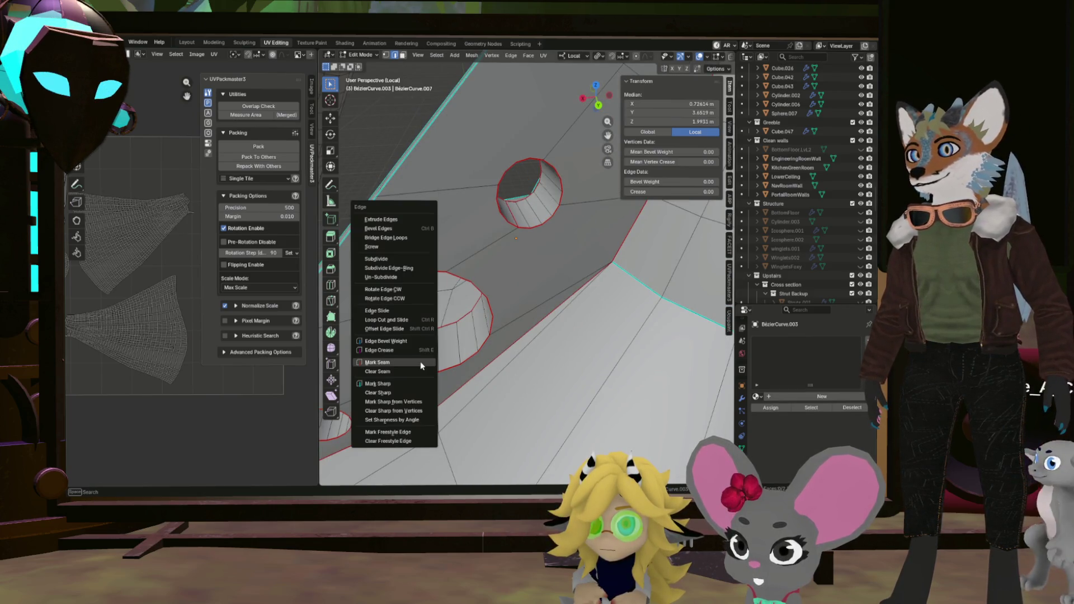
click(421, 363)
drag(421, 363, 431, 284)
key(ctrl+e)
click(429, 305)
Clear the selection, then loop-select the large hole and another hole rim on the flange.
scroll(up, 3)
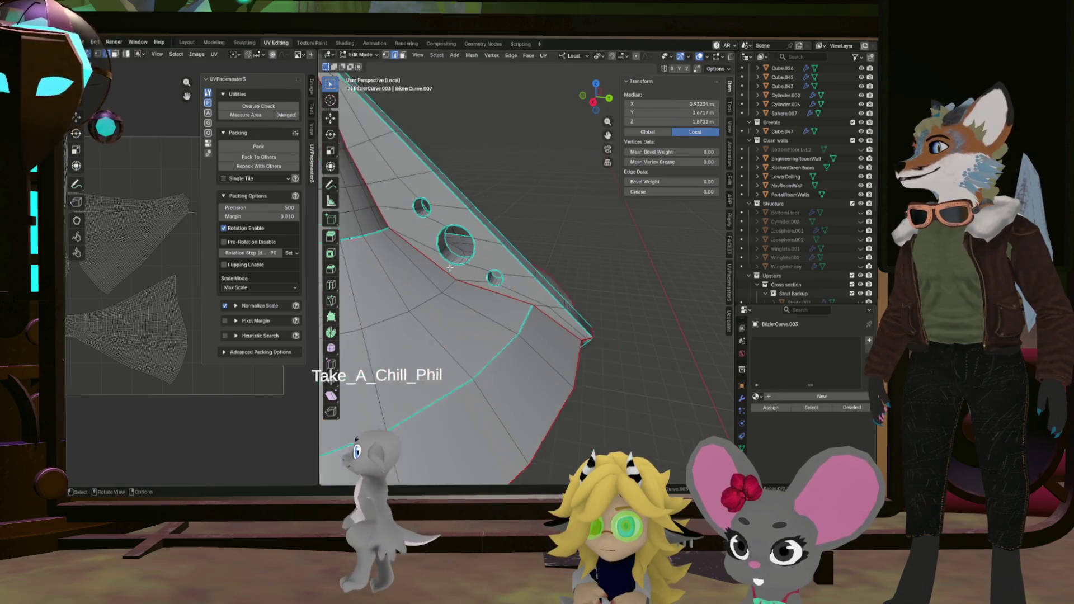
scroll(up, 3)
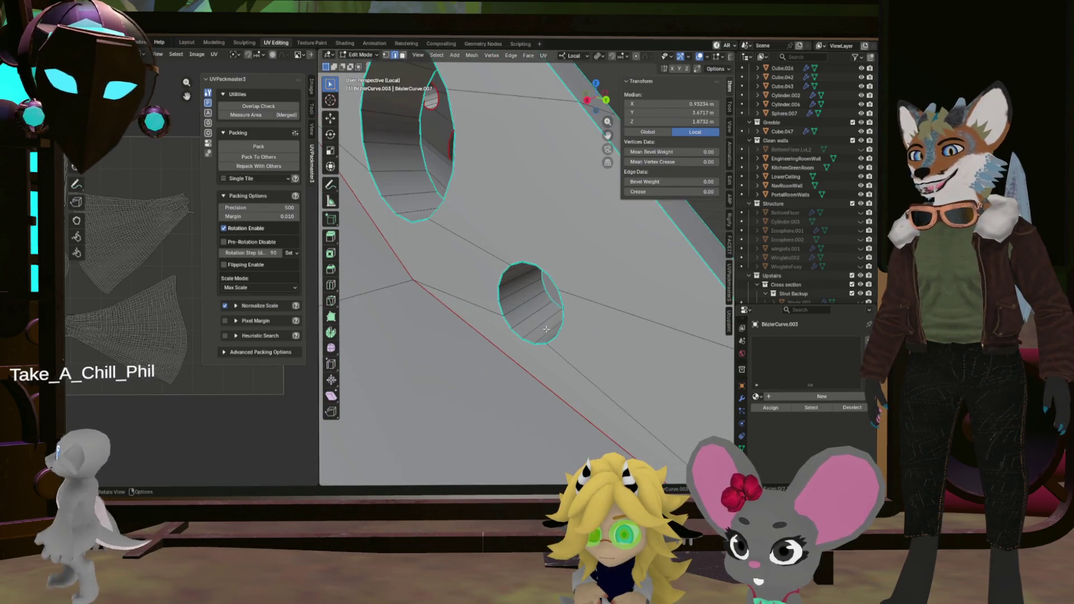
key(alt+a)
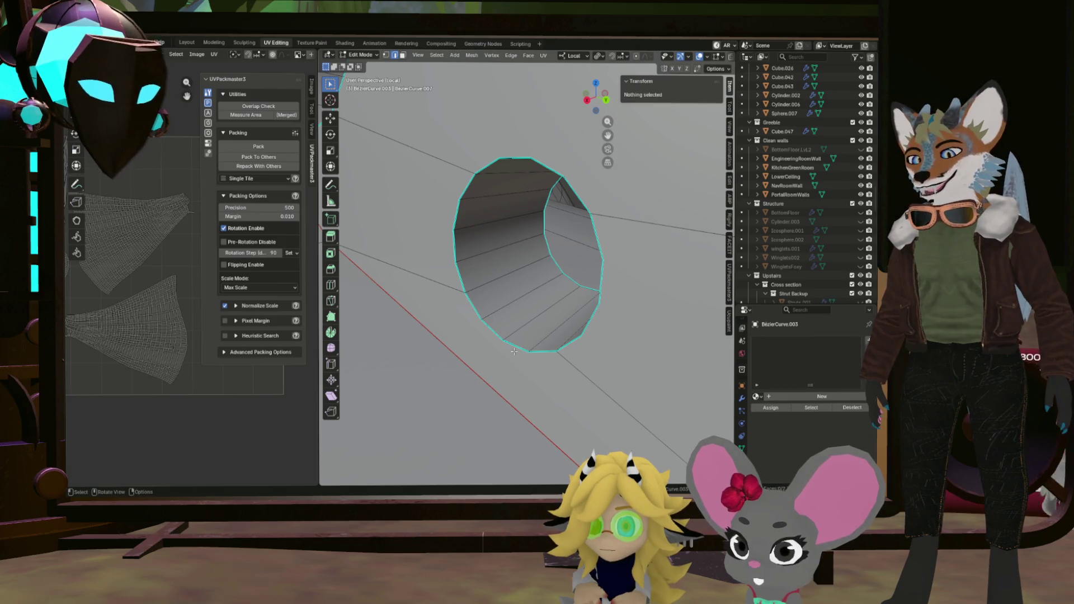
click(462, 268)
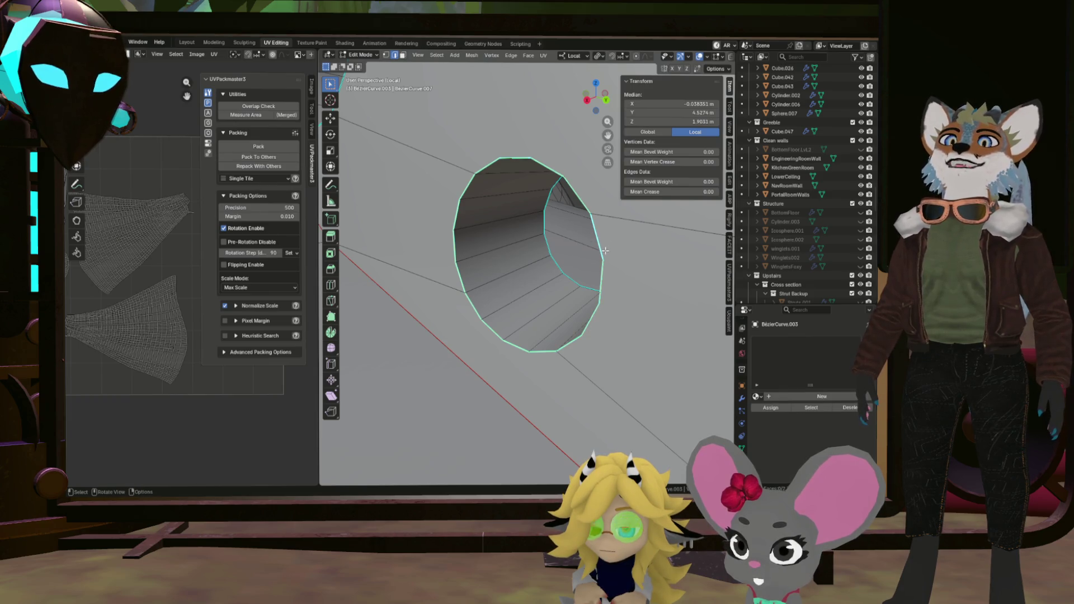
drag(599, 252, 469, 238)
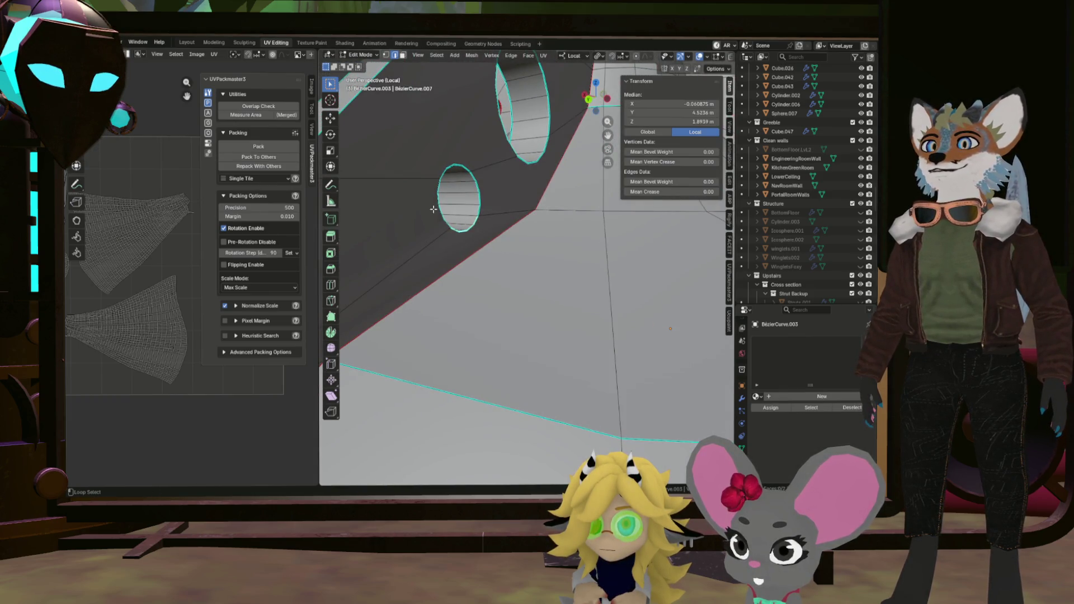
scroll(up, 3)
scroll(down, 3)
right_click(482, 199)
click(482, 200)
Add the rim loops of further flange holes to the selection.
drag(482, 199, 461, 253)
scroll(up, 3)
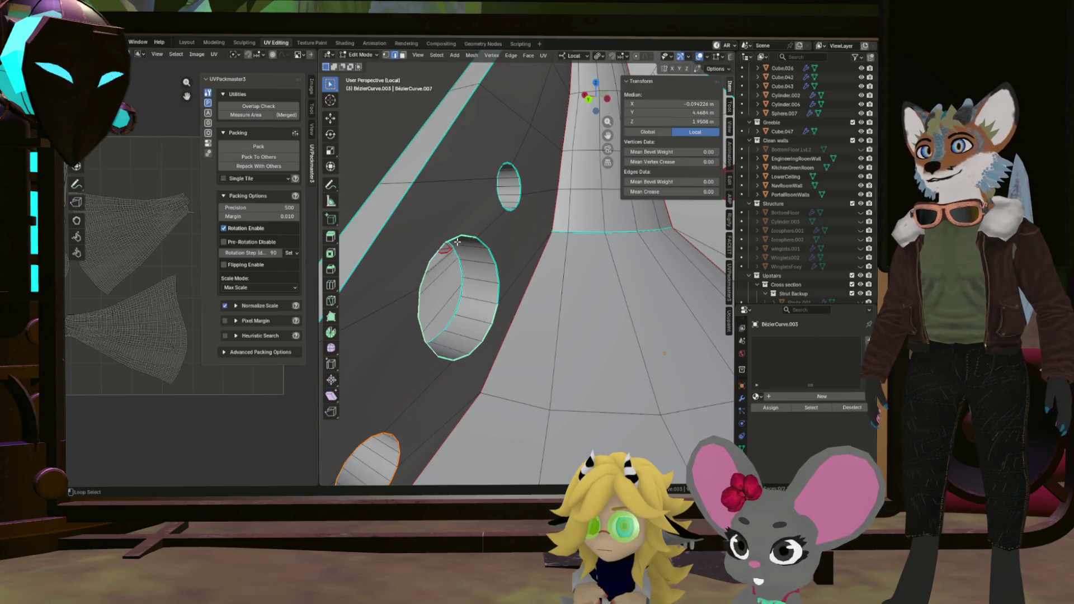
right_click(496, 260)
click(496, 260)
drag(496, 260, 584, 295)
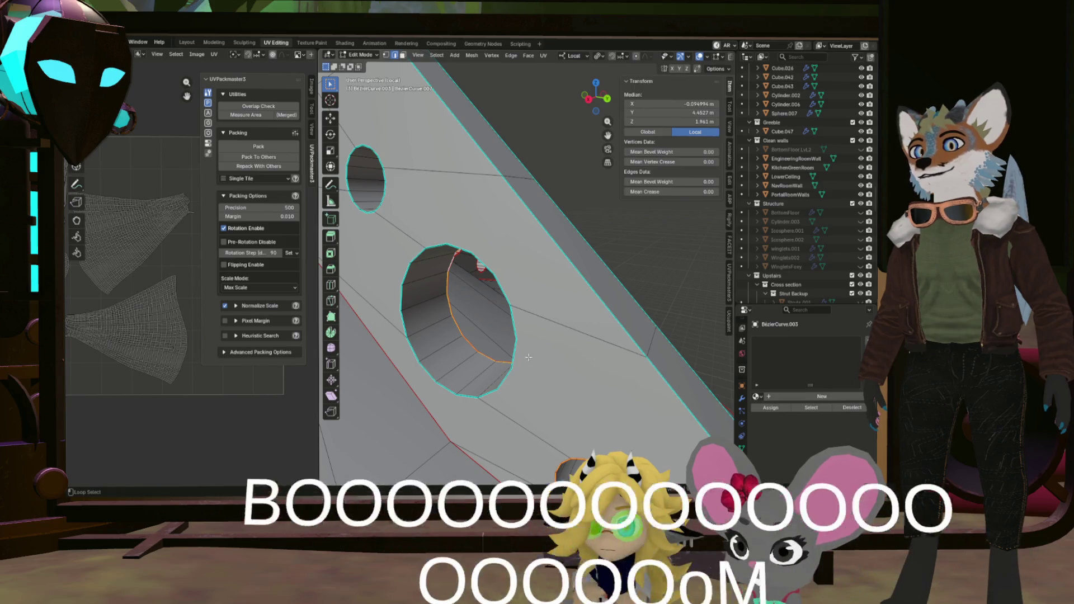
click(499, 271)
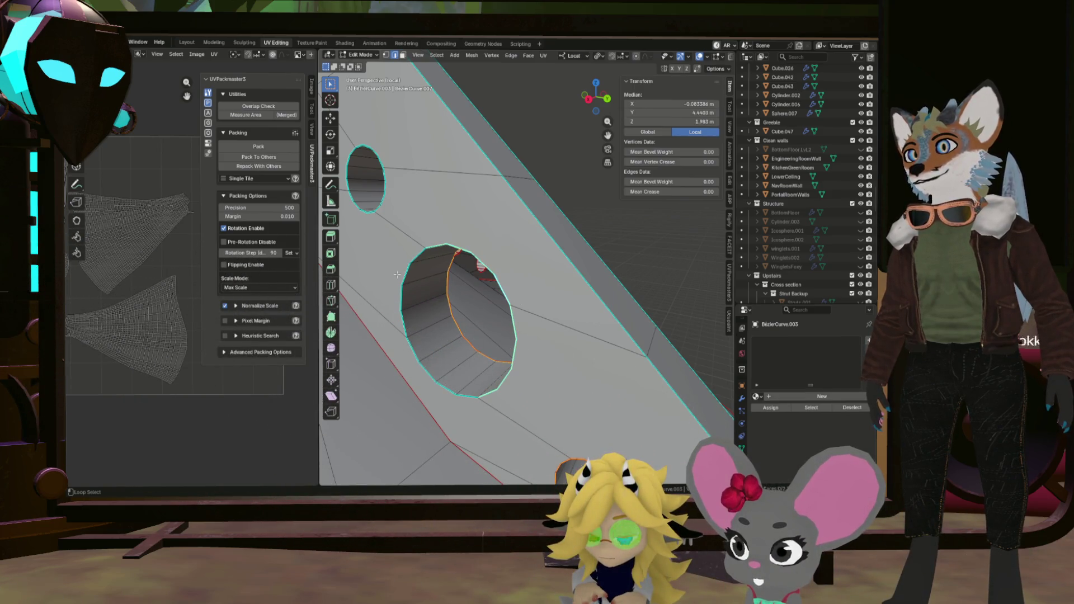
right_click(417, 368)
click(392, 382)
Select the small hole's ring, apply the seam, and pick the edges around another hole.
drag(391, 382, 427, 293)
scroll(up, 3)
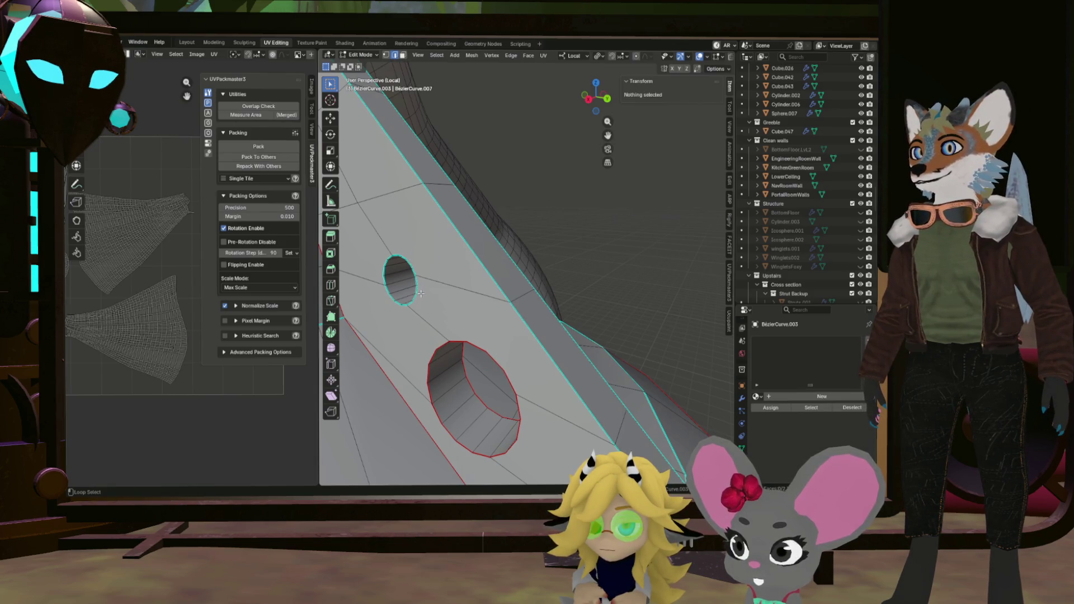
drag(384, 302, 473, 307)
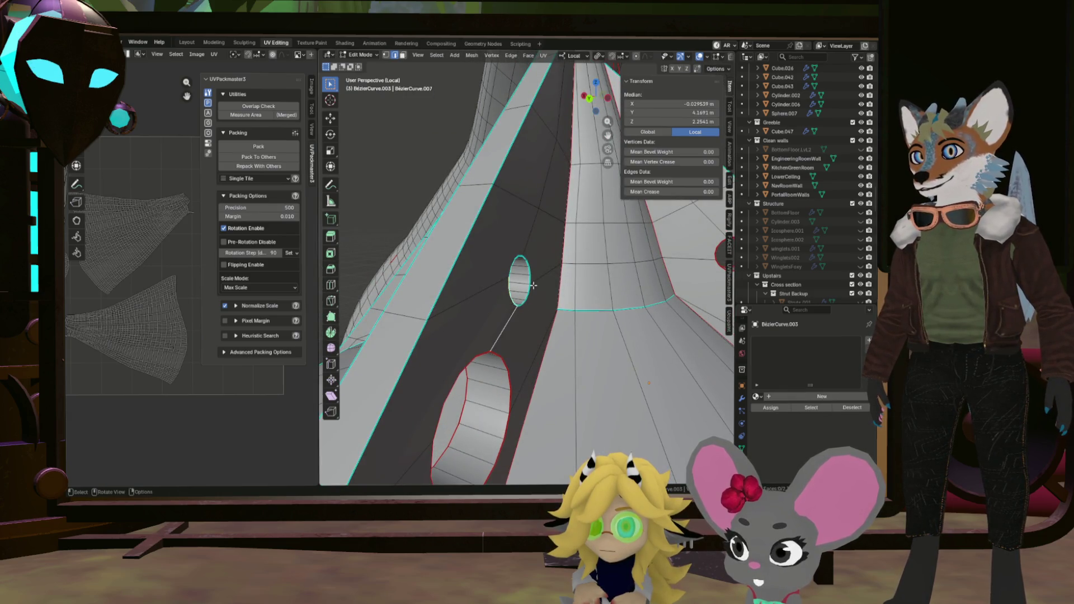
drag(536, 290, 512, 302)
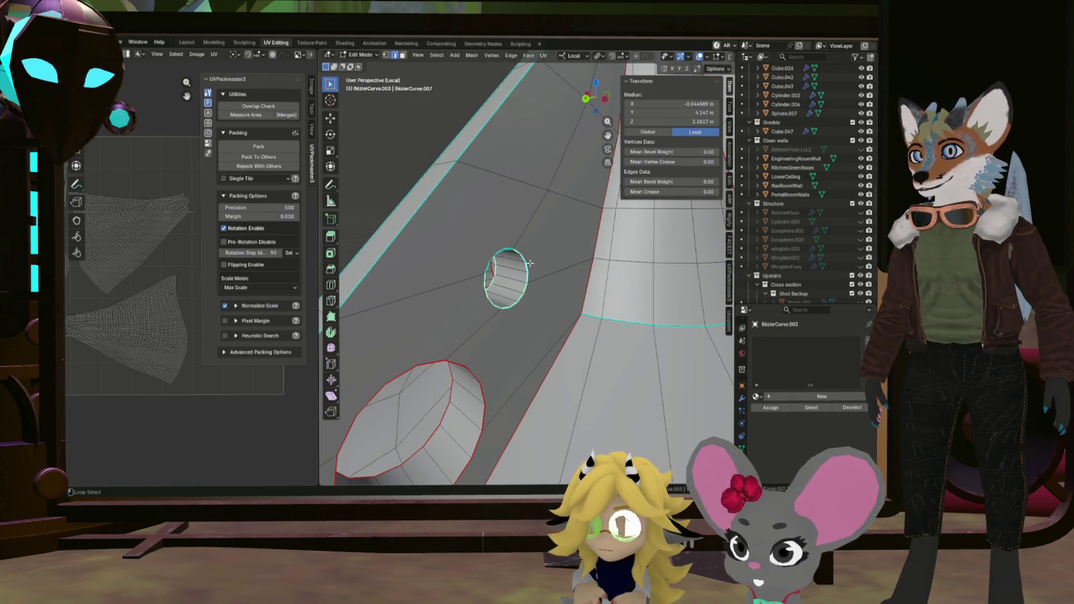
right_click(495, 246)
click(494, 247)
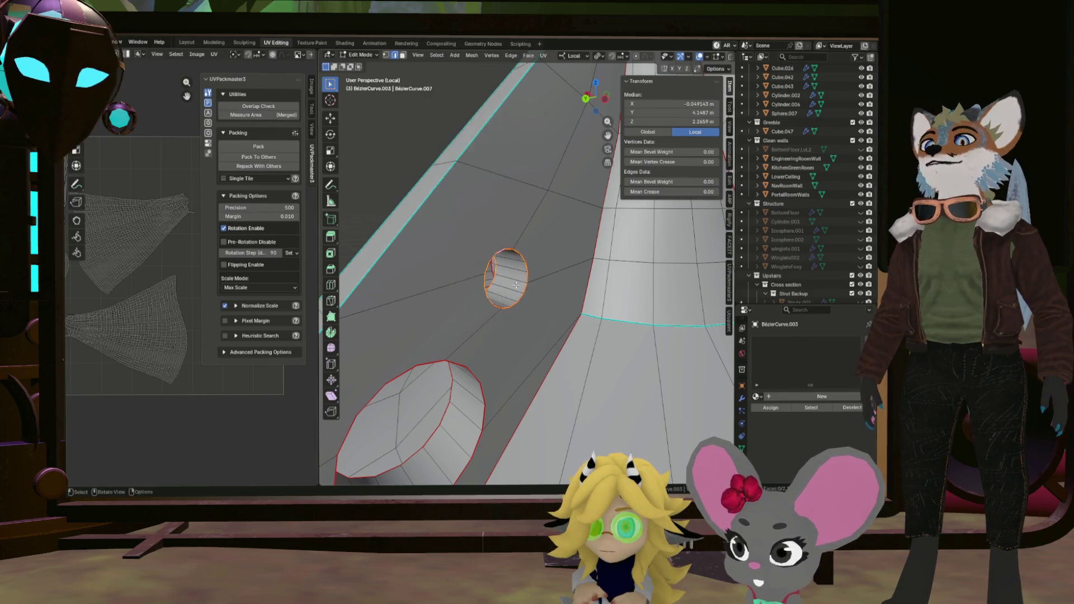
key(KP_Decimal)
click(485, 292)
scroll(down, 3)
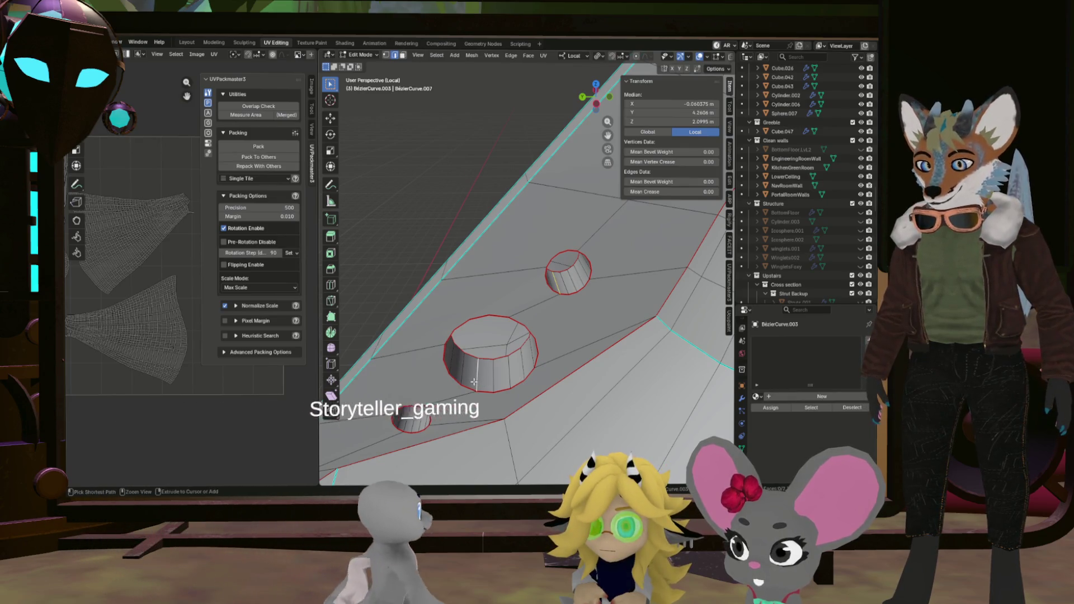
right_click(474, 381)
click(473, 381)
drag(474, 381, 507, 275)
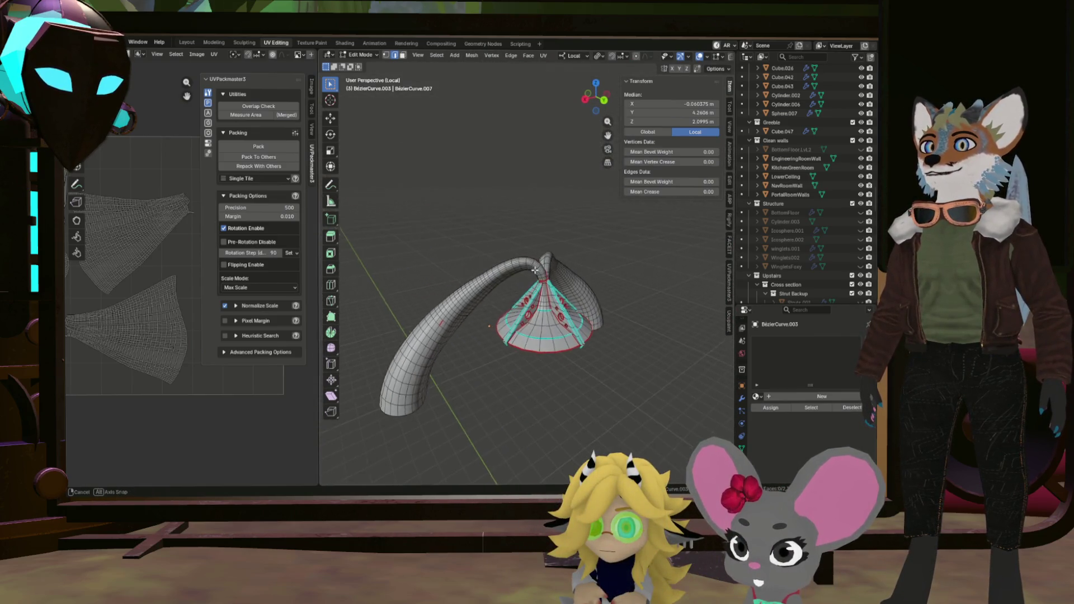
Select the last seam edge on the tube and open its edge options.
key(a)
scroll(up, 3)
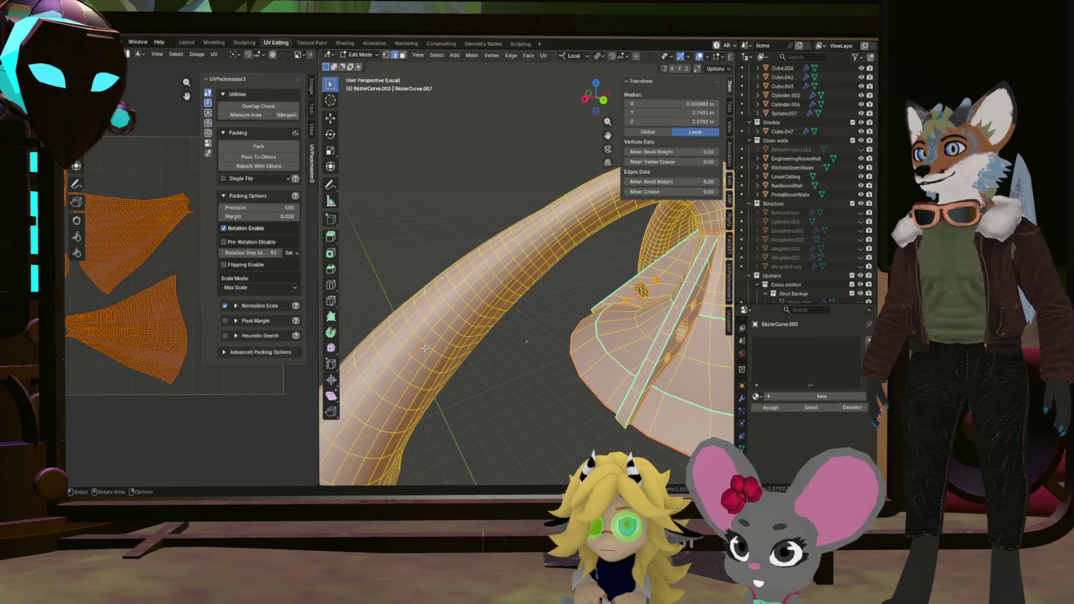
click(423, 348)
right_click(420, 348)
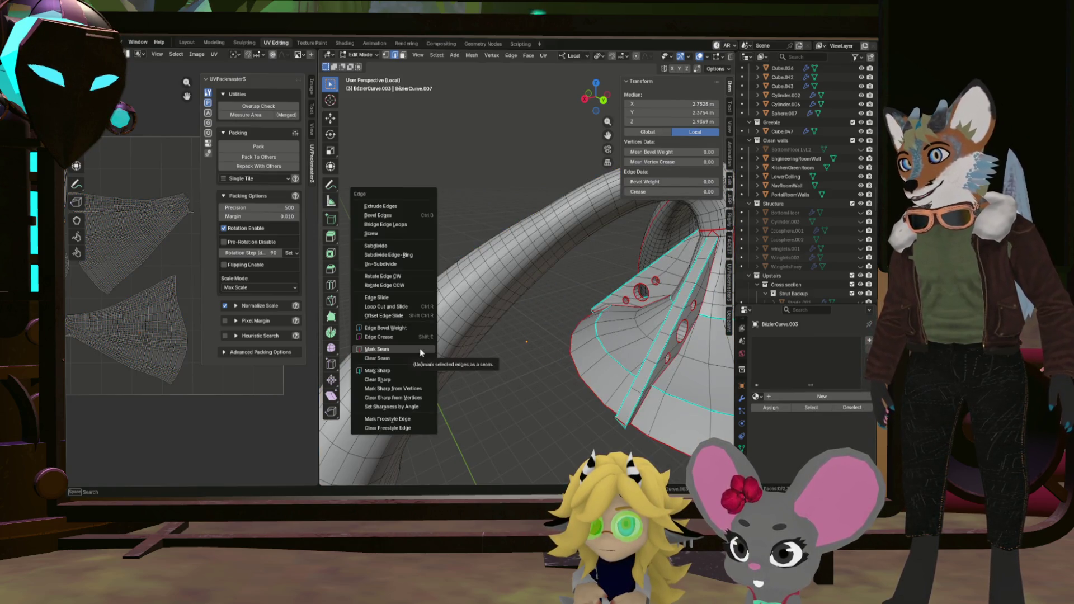
scroll(down, 3)
drag(448, 335, 586, 325)
Select the whole mesh, unwrap it into new UV islands, and widen the UV editor.
key(a)
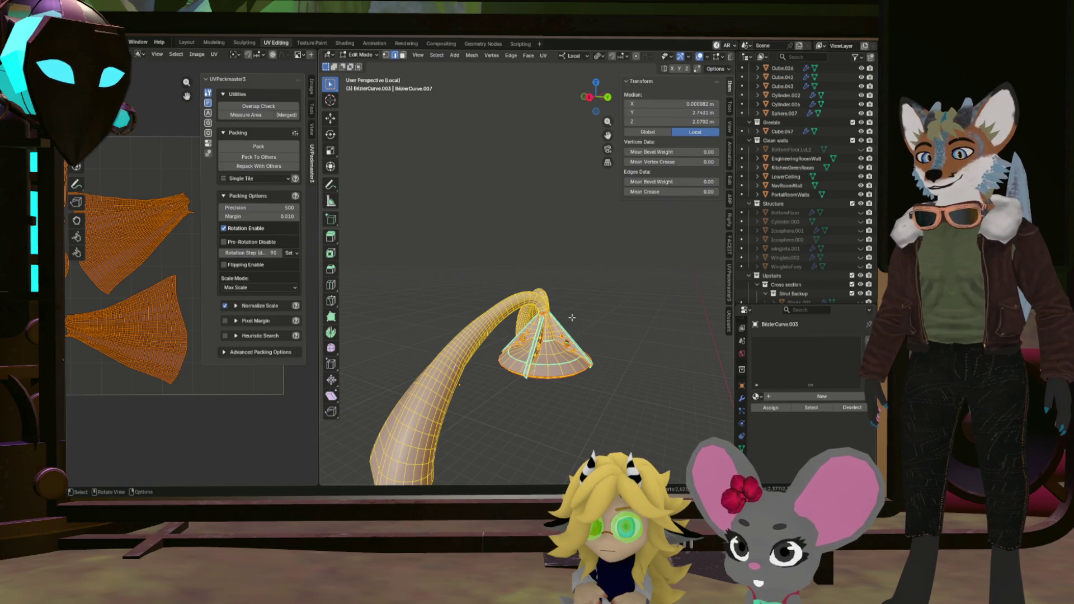
key(u)
click(560, 318)
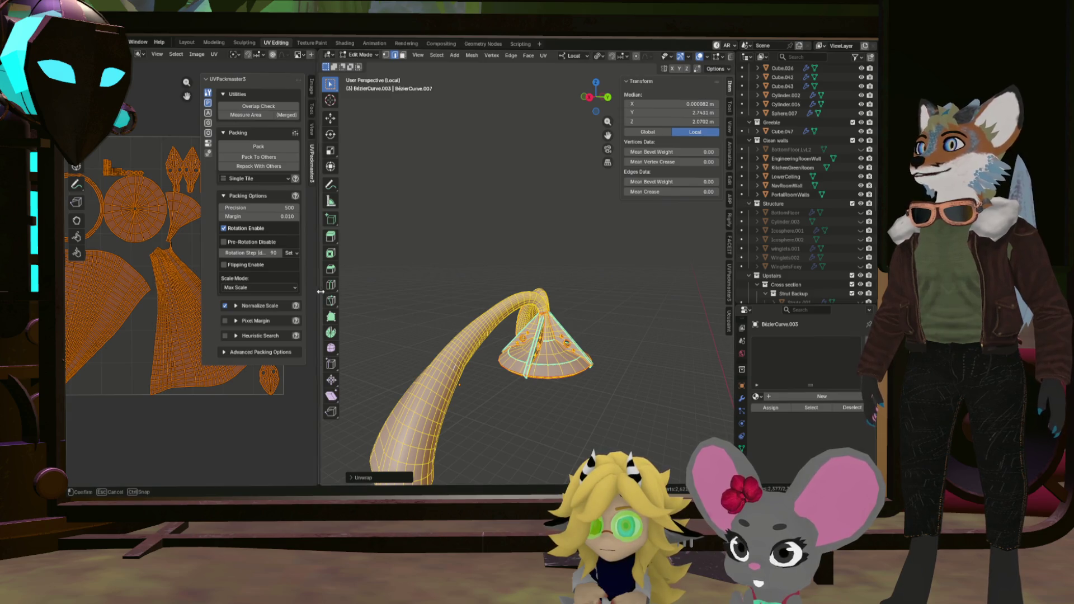
drag(318, 291, 512, 290)
scroll(up, 3)
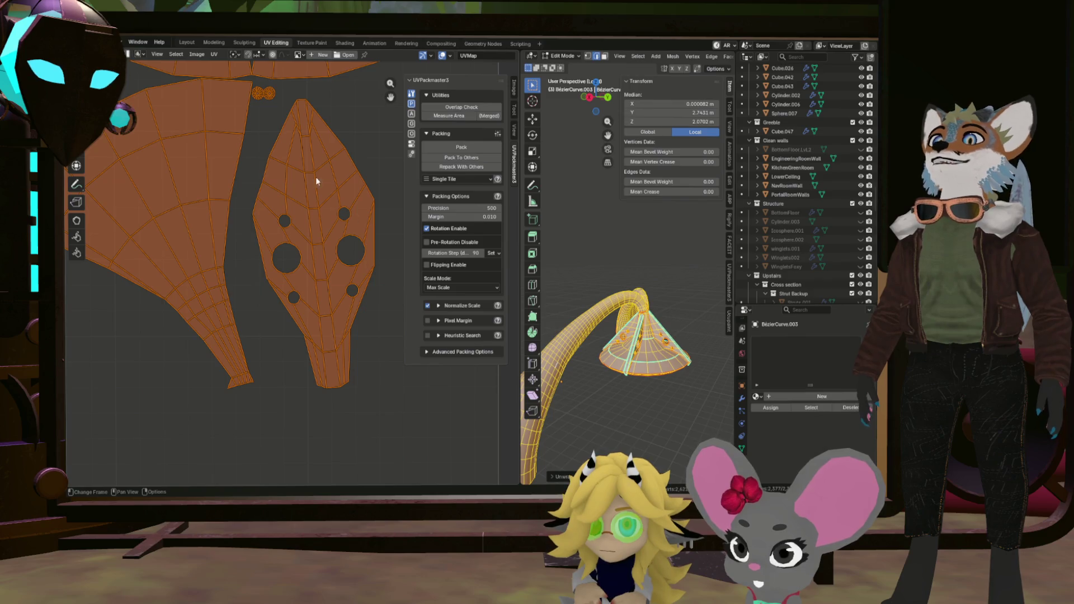
Switch to face select mode and select the faces of the small UV islands.
scroll(down, 3)
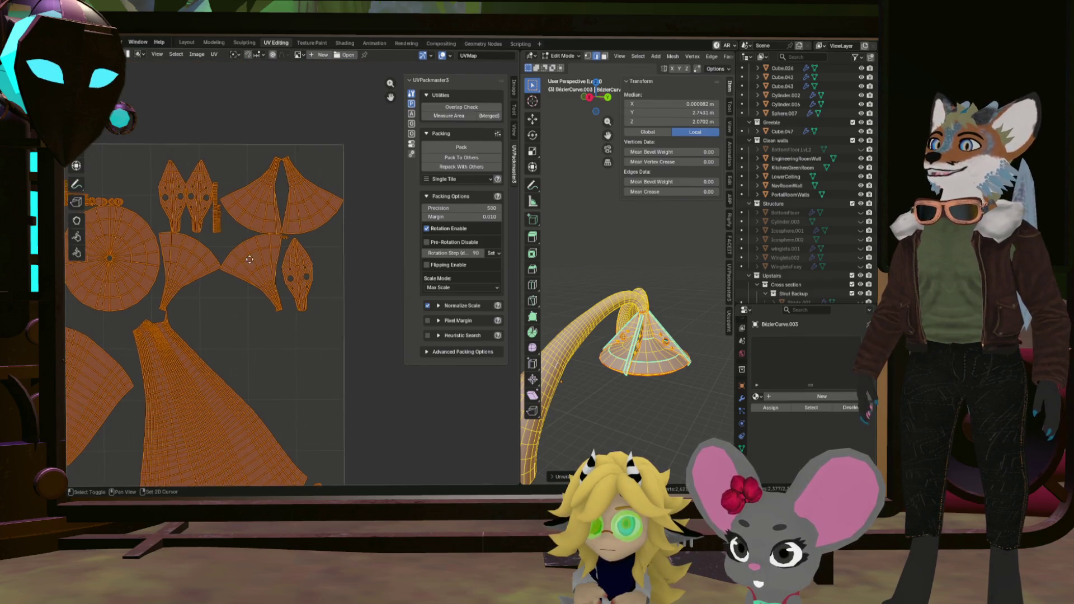
scroll(left, 3)
scroll(up, 3)
scroll(up, 3)
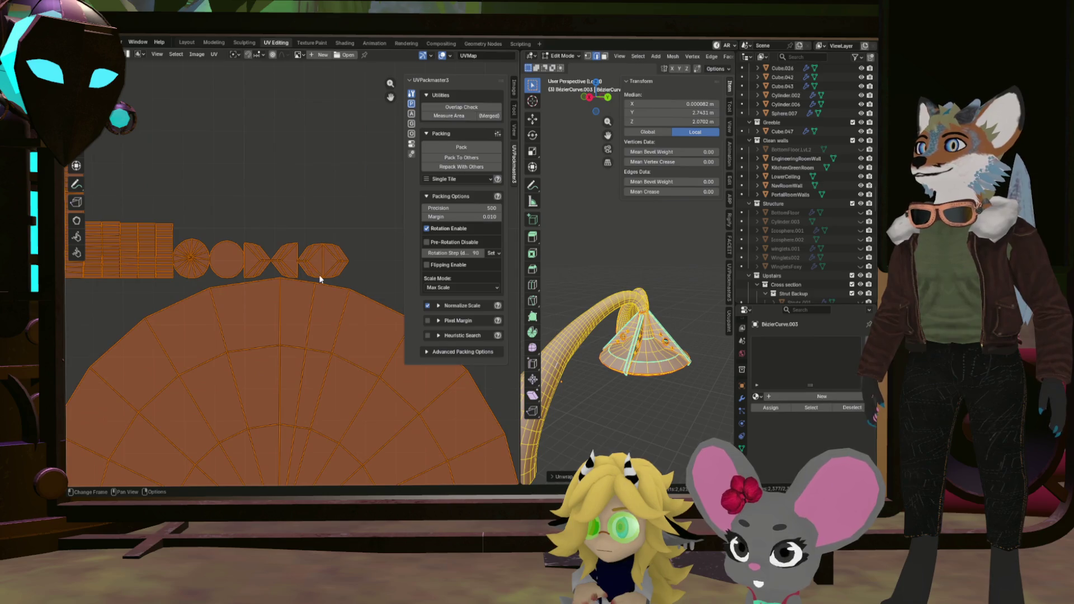
drag(359, 284, 355, 276)
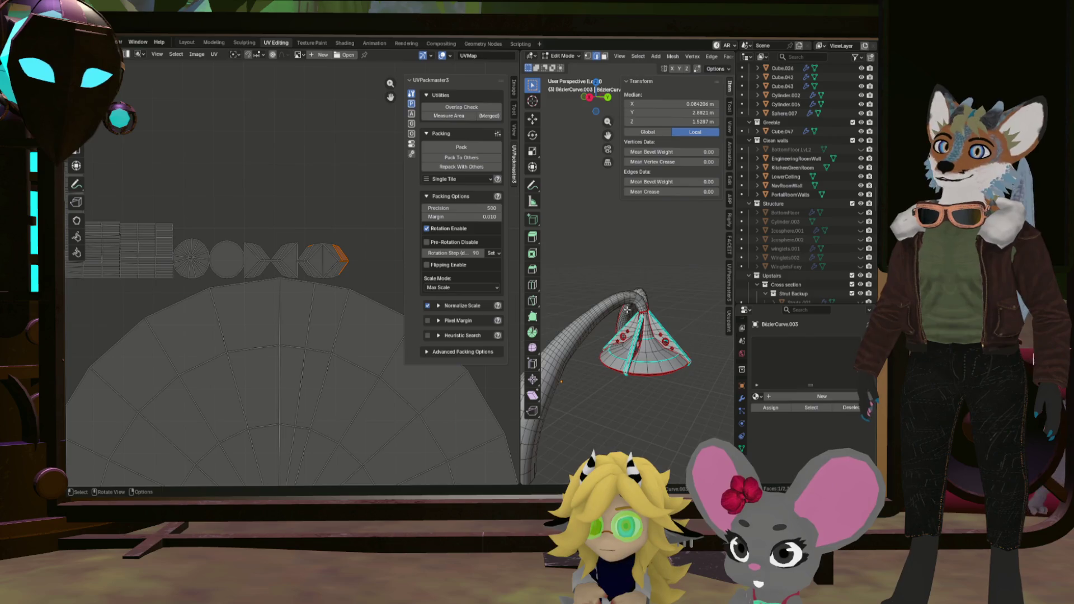
scroll(up, 3)
key(3)
drag(370, 263, 300, 250)
Select a shortest edge path around the pointed fin on the cone.
drag(593, 257, 712, 353)
click(629, 370)
click(714, 362)
click(714, 367)
click(703, 354)
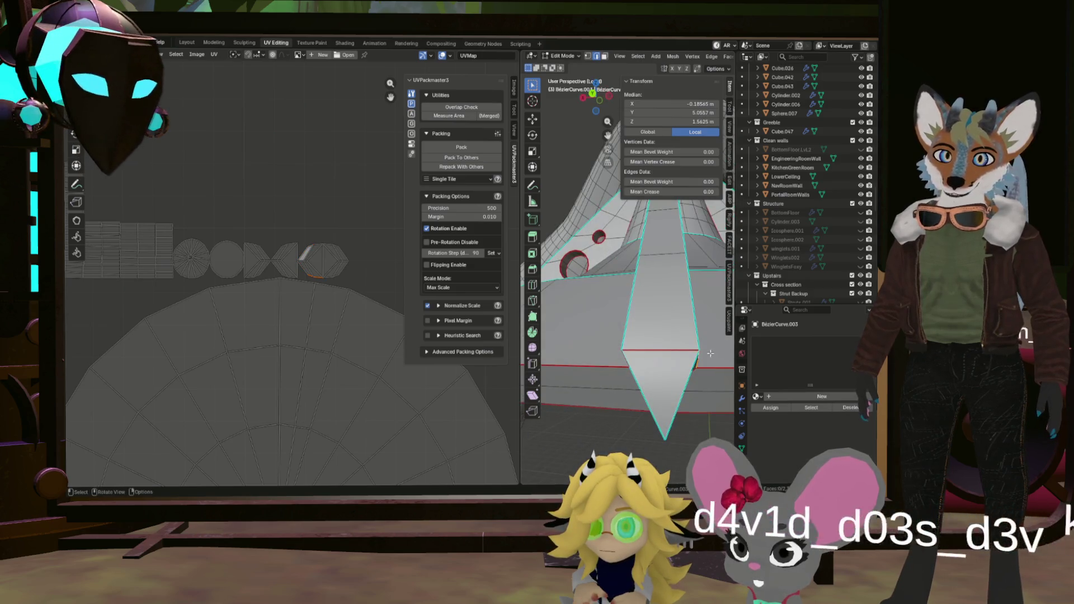
click(629, 352)
drag(628, 351, 589, 316)
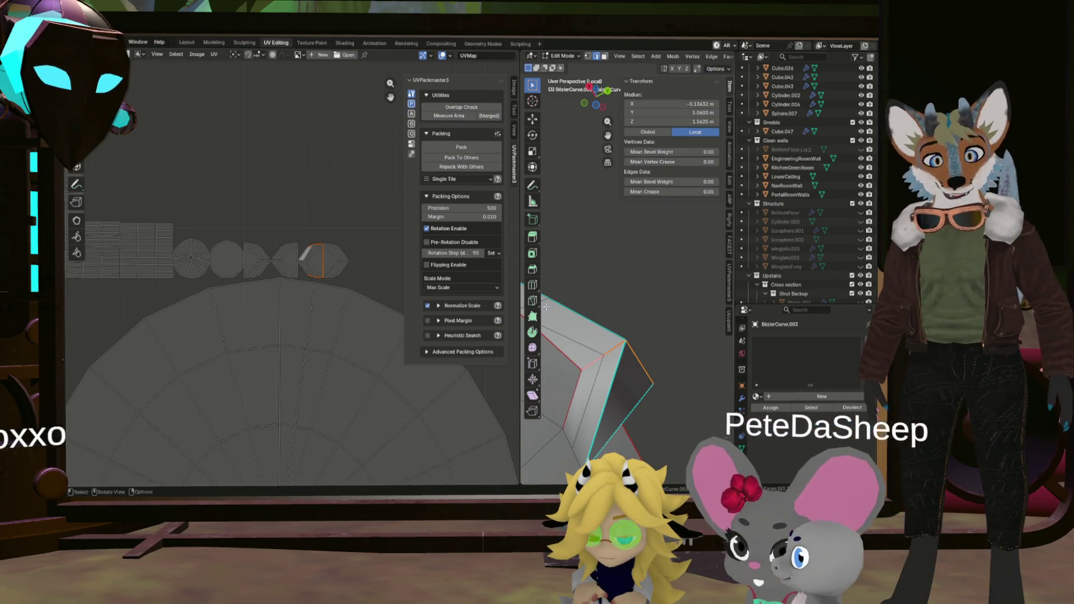
drag(560, 319, 726, 440)
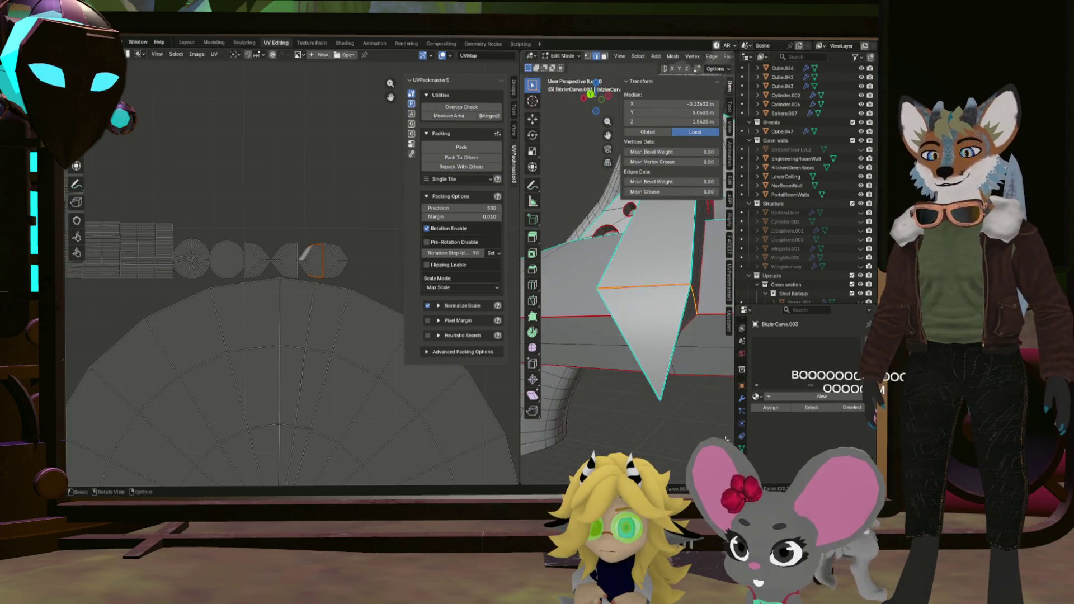
drag(567, 239, 582, 235)
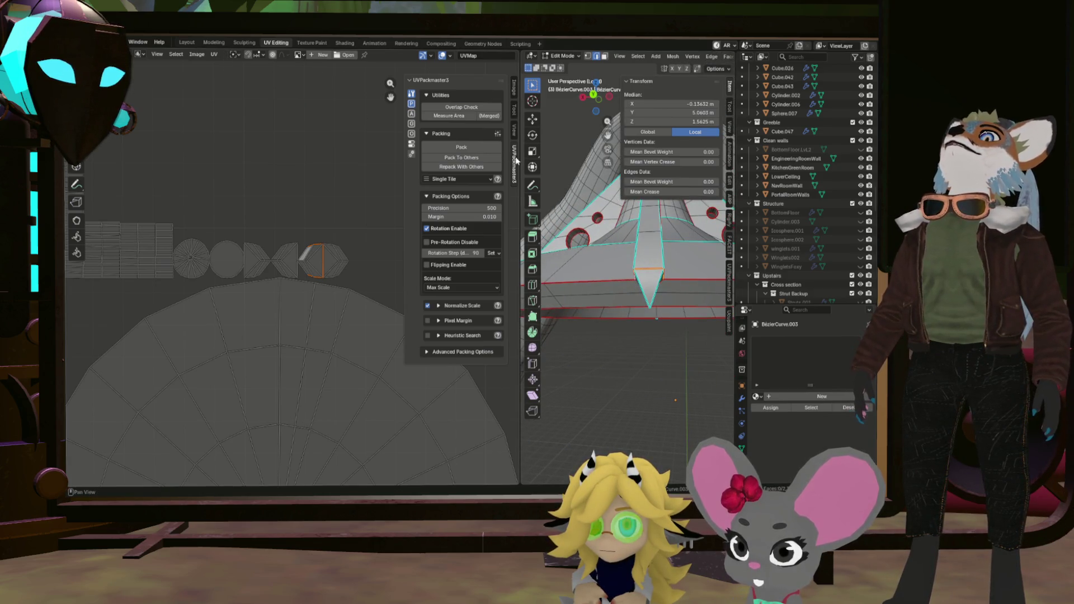
Collapse the UVPackmaster options and enlarge the 3D view over the UV editor.
click(517, 179)
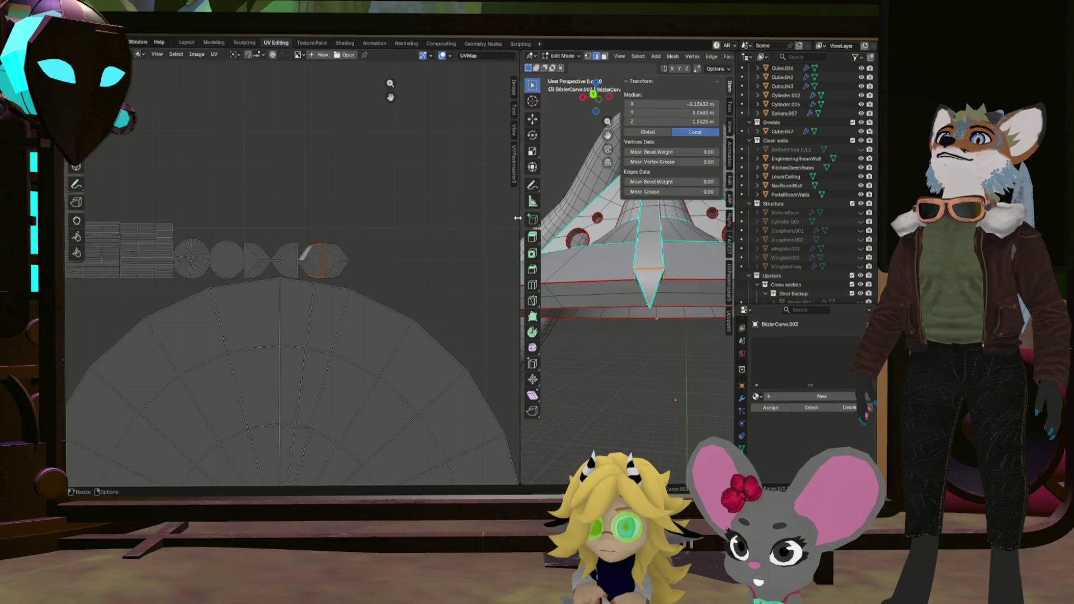
drag(518, 218, 255, 219)
drag(391, 235, 498, 267)
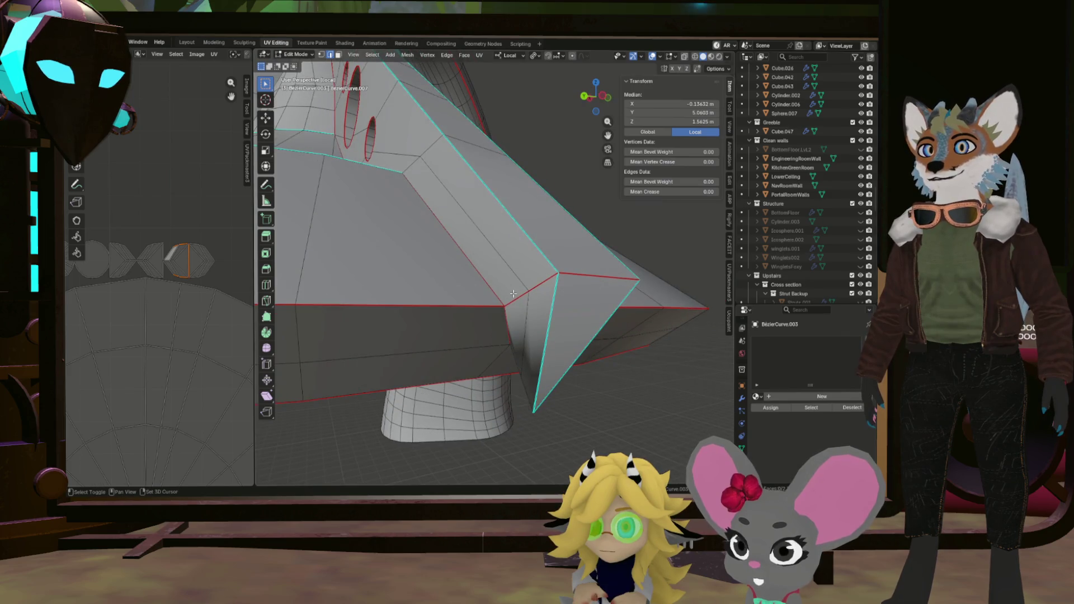
drag(582, 272, 417, 291)
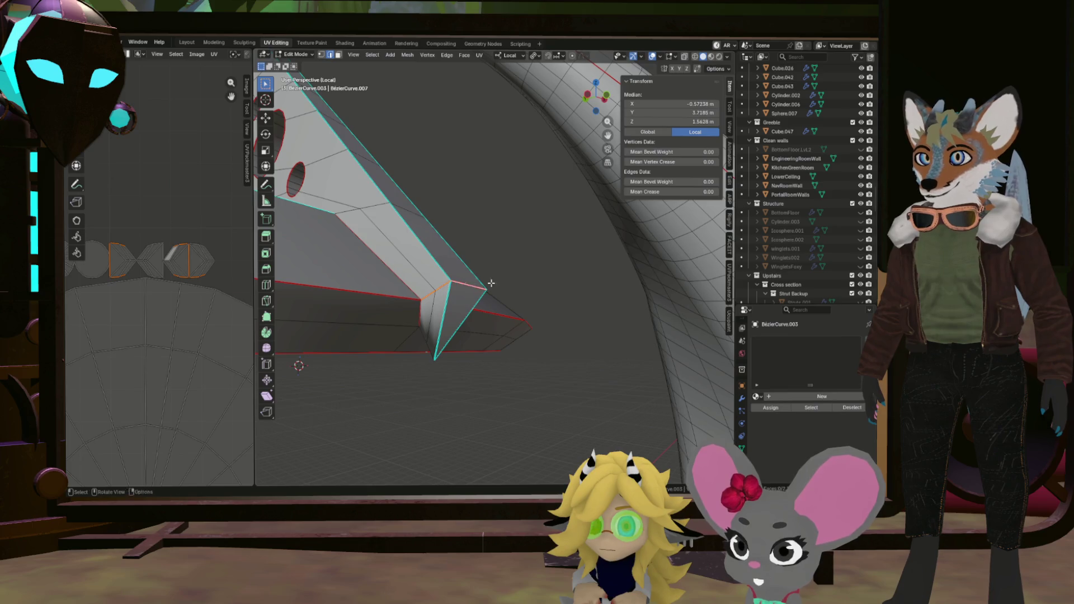
drag(485, 284, 427, 292)
drag(542, 293, 526, 290)
drag(655, 278, 609, 313)
scroll(down, 3)
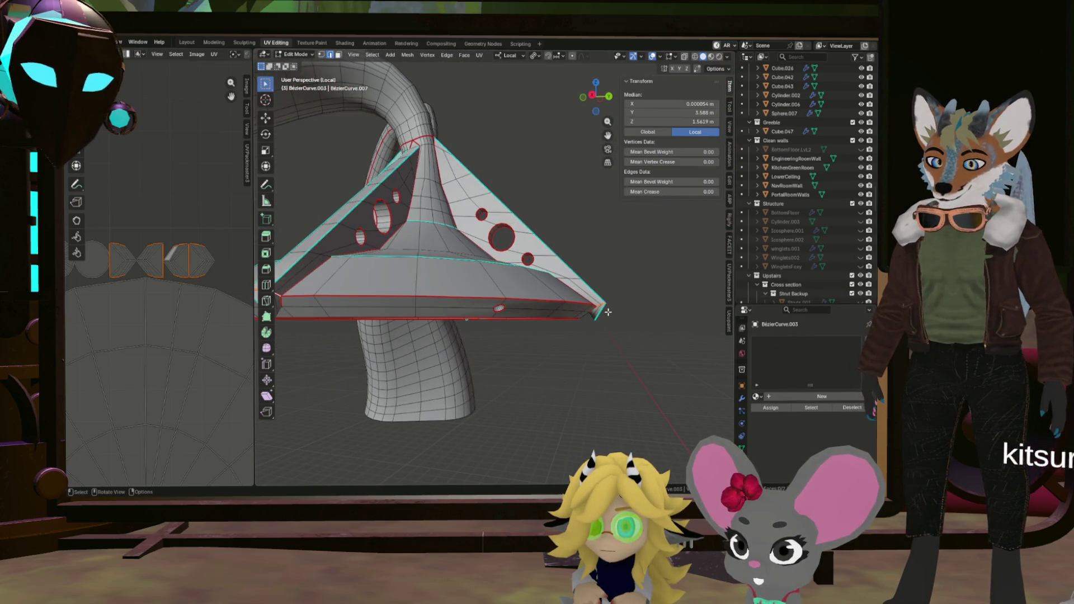
right_click(608, 312)
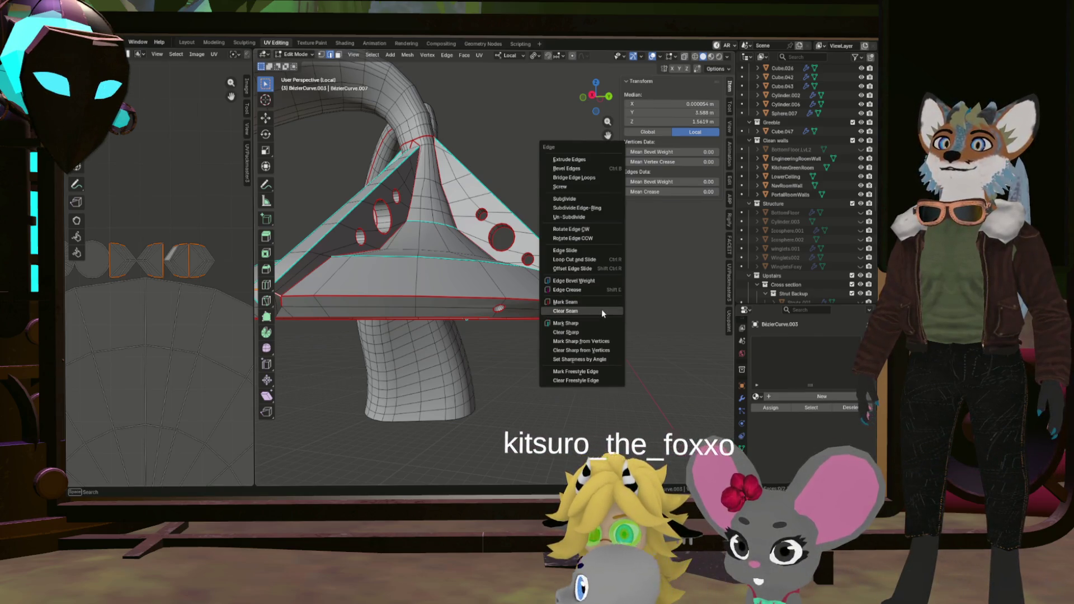
Select the first rim fin's edges and mark them as seams.
key(Escape)
scroll(up, 3)
scroll(down, 3)
drag(578, 298, 464, 269)
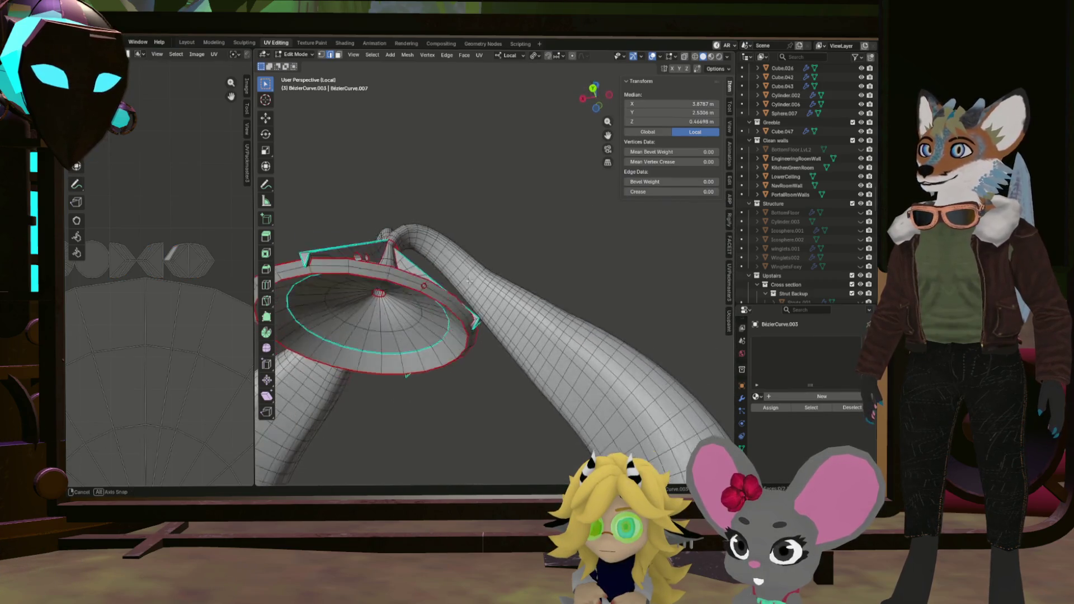
scroll(up, 3)
click(471, 258)
scroll(up, 3)
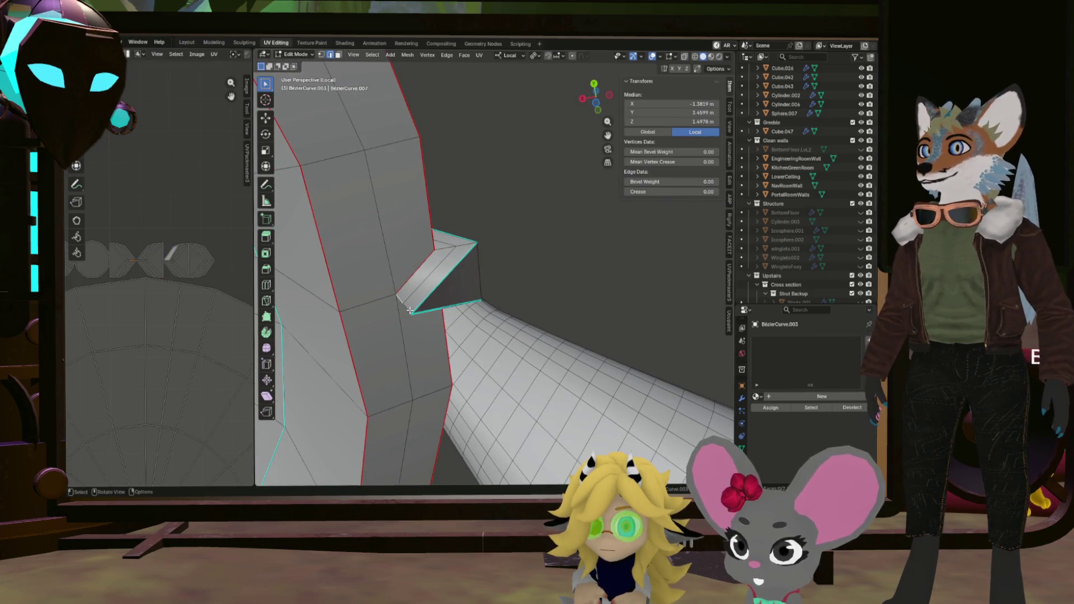
right_click(409, 310)
click(405, 304)
Turn the funnel front-on and bring up the edge operations on its rim fins.
drag(405, 304, 491, 254)
scroll(up, 3)
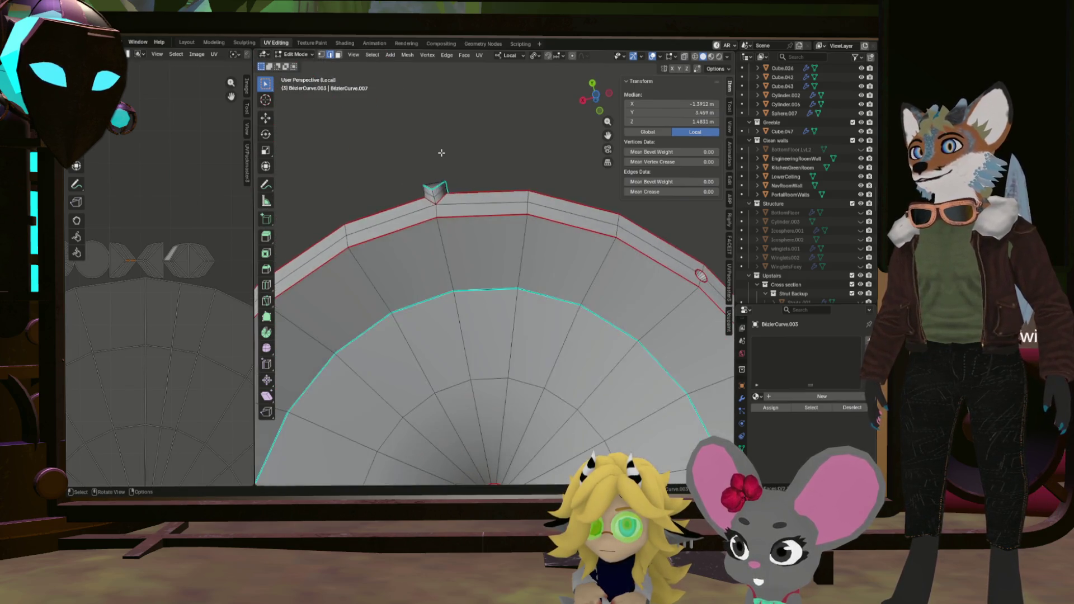
right_click(434, 213)
scroll(down, 3)
drag(434, 213, 456, 296)
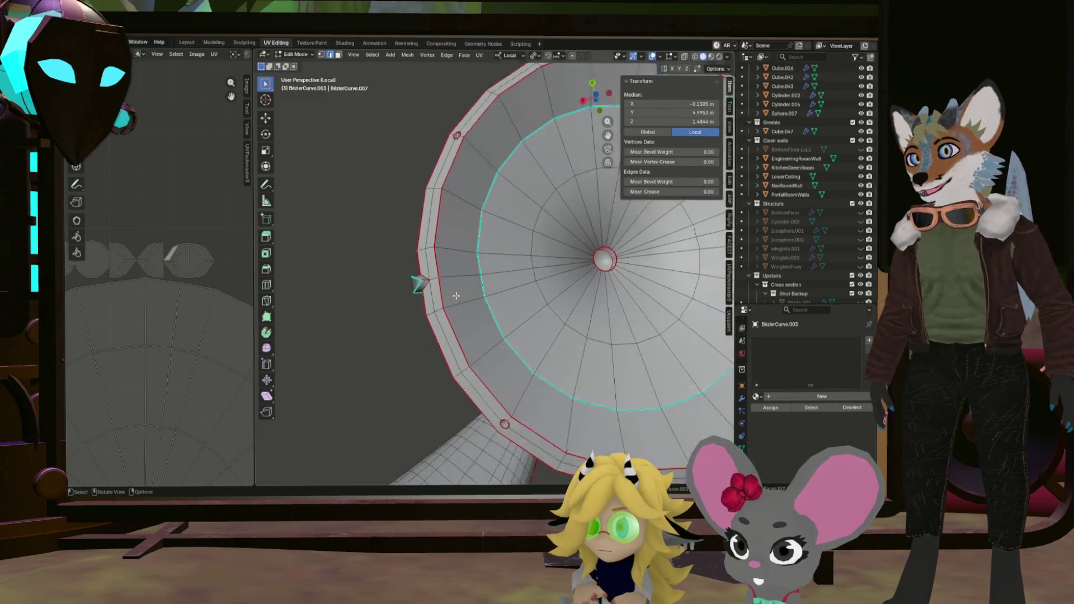
scroll(up, 3)
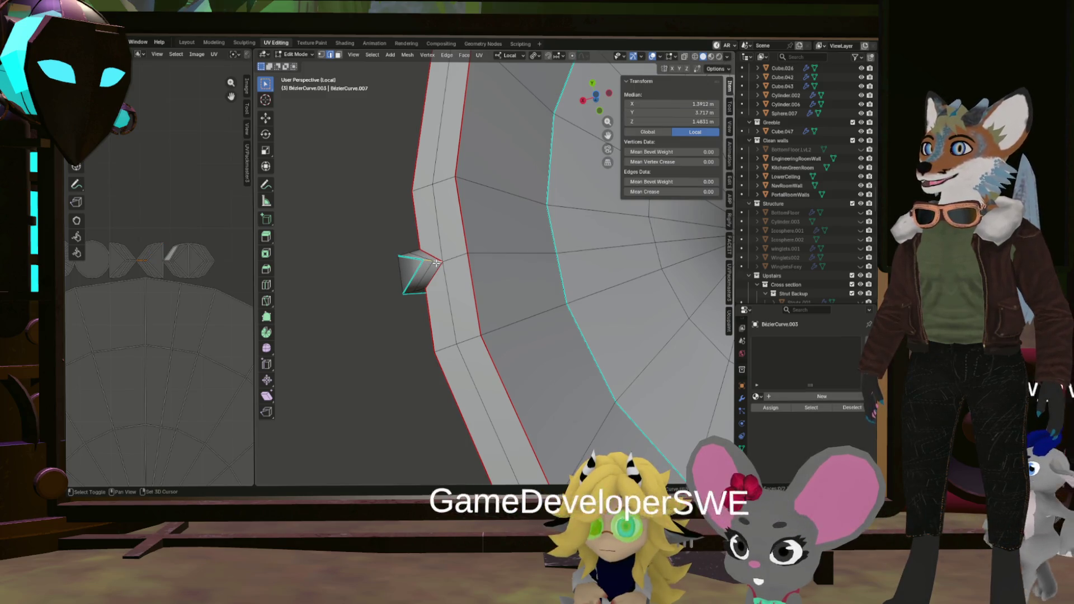
right_click(436, 263)
scroll(down, 3)
Shift across the rim and mark seams on another fin's edges.
drag(442, 263, 404, 151)
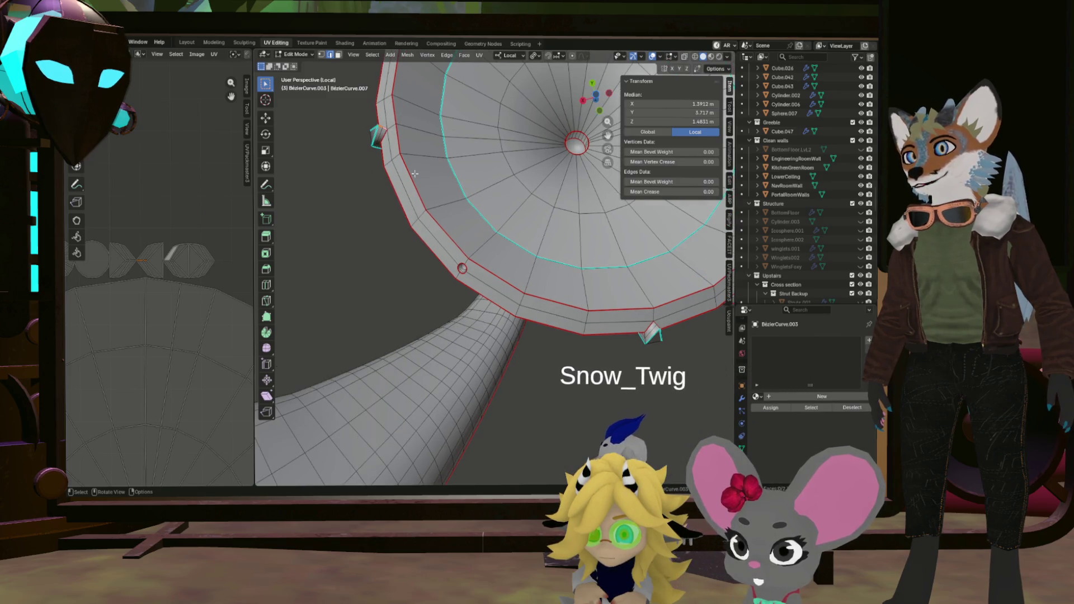
scroll(up, 3)
scroll(down, 3)
scroll(up, 3)
click(520, 250)
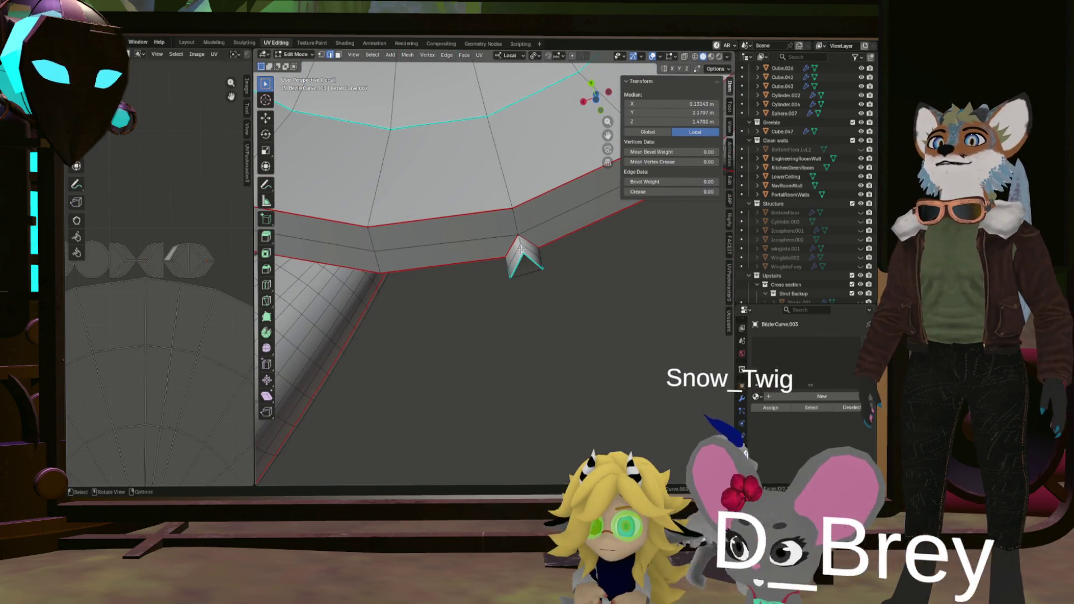
right_click(520, 247)
click(521, 248)
scroll(down, 3)
scroll(down, 3)
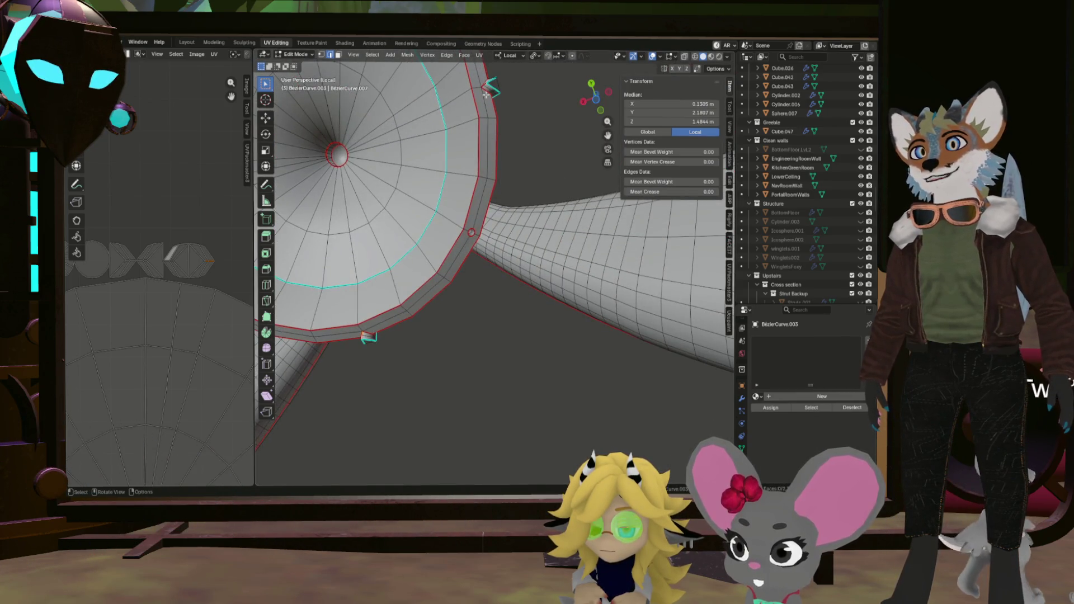
scroll(down, 3)
Select the whole mesh and mark its selected edges as seams via Ctrl+E.
key(a)
scroll(up, 3)
key(ctrl+e)
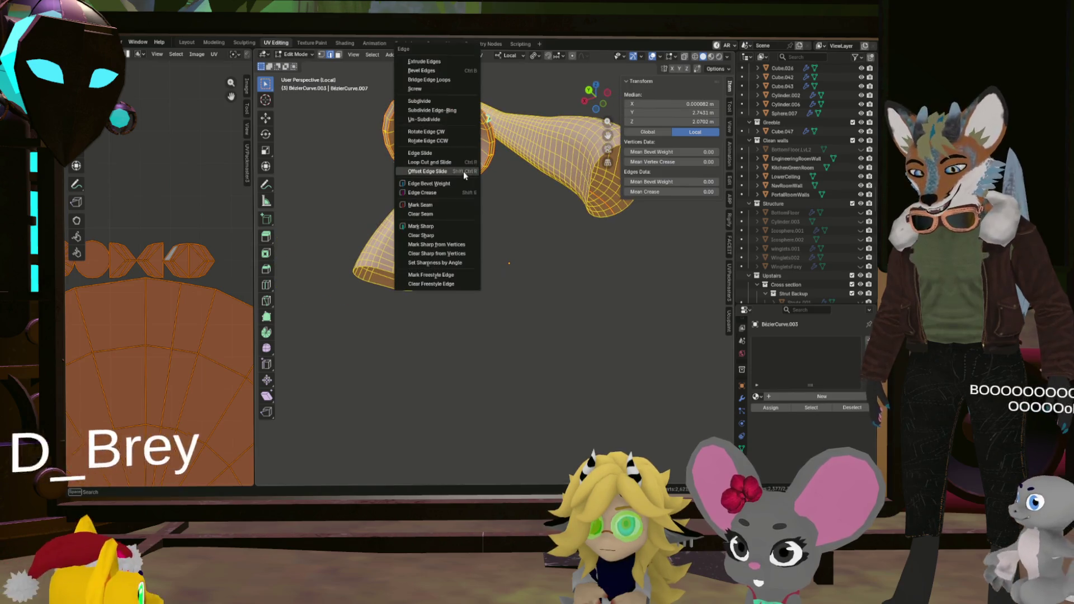
click(437, 205)
drag(437, 204, 464, 235)
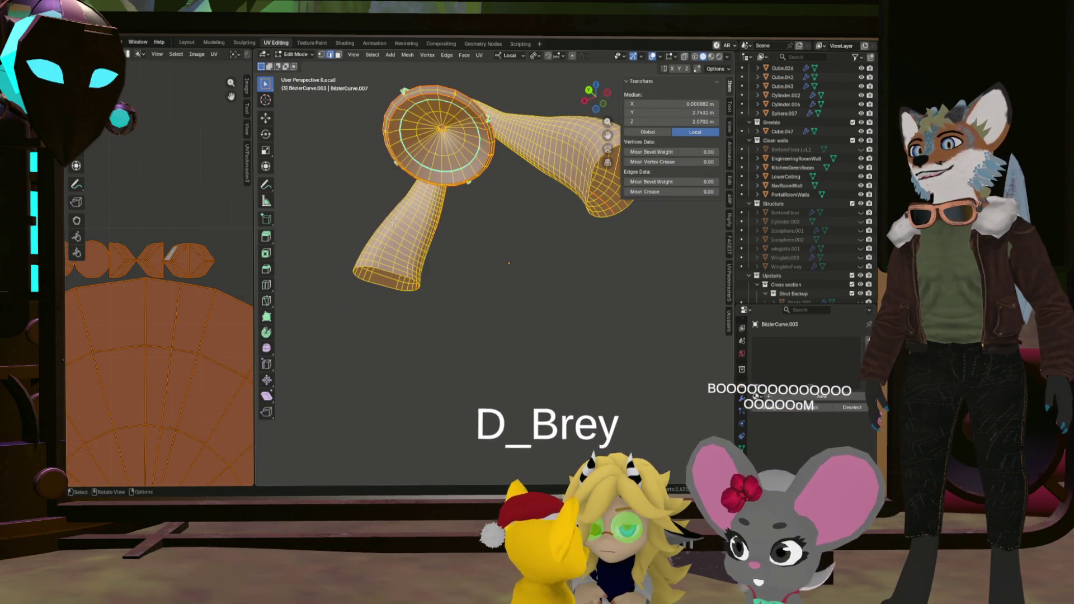
Unwrap the mesh with the angle-based method and frame the resulting islands.
key(u)
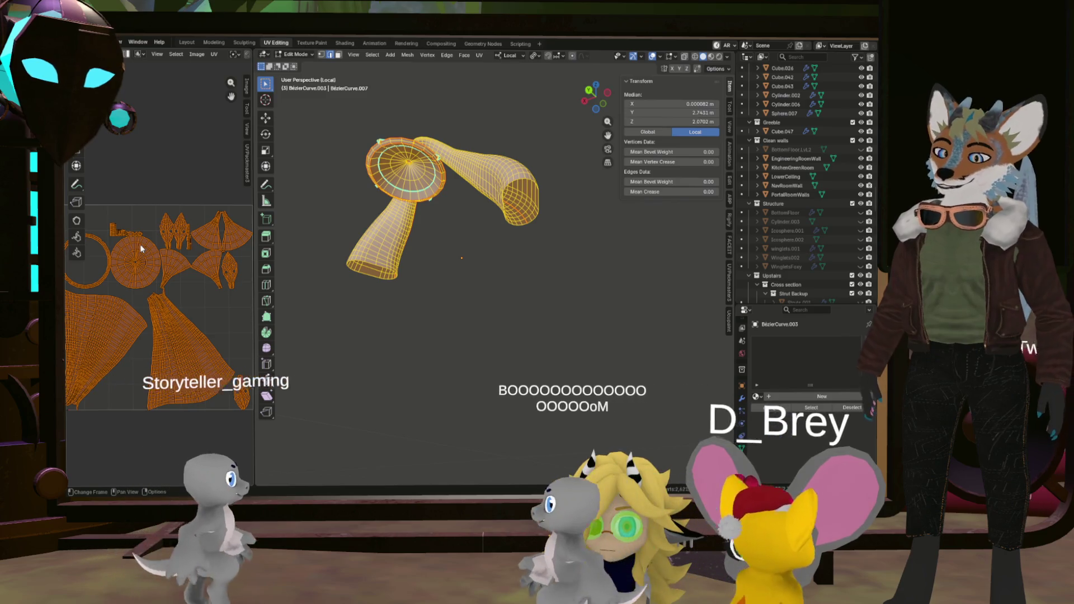
key(u)
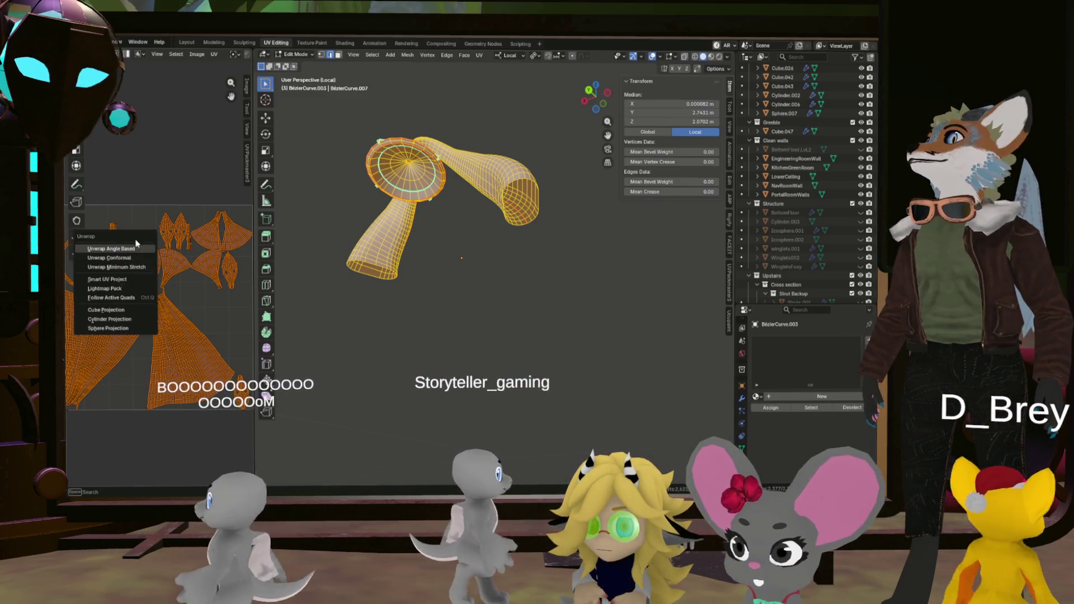
click(137, 250)
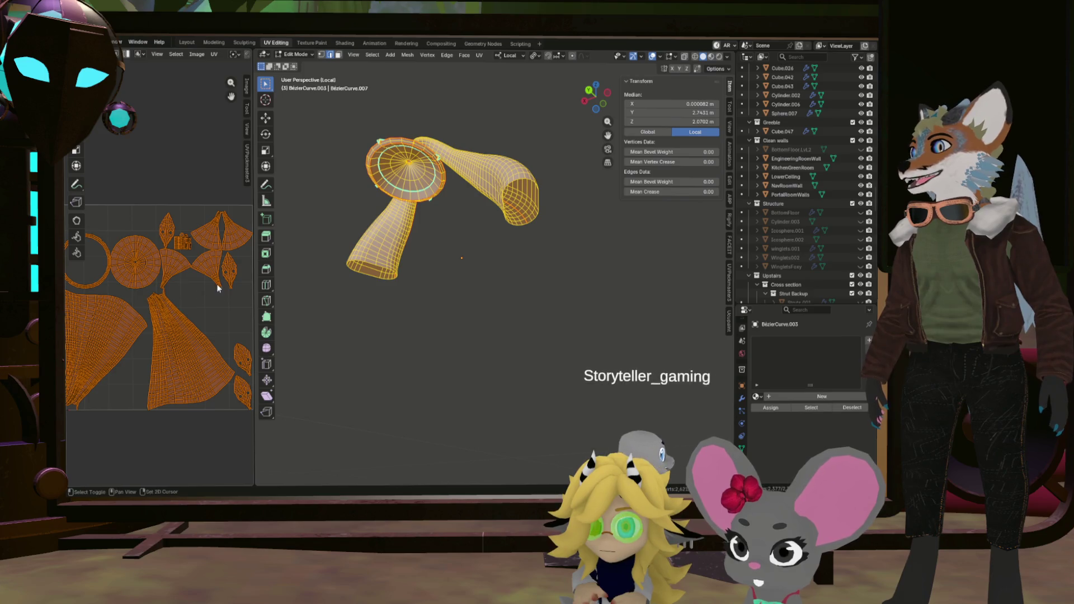
scroll(up, 3)
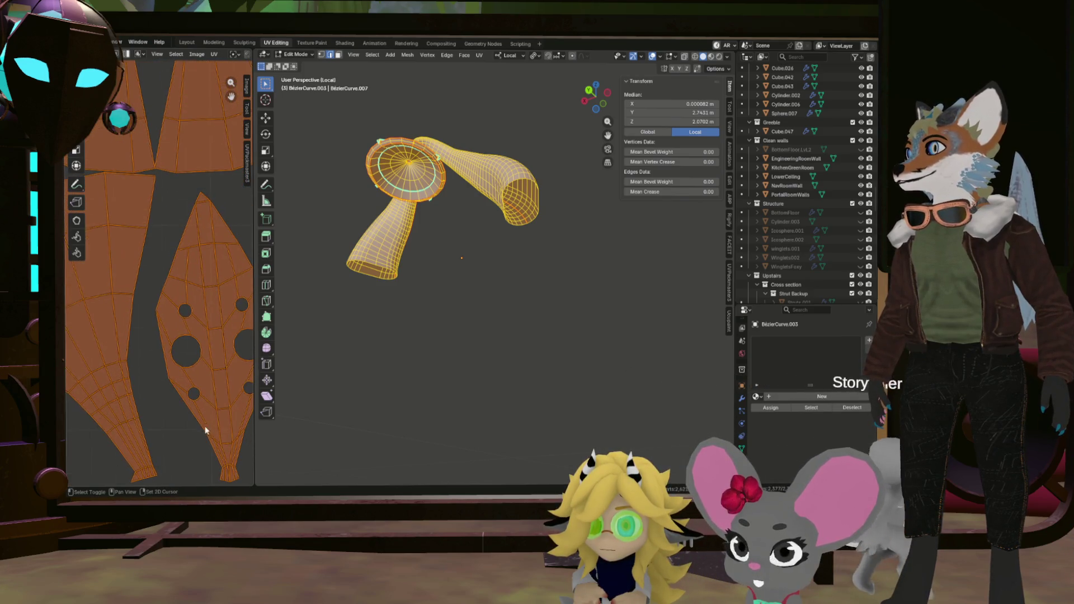
scroll(down, 3)
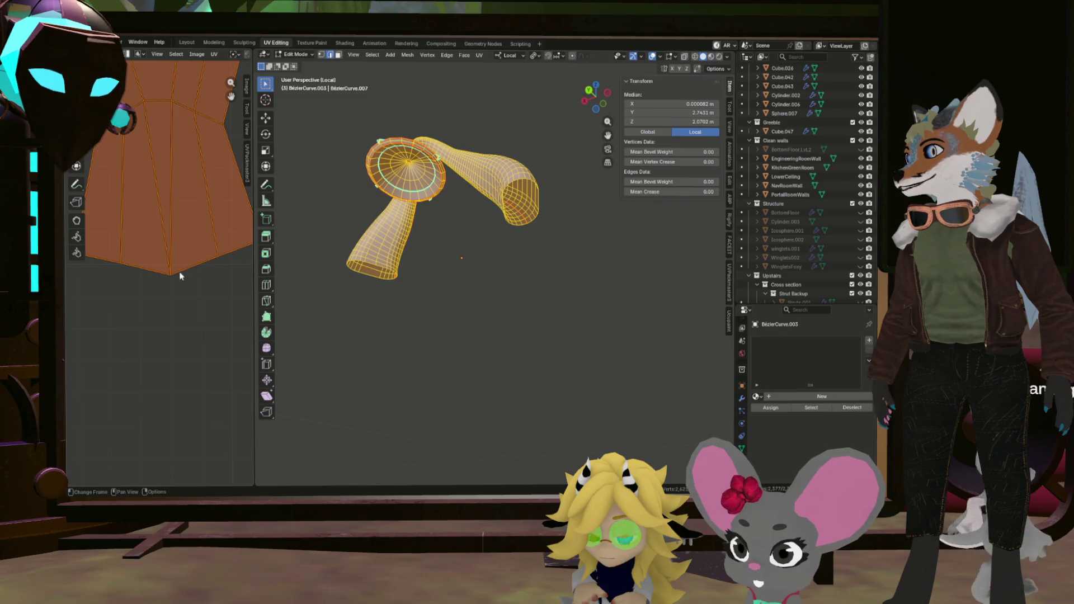
scroll(down, 3)
drag(174, 249, 181, 368)
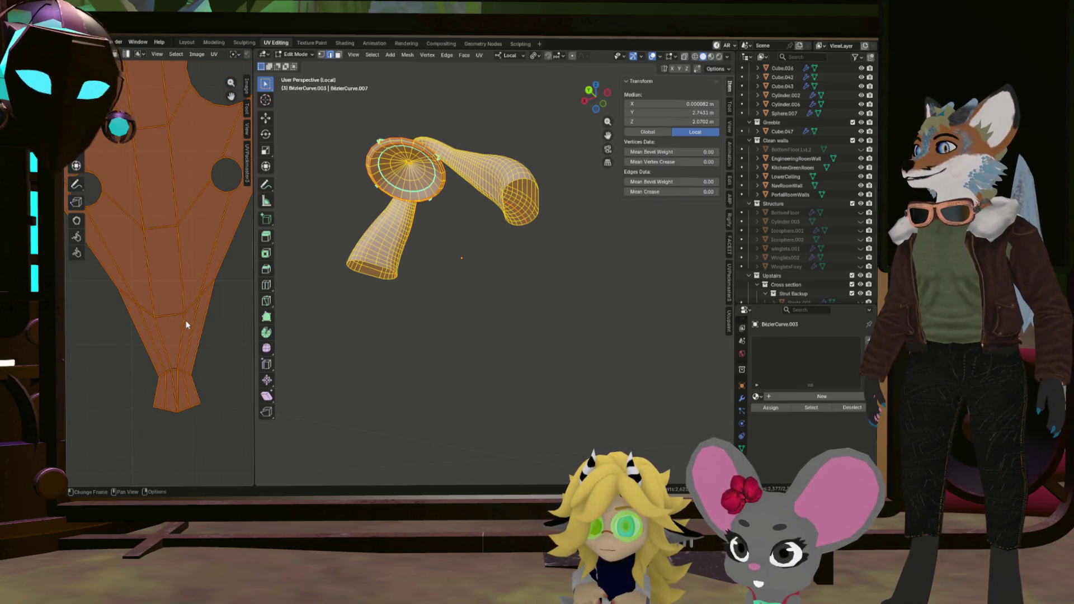
Zoom and pan to the end-disc island and box-select its rim.
scroll(down, 3)
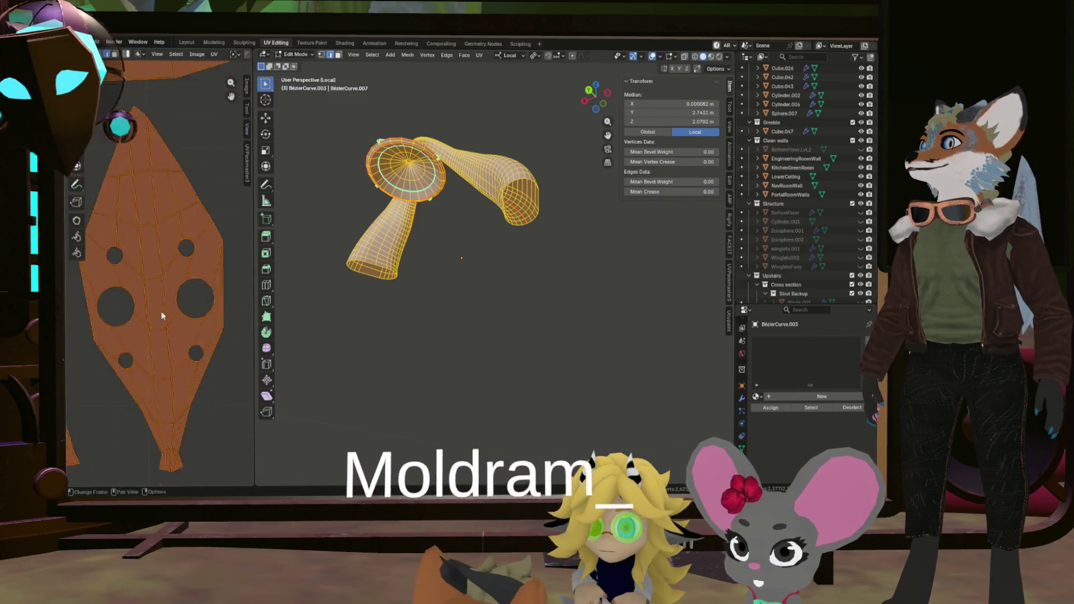
scroll(up, 3)
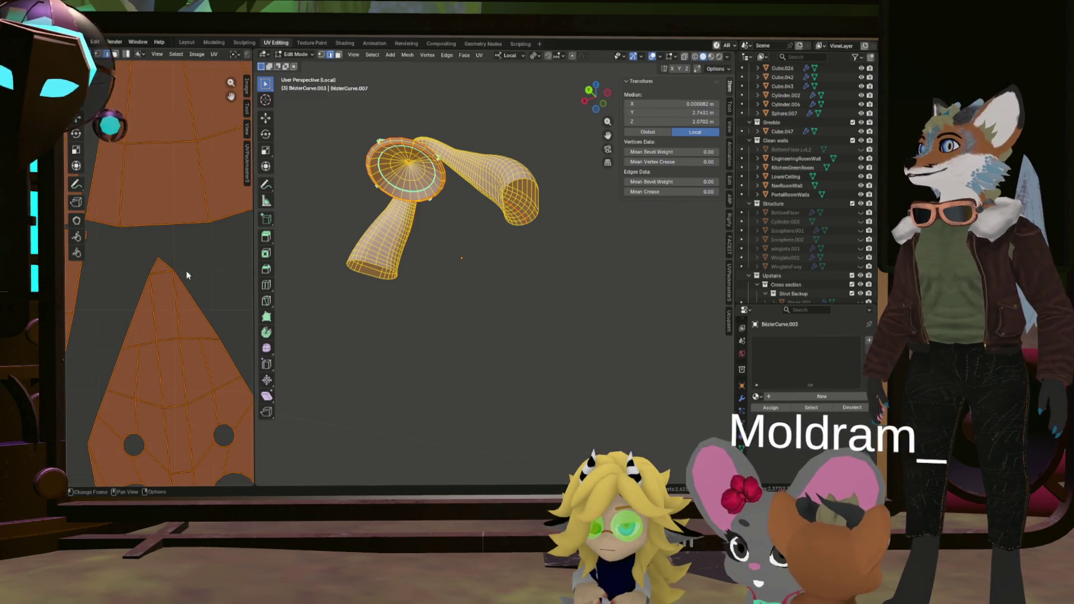
scroll(down, 3)
scroll(down, 3)
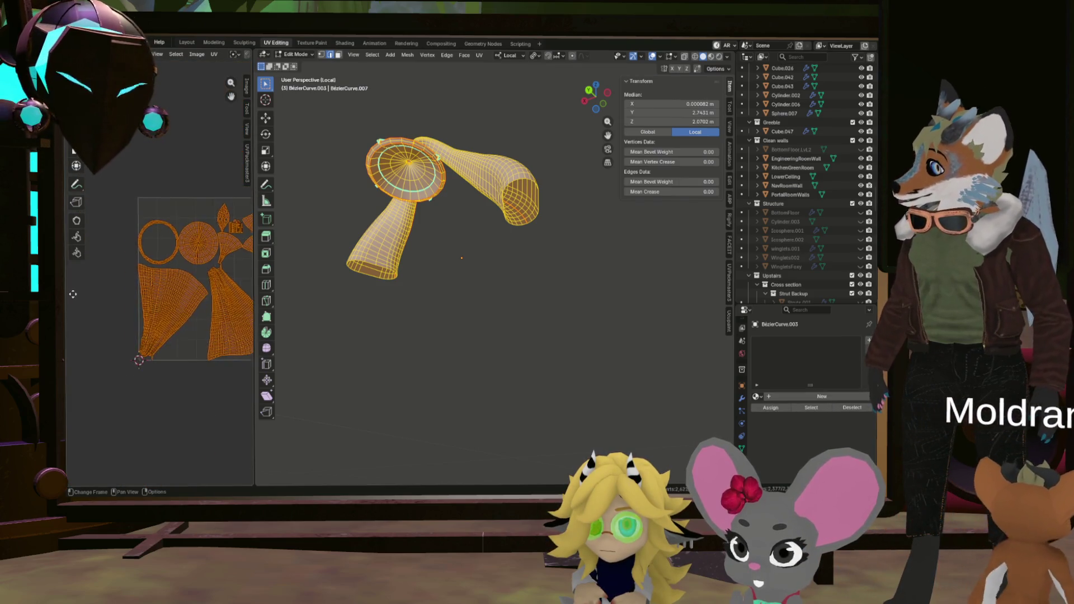
scroll(up, 3)
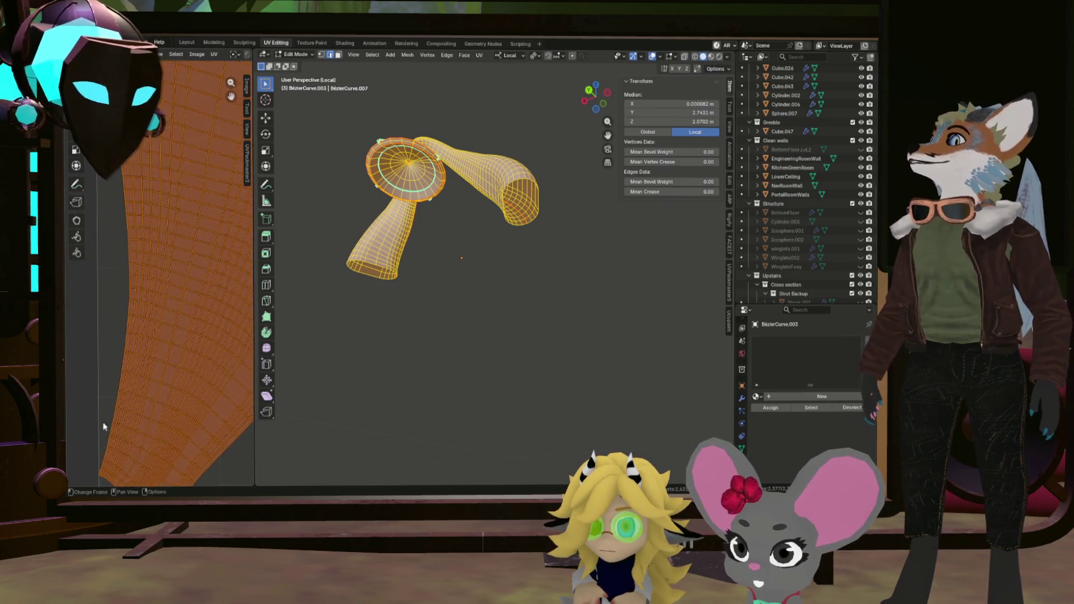
scroll(down, 3)
scroll(up, 3)
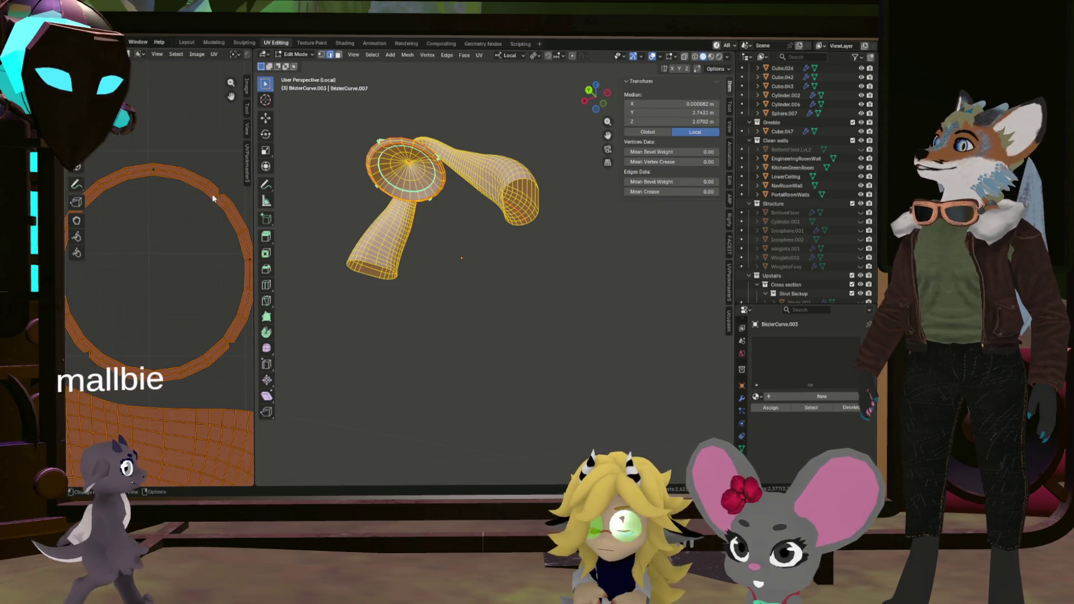
drag(203, 258, 170, 224)
scroll(down, 3)
scroll(up, 3)
scroll(down, 3)
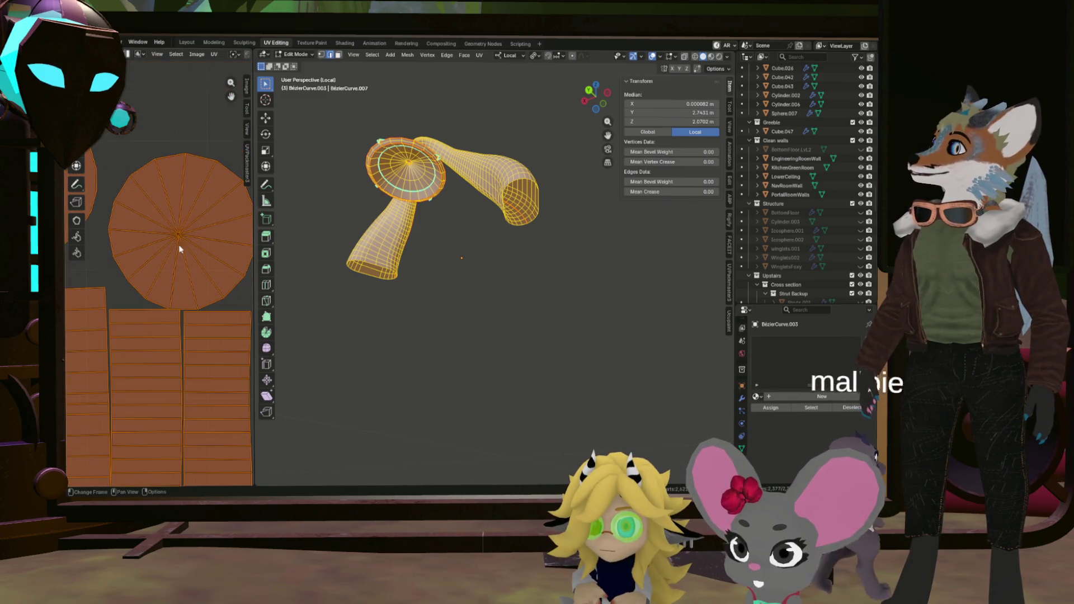
drag(213, 217, 212, 219)
scroll(down, 3)
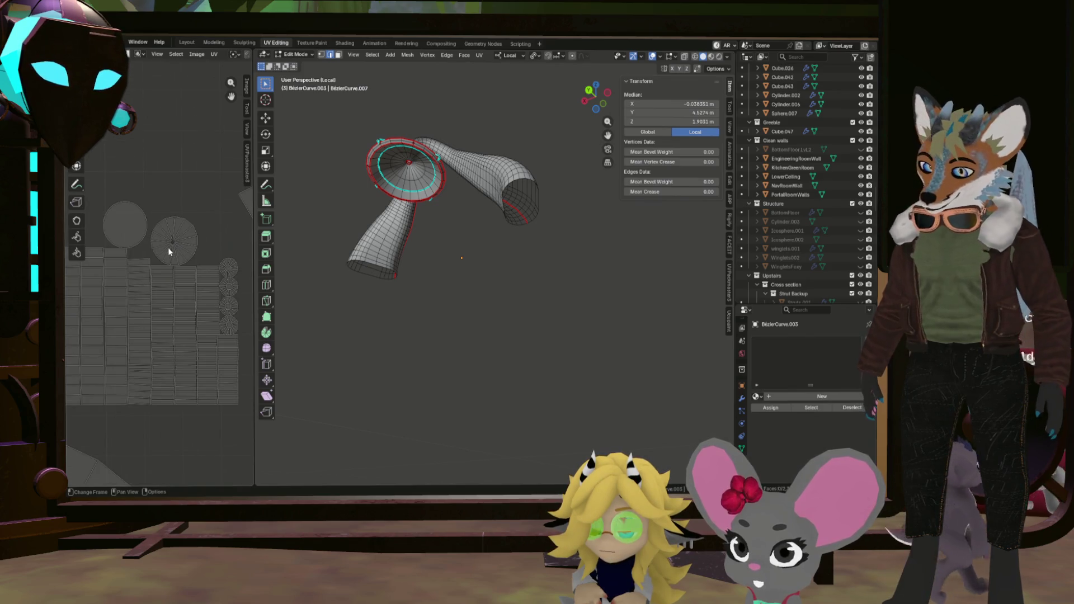
Switch to vertex select, pick the fan wedge island, and view the cone side-on.
key(1)
click(196, 220)
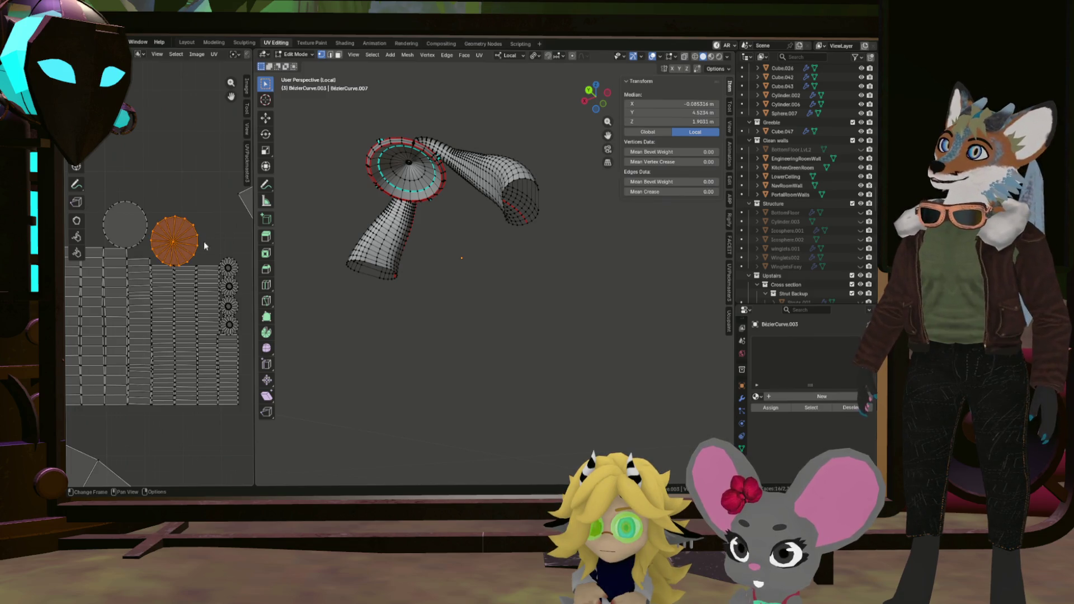
drag(394, 235, 435, 182)
scroll(up, 3)
scroll(up, 3)
Check a vertex by a flange hole without editing, then widen the UV Editor.
click(385, 211)
scroll(up, 3)
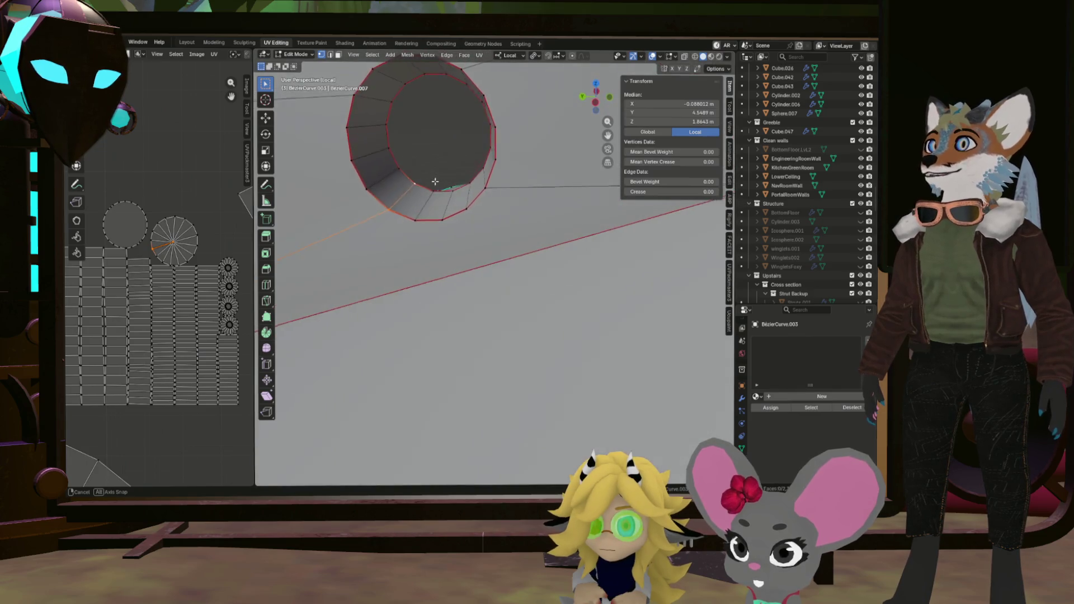
right_click(420, 181)
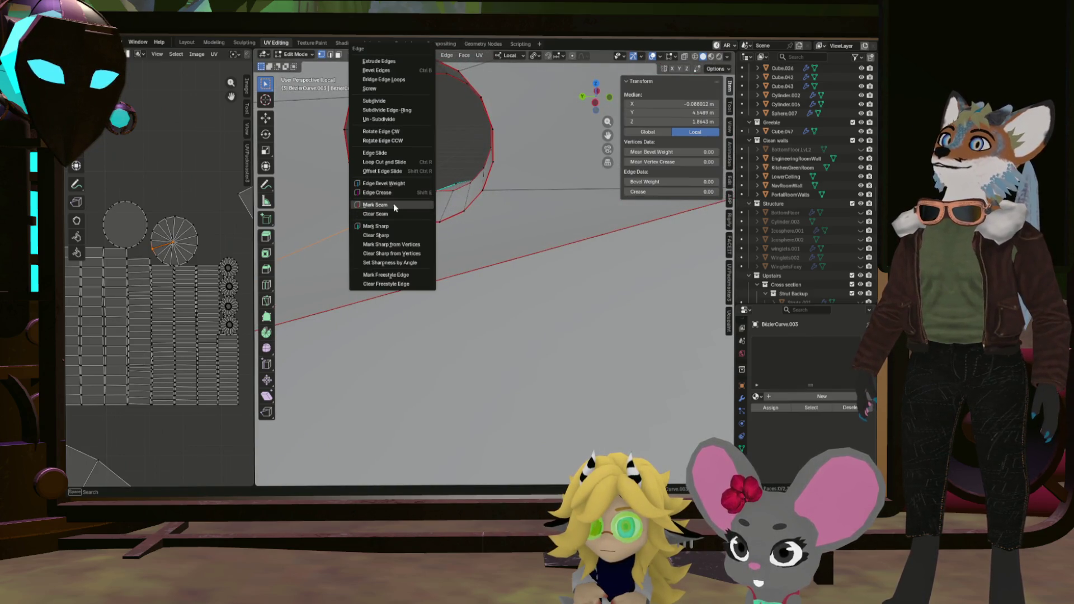
click(394, 203)
scroll(down, 3)
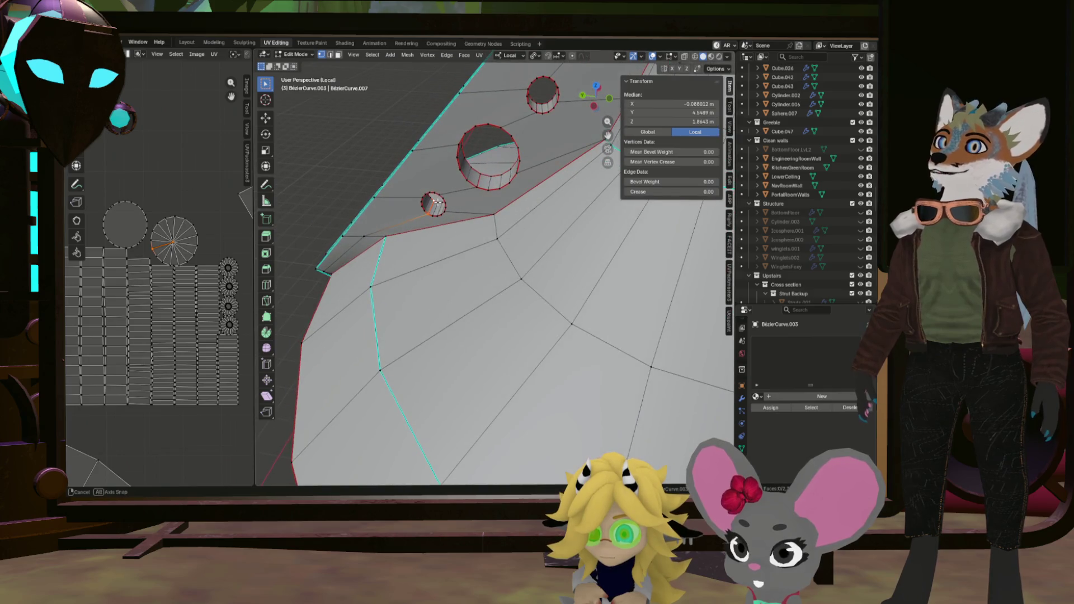
drag(439, 206, 448, 208)
scroll(down, 3)
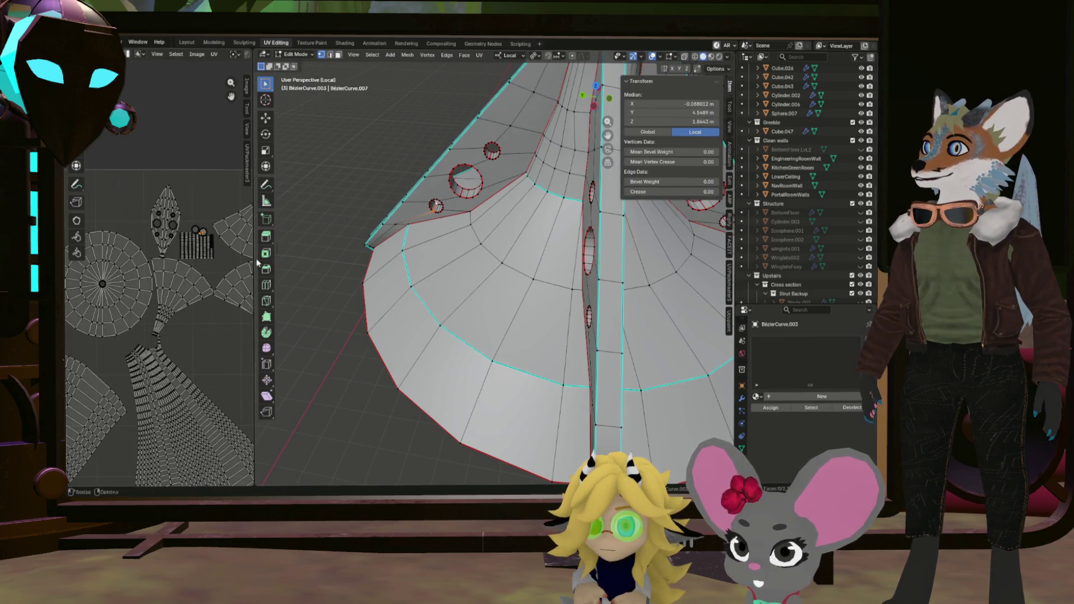
drag(252, 259, 555, 259)
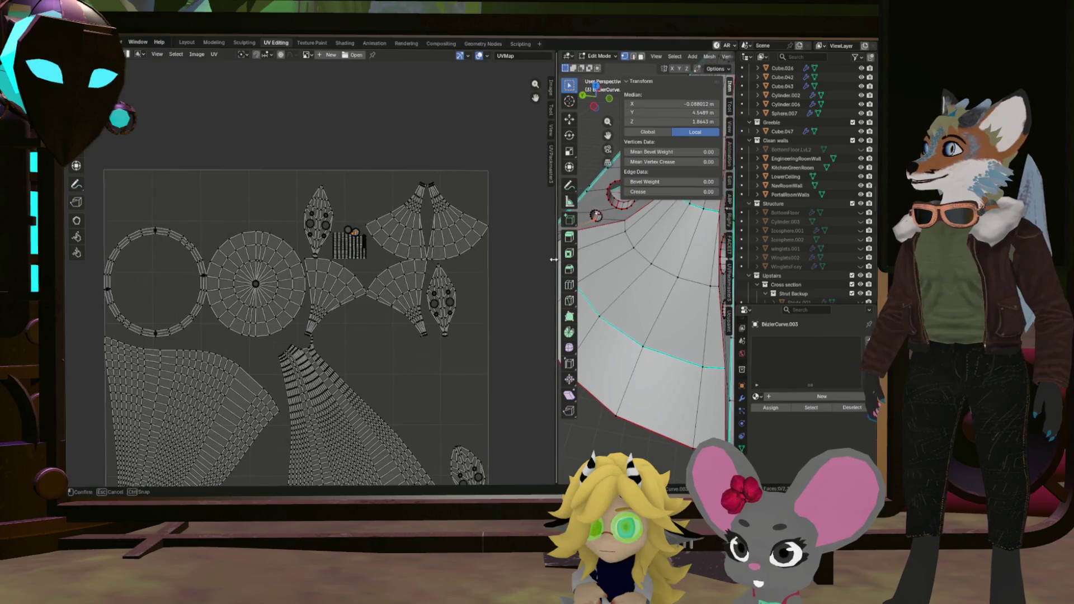
Select every face of the pipe and strut and unwrap them again.
scroll(up, 3)
scroll(down, 3)
scroll(up, 3)
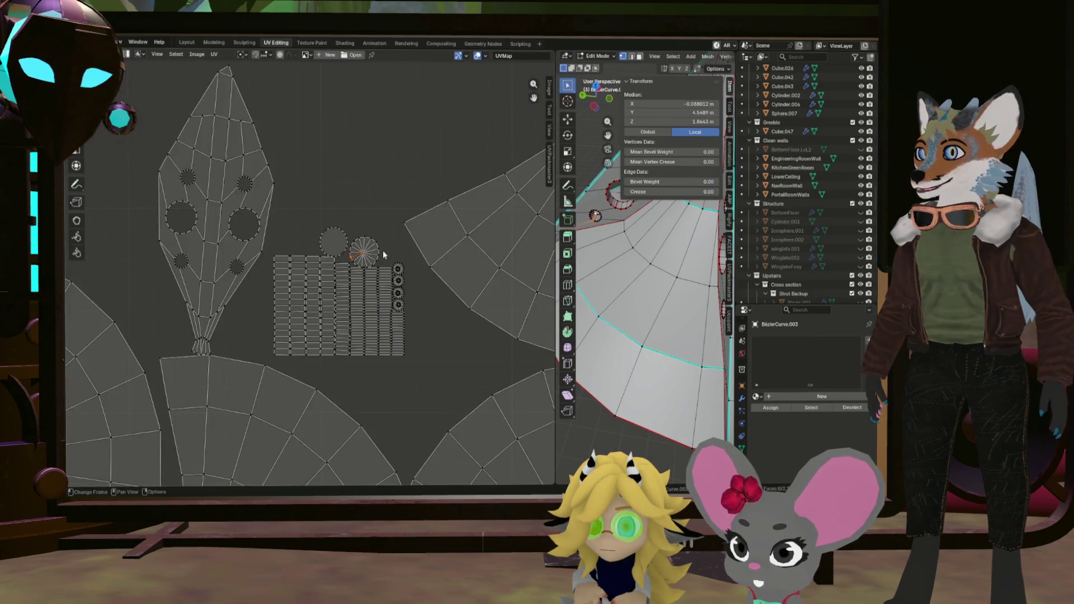
scroll(down, 3)
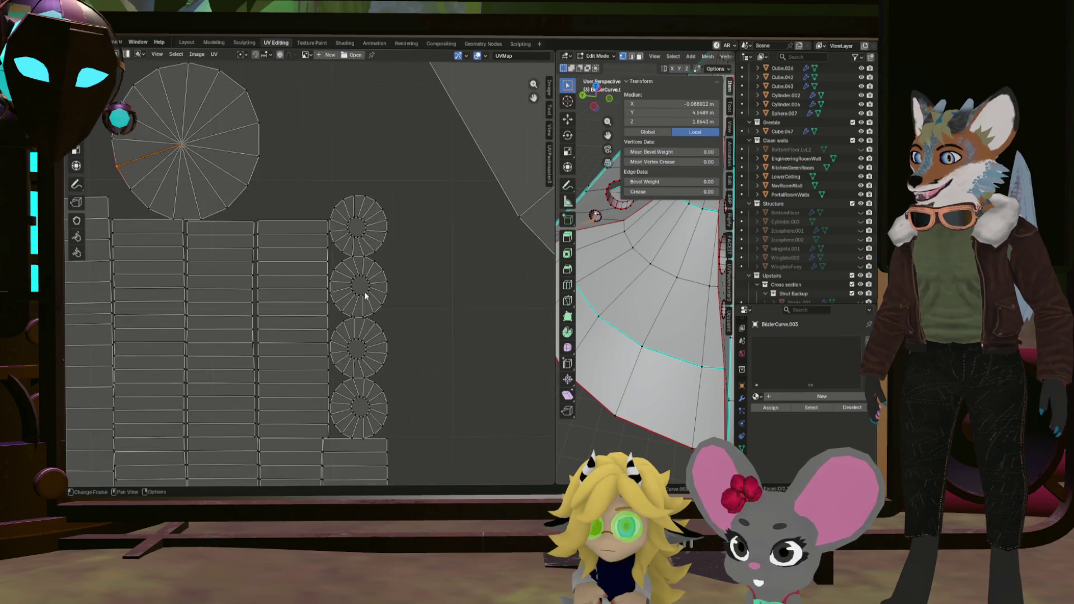
scroll(down, 3)
key(a)
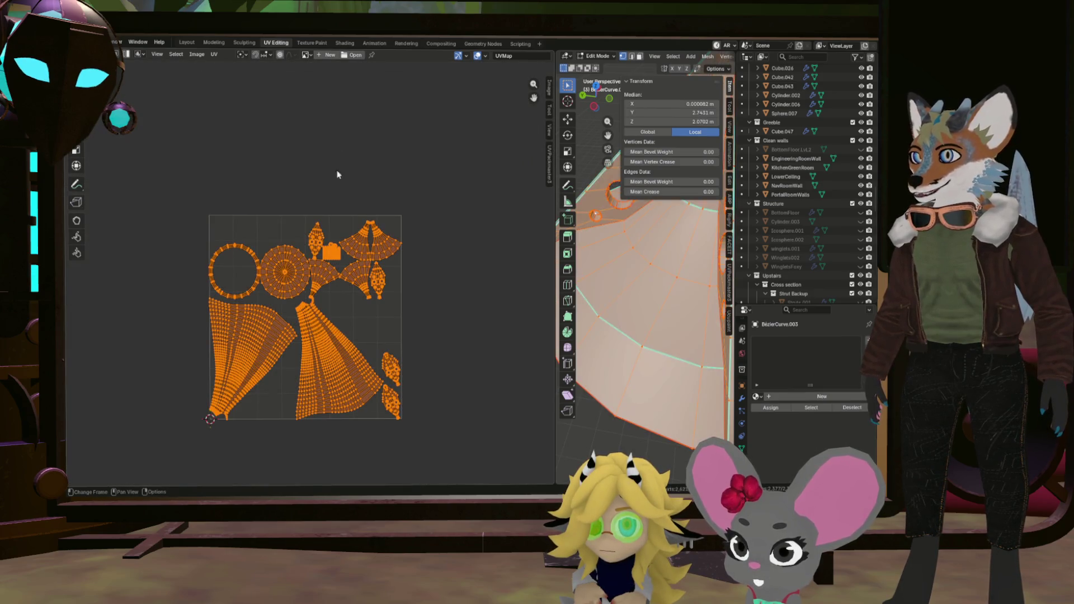
click(214, 54)
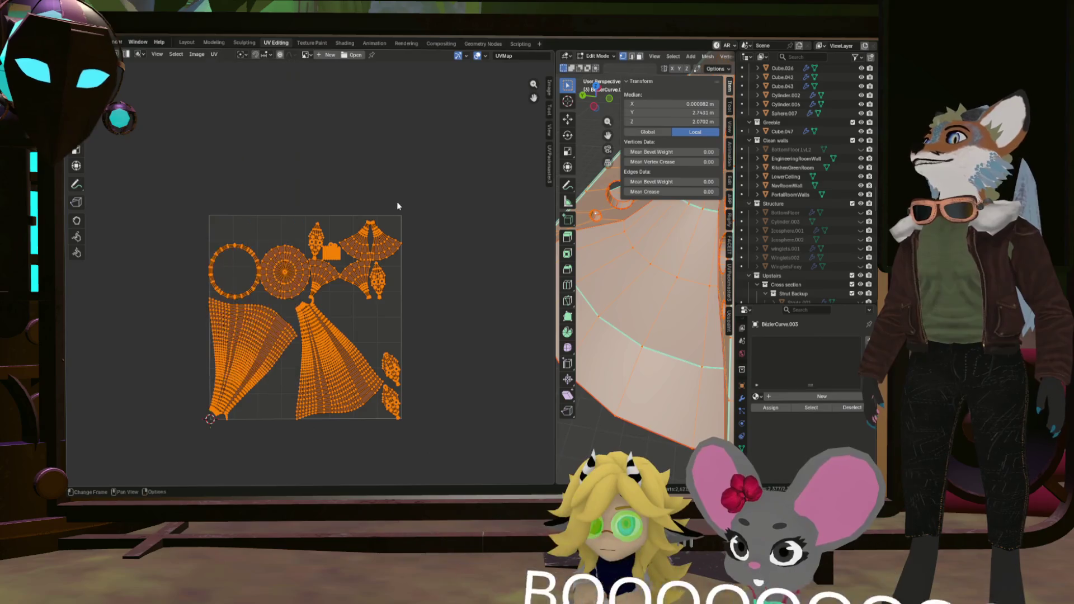
key(u)
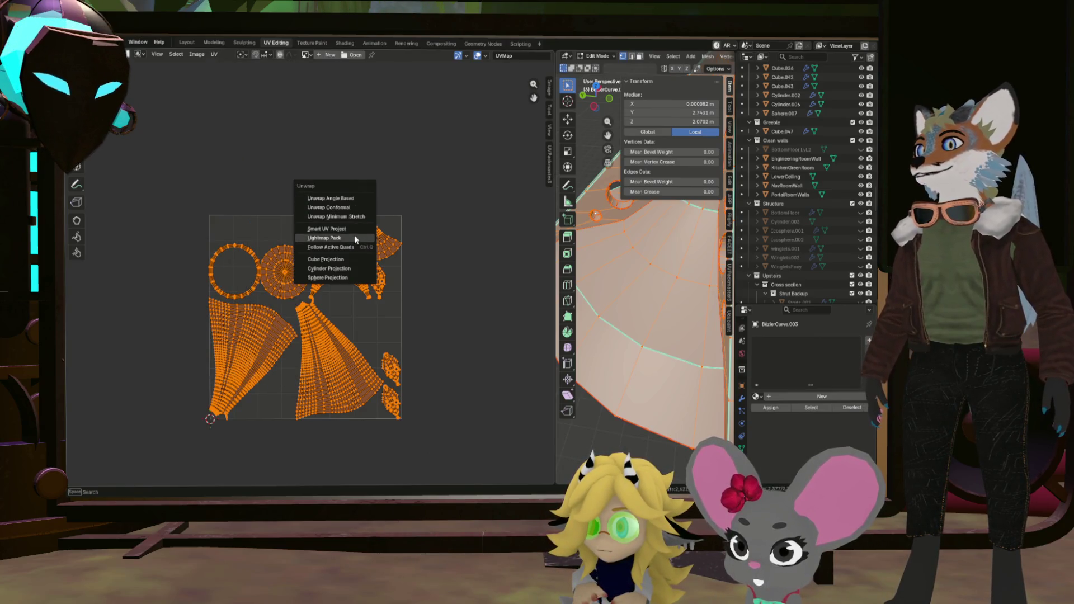
click(335, 217)
Zoom over the fan-shaped tube, ring, disc and fin islands, then enlarge the 3D view.
scroll(up, 3)
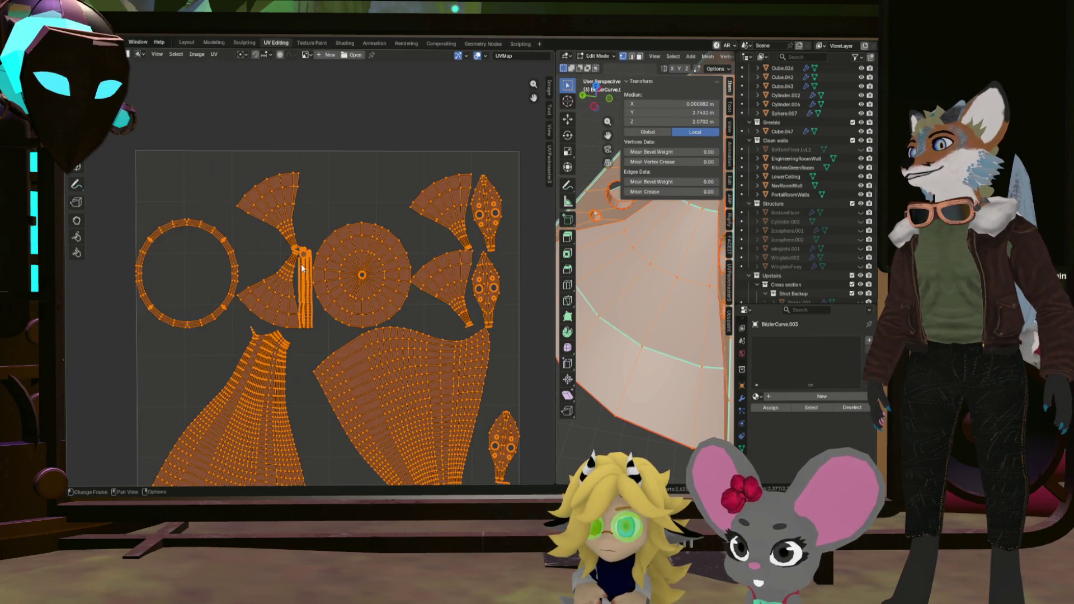
scroll(down, 3)
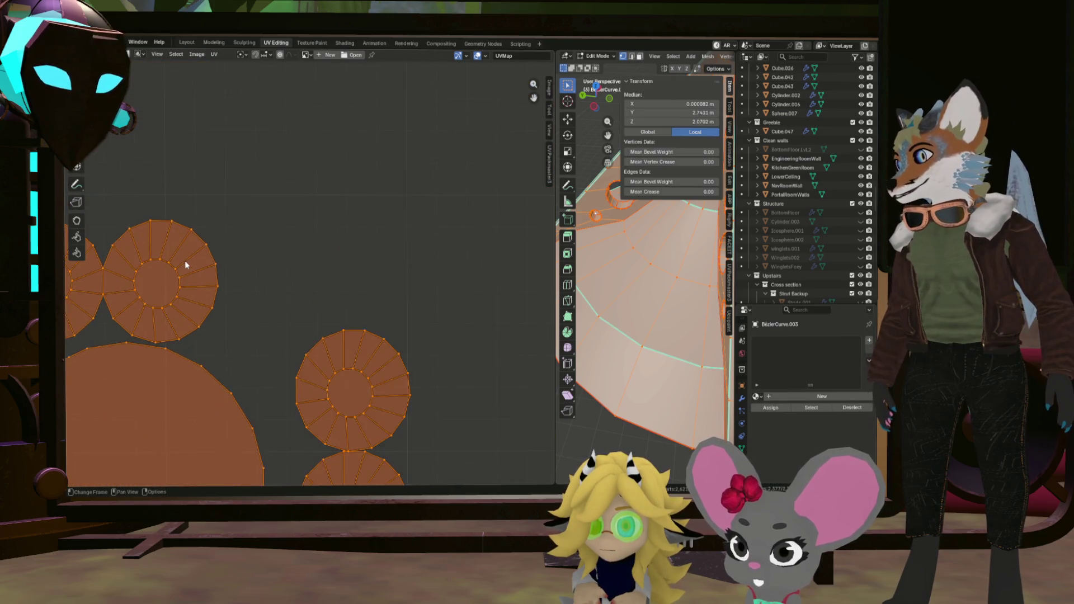
scroll(up, 3)
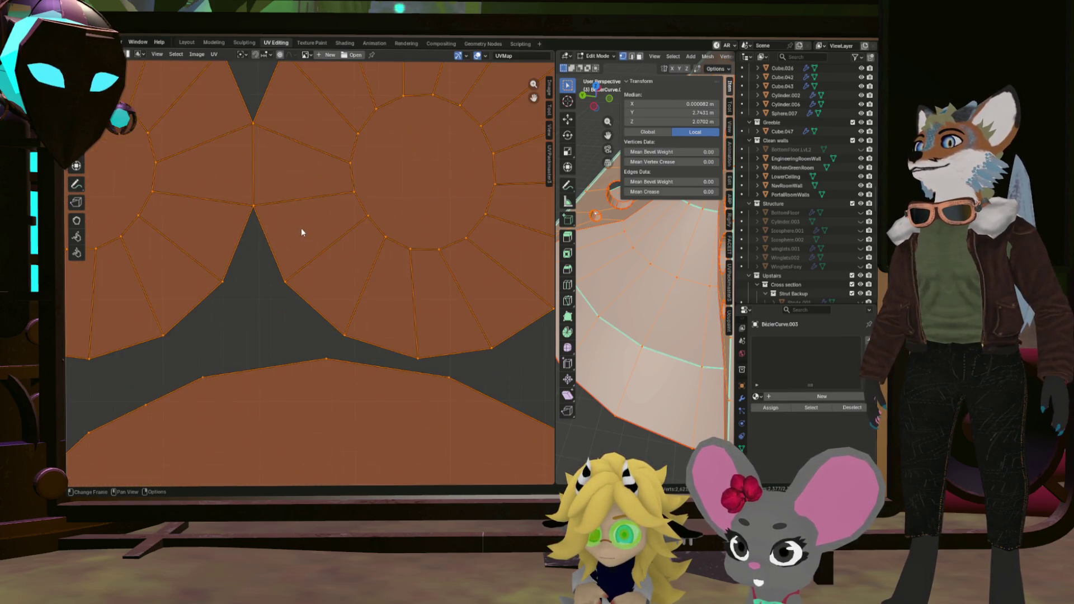
scroll(down, 3)
scroll(down, 3)
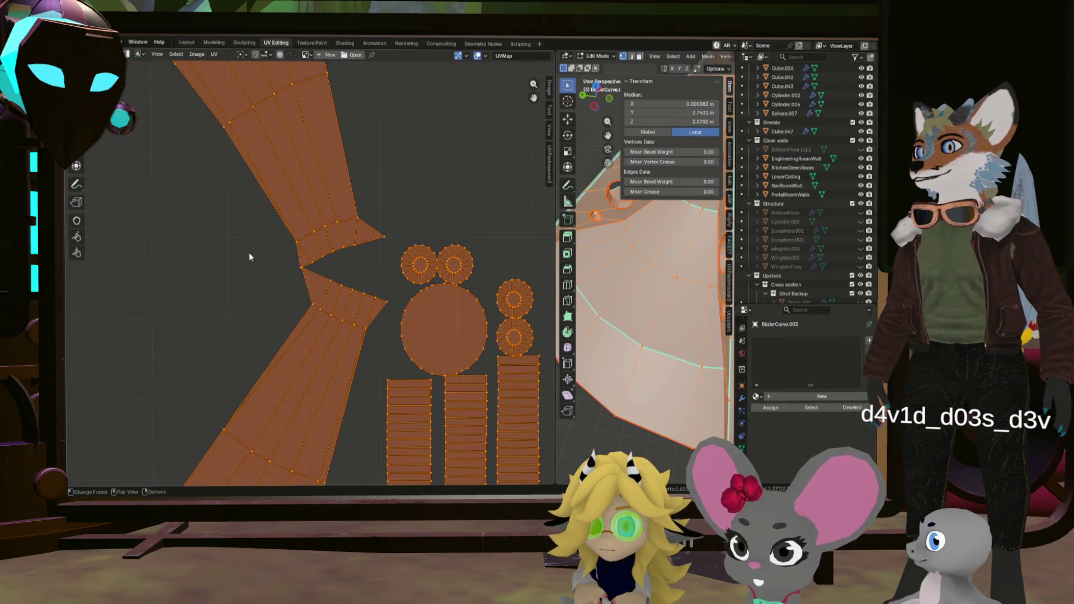
scroll(down, 3)
scroll(up, 3)
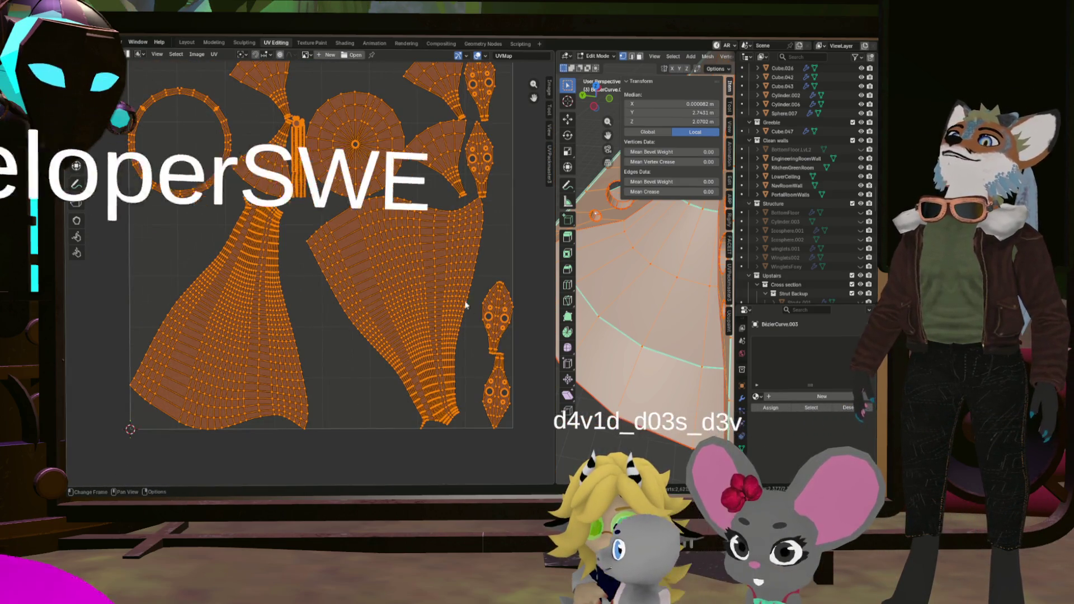
scroll(up, 3)
scroll(down, 3)
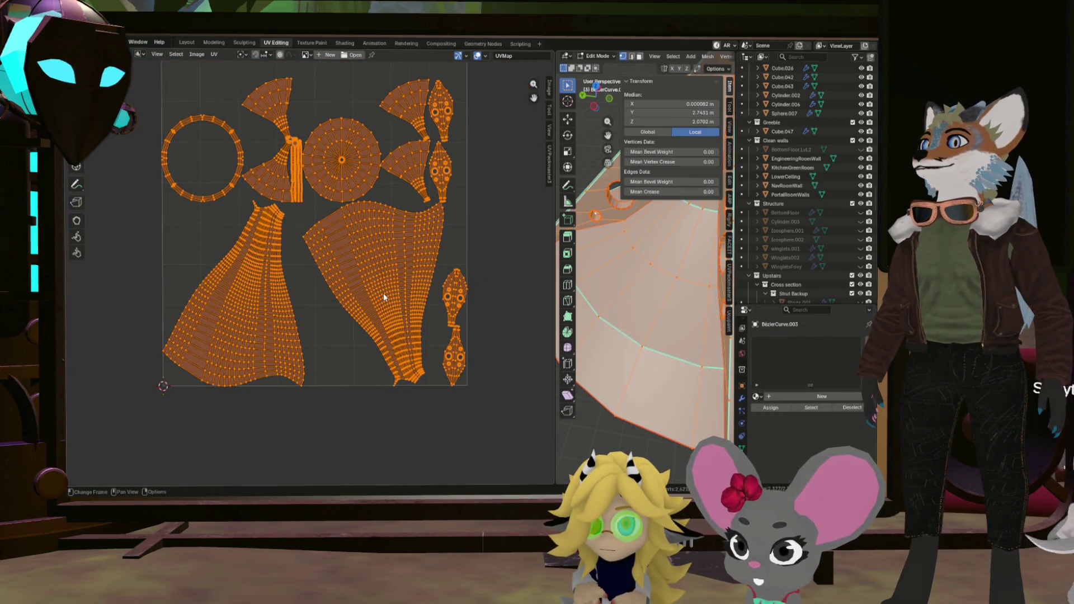
scroll(up, 3)
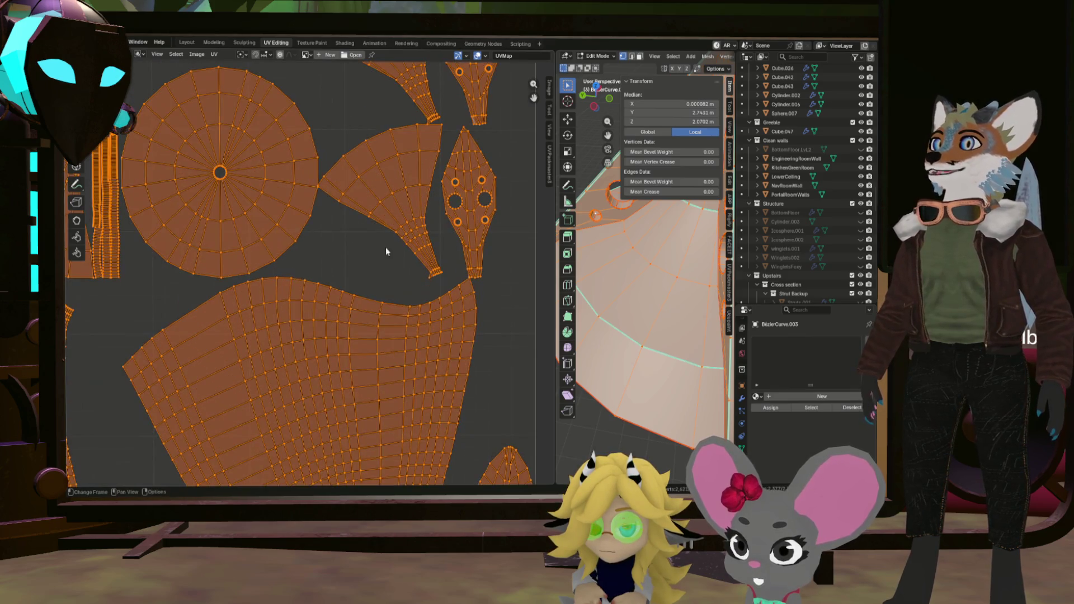
scroll(down, 3)
scroll(down, 3)
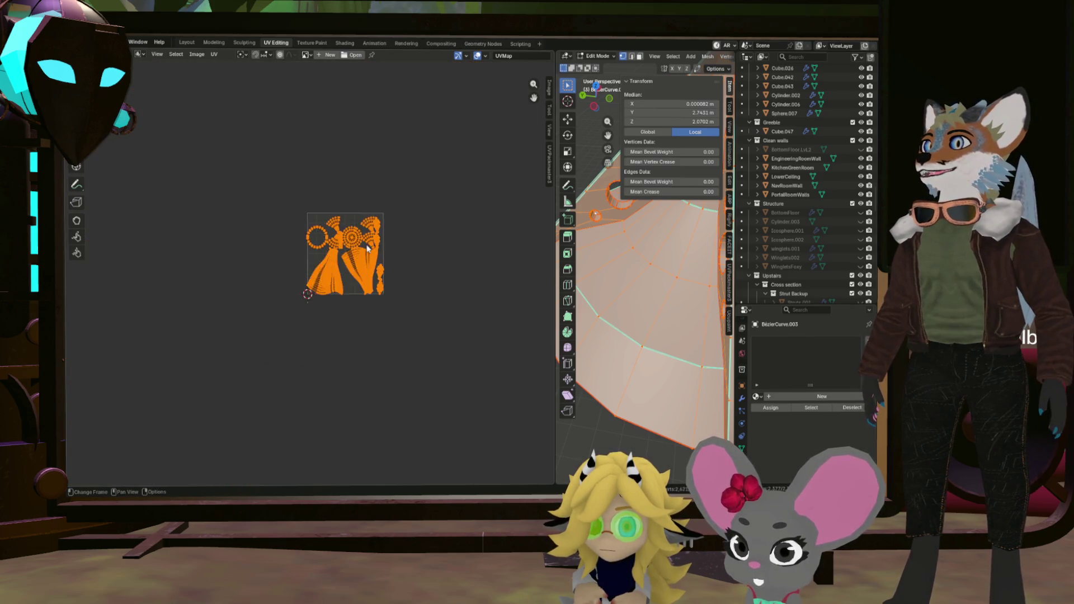
scroll(up, 3)
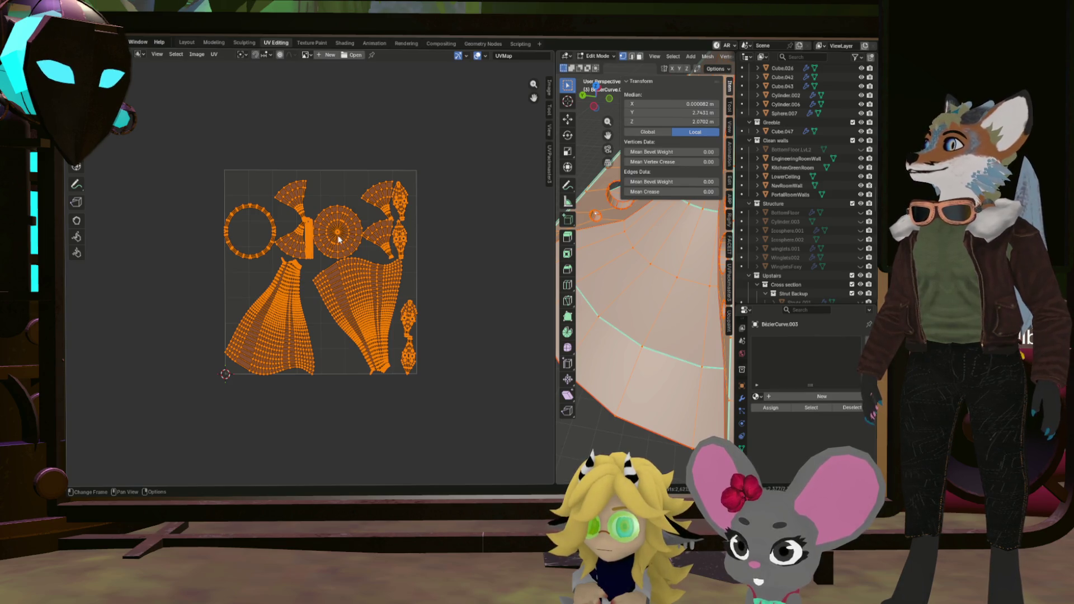
scroll(down, 3)
scroll(up, 3)
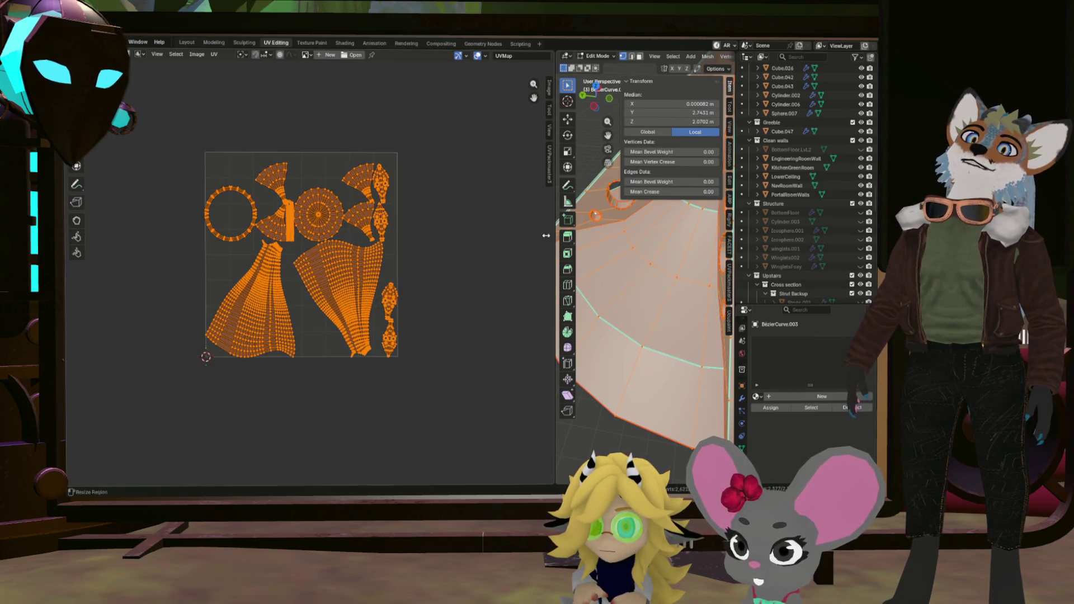
drag(554, 235, 331, 235)
Show the UVPackmaster3 packing options (Precision 500, Margin 0.010, rotation on) beside the widened UV layout.
scroll(down, 3)
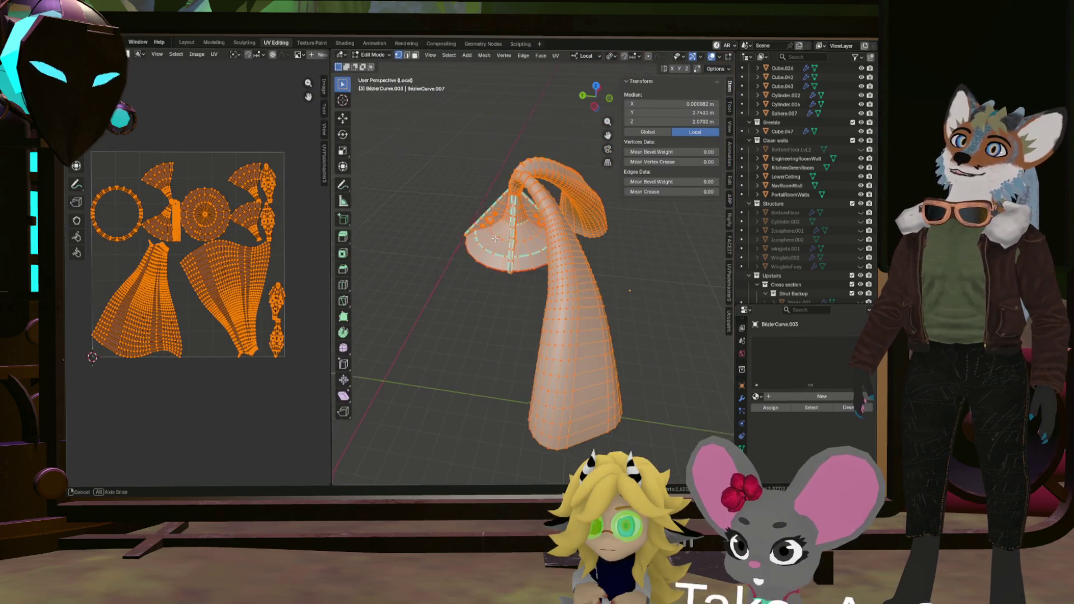
drag(532, 241, 568, 222)
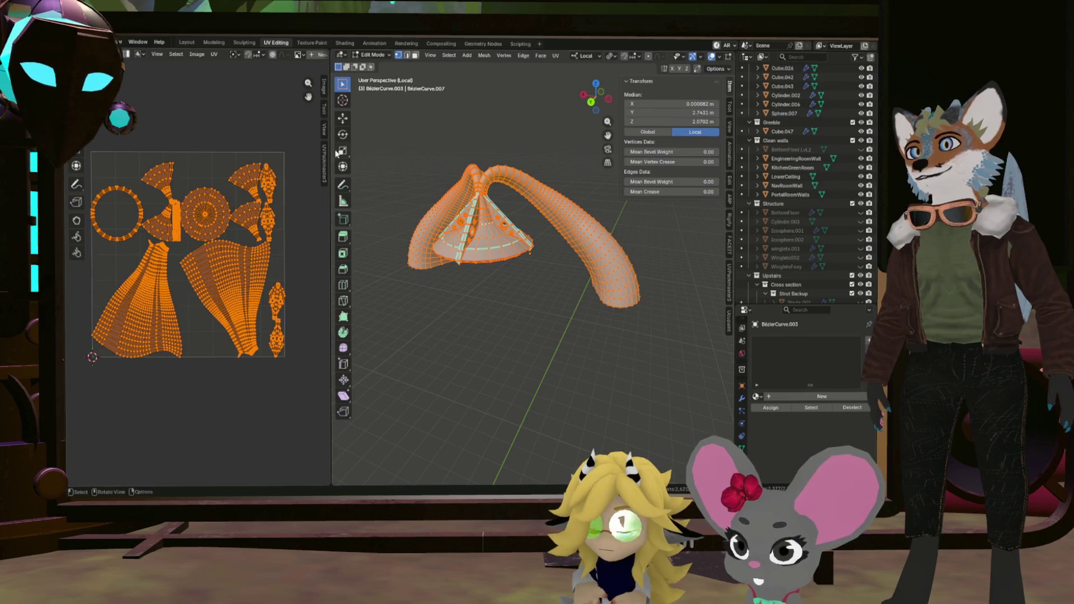
drag(332, 129, 519, 132)
click(512, 168)
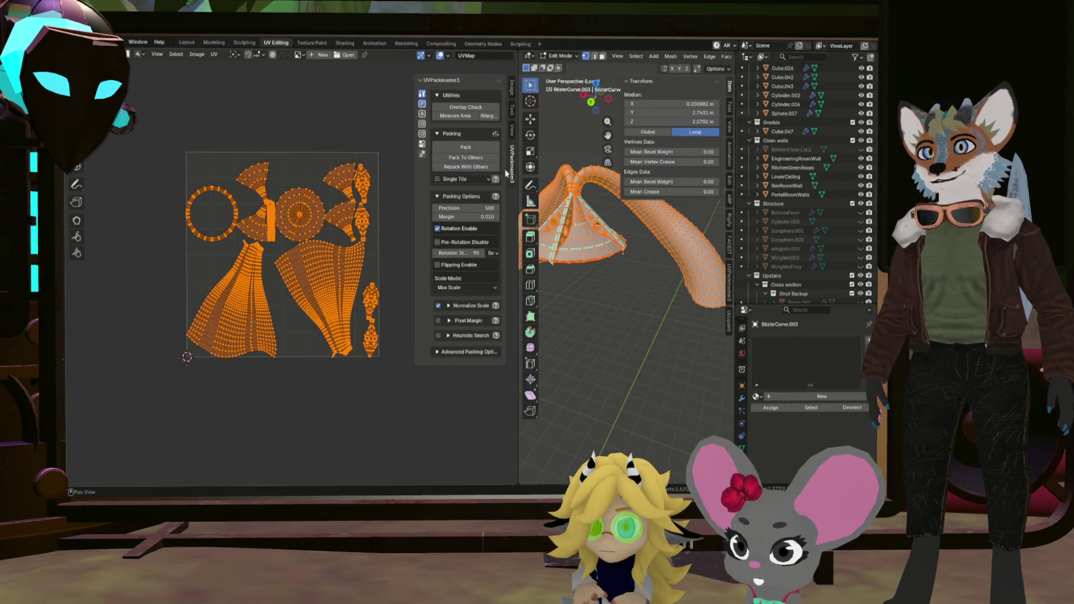
Pack the UV islands tightly across the tile with UVPackmaster3, running Pack twice.
click(452, 146)
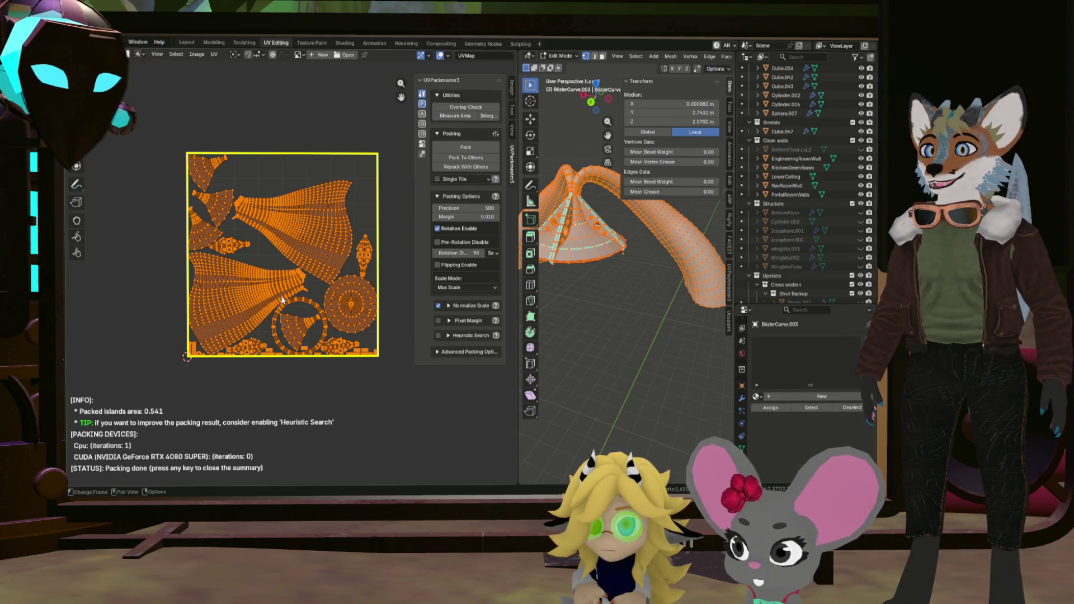
scroll(up, 3)
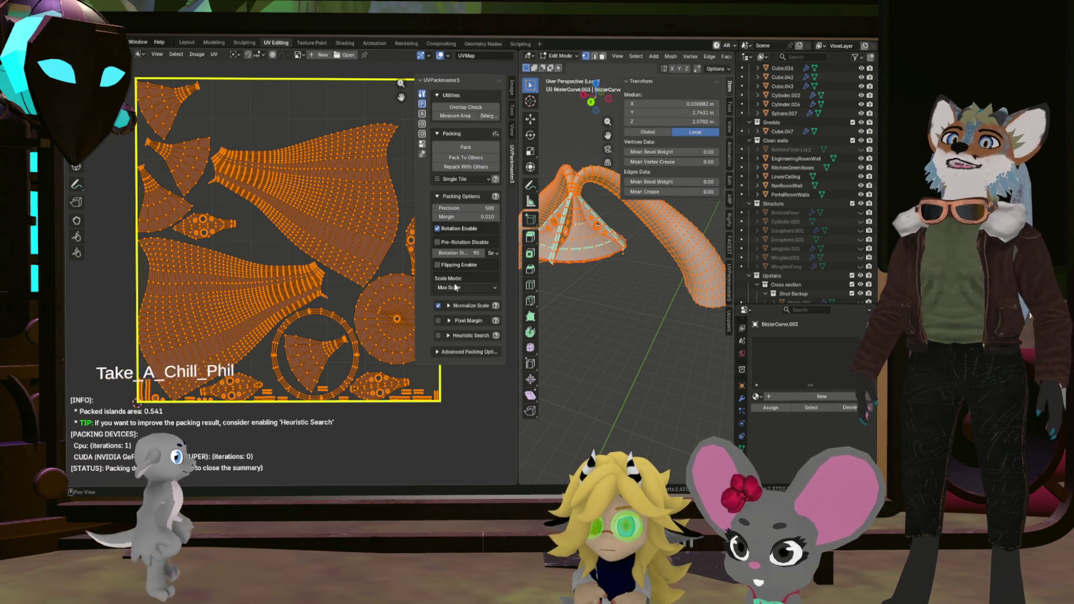
click(451, 146)
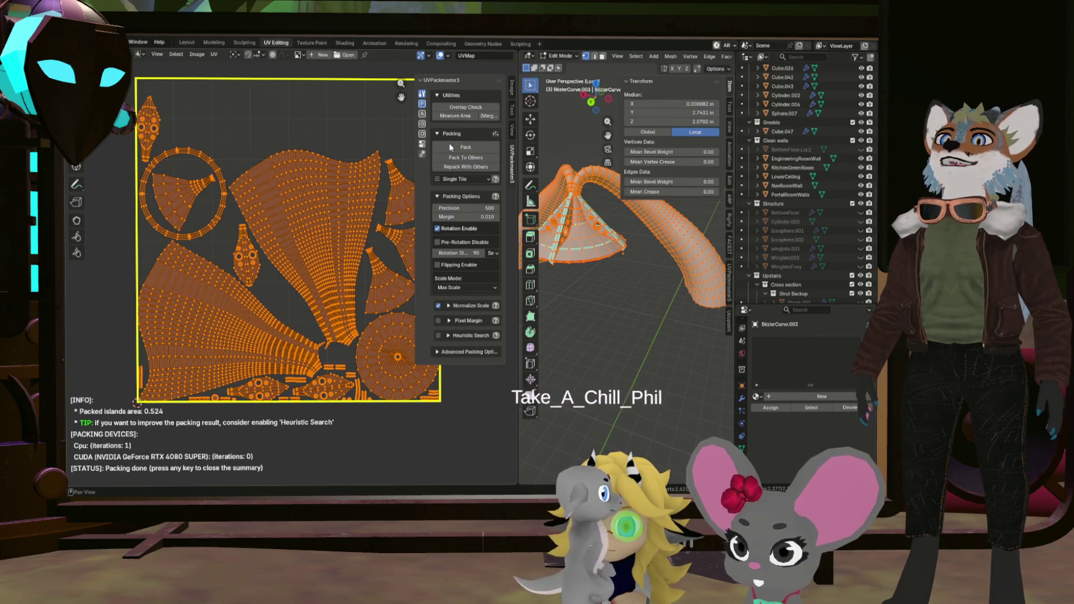
scroll(down, 3)
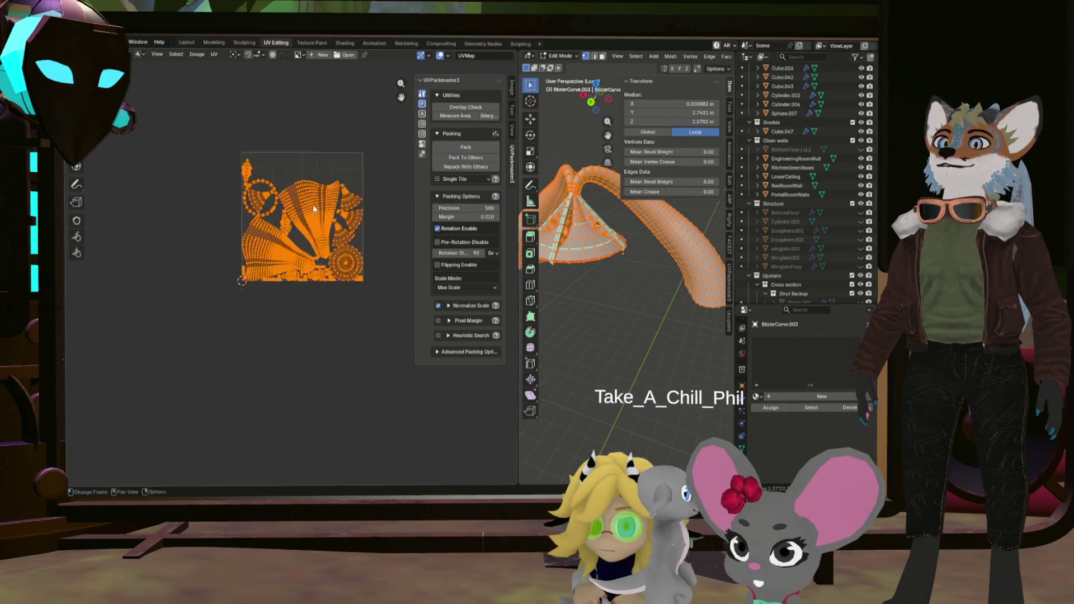
scroll(up, 3)
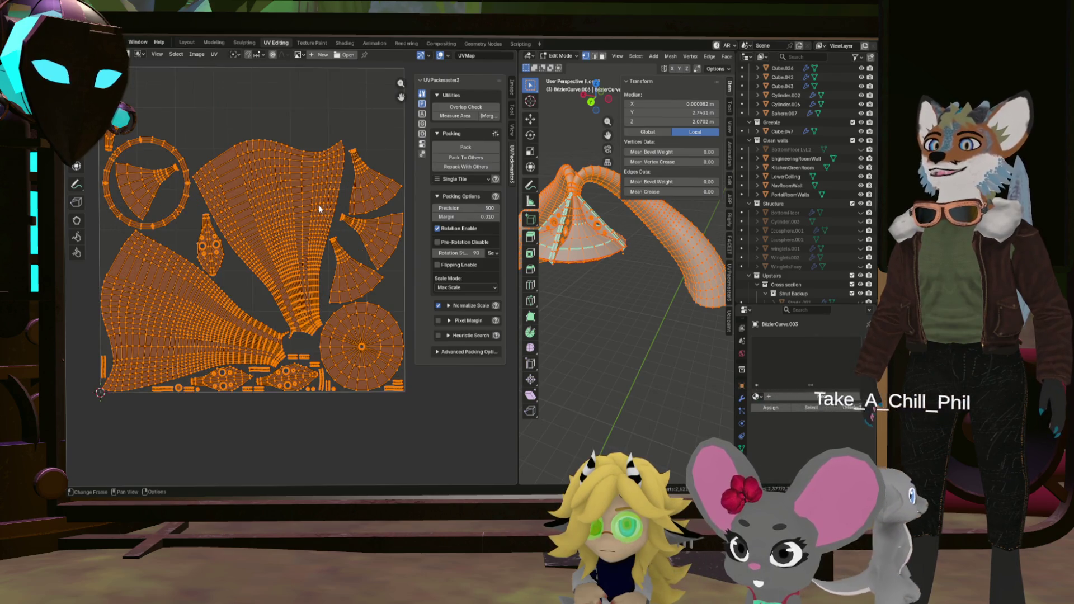
scroll(down, 3)
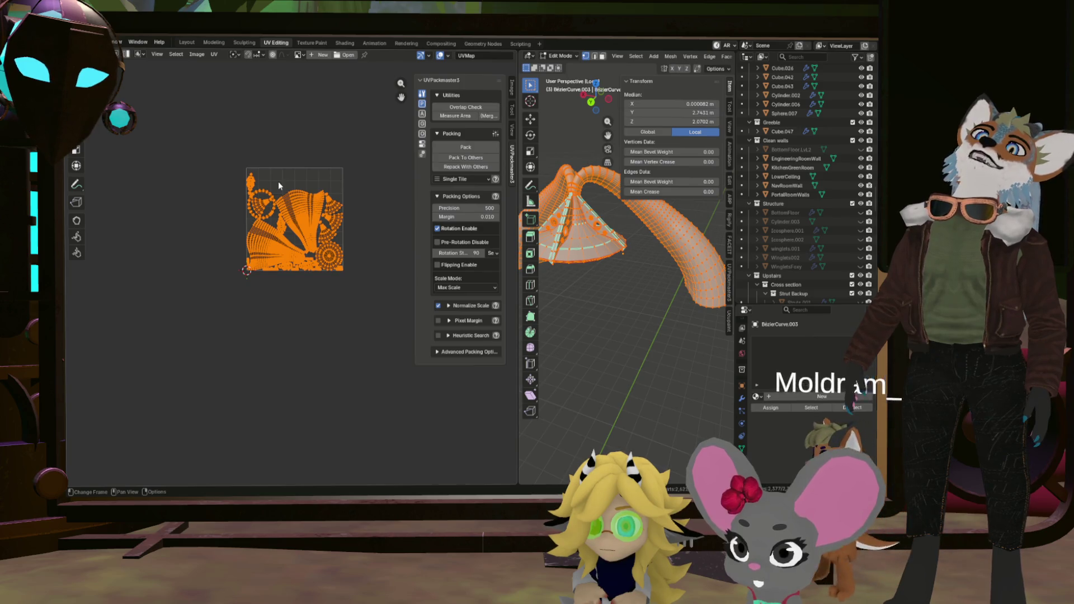
Zoom over the packed islands, then show UVPackmaster3's Aligning options.
scroll(up, 3)
scroll(up, 3)
scroll(down, 3)
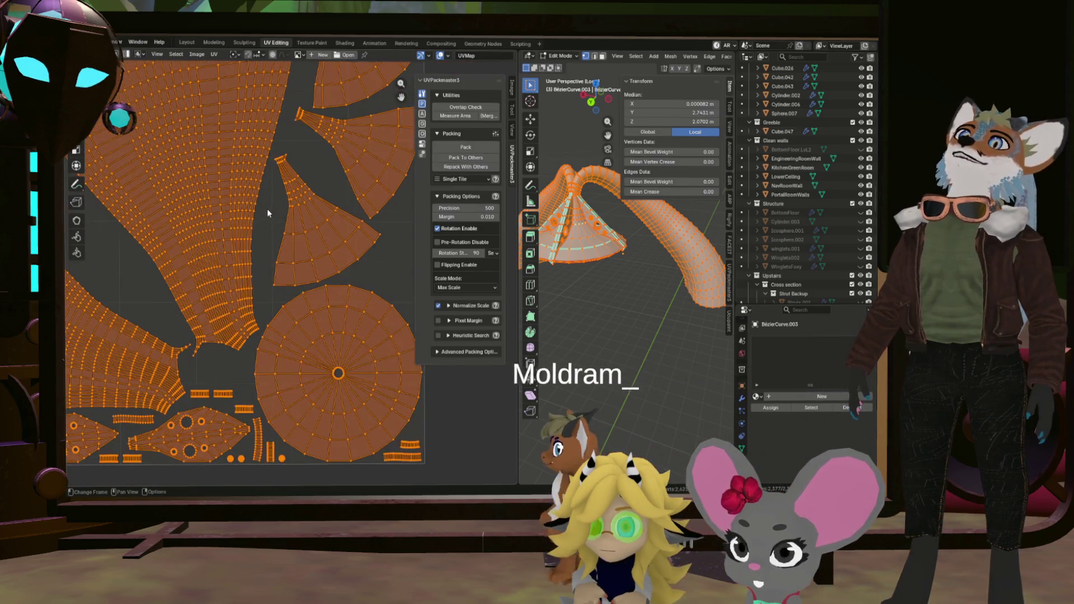
scroll(up, 3)
scroll(down, 3)
scroll(up, 3)
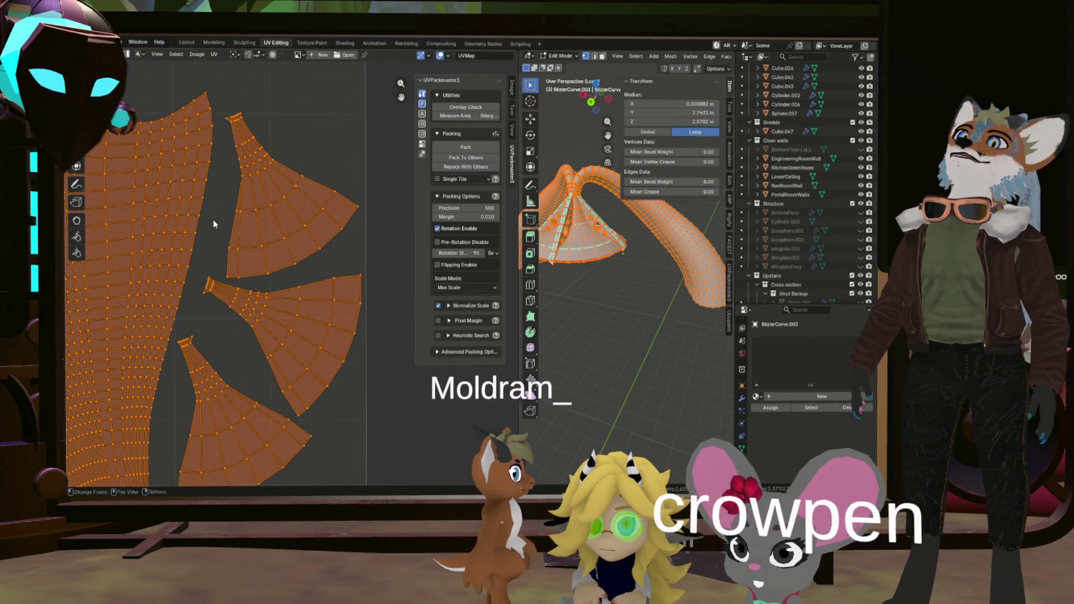
scroll(down, 3)
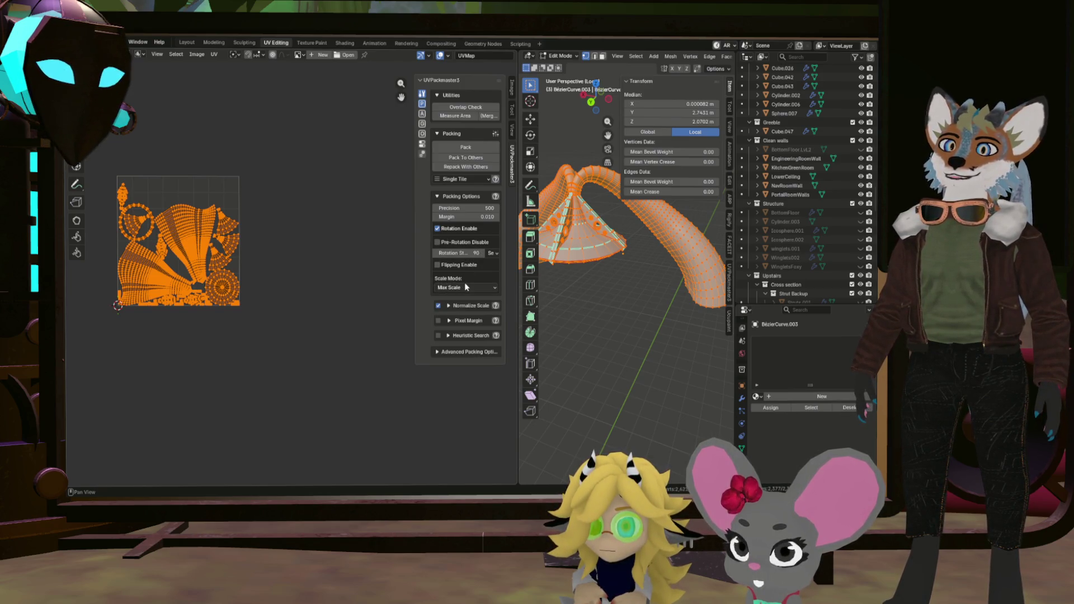
click(421, 115)
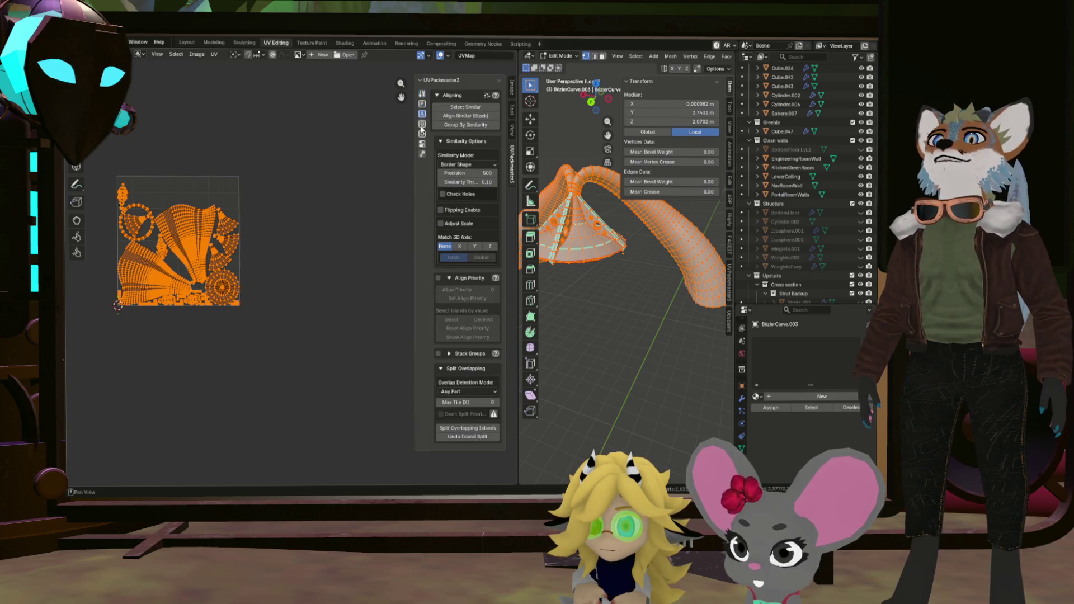
Run Select Similar with Match 3D Axis X, then Y, finding no similar islands.
click(423, 127)
click(422, 114)
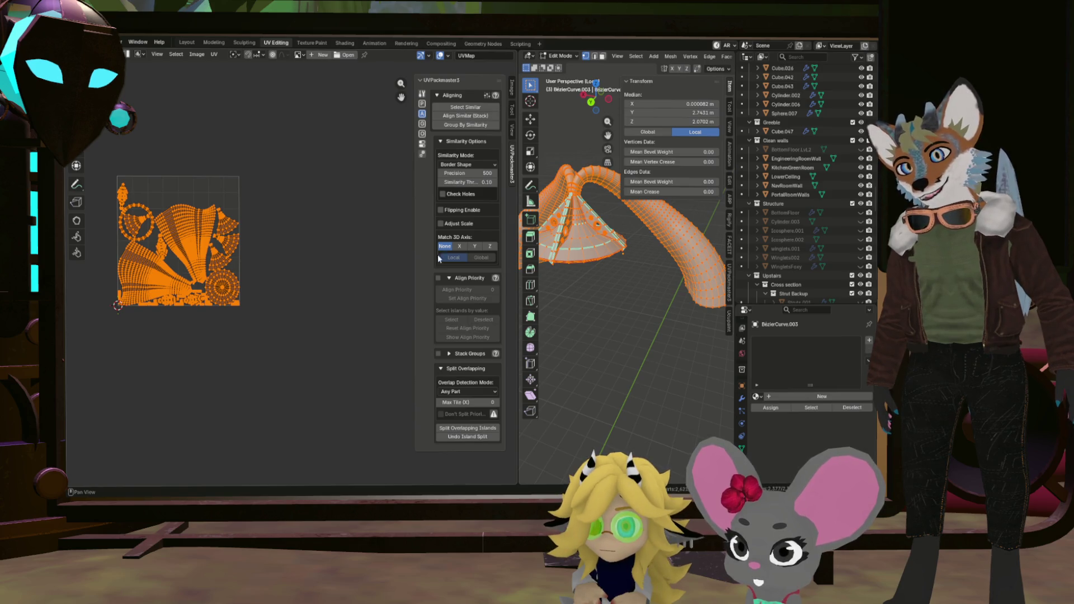
click(456, 247)
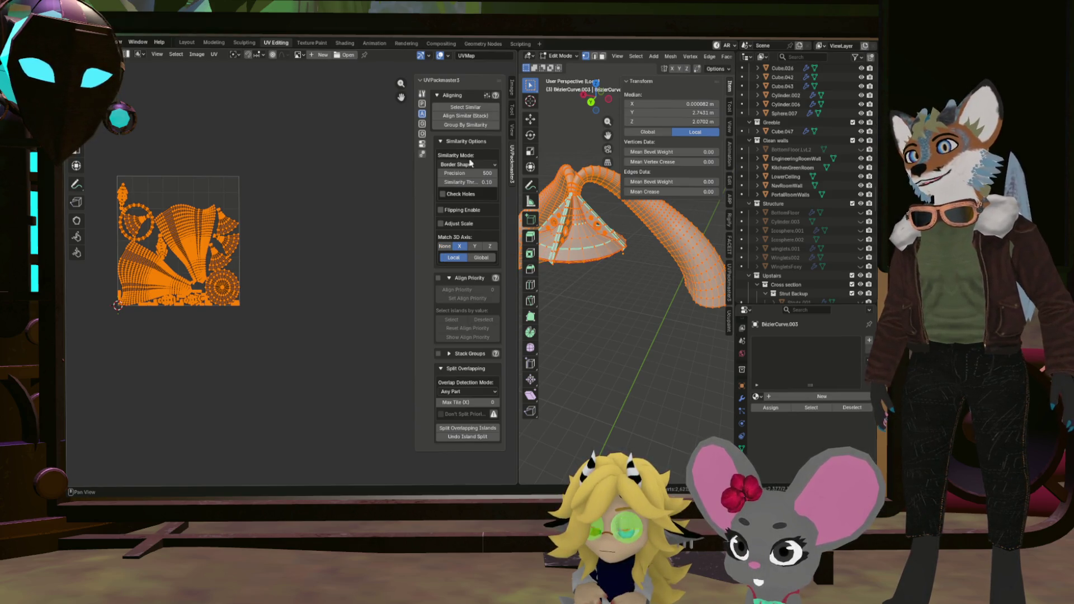
click(466, 106)
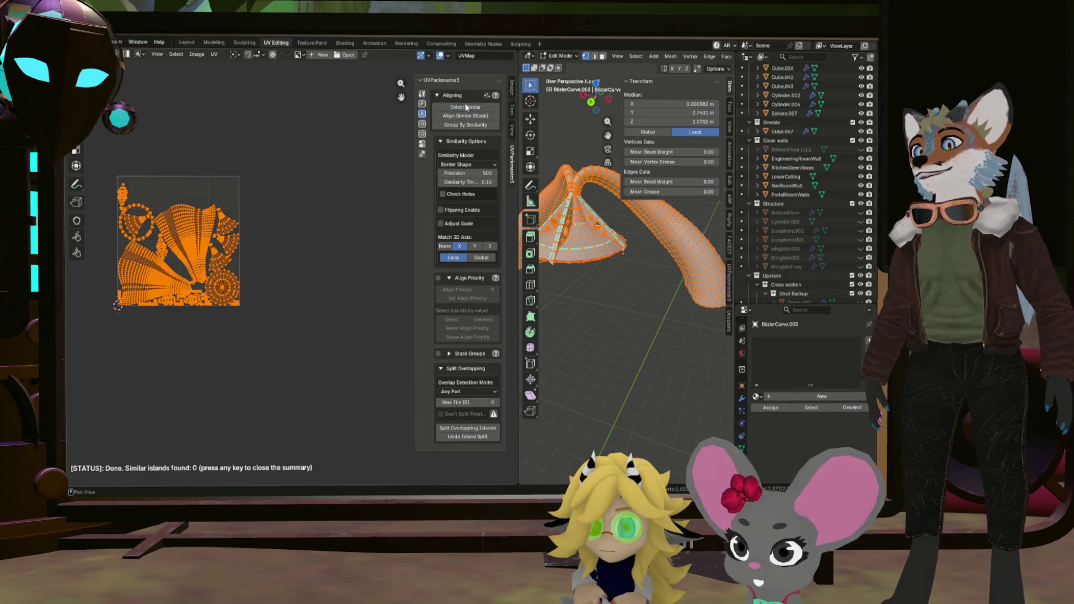
click(475, 247)
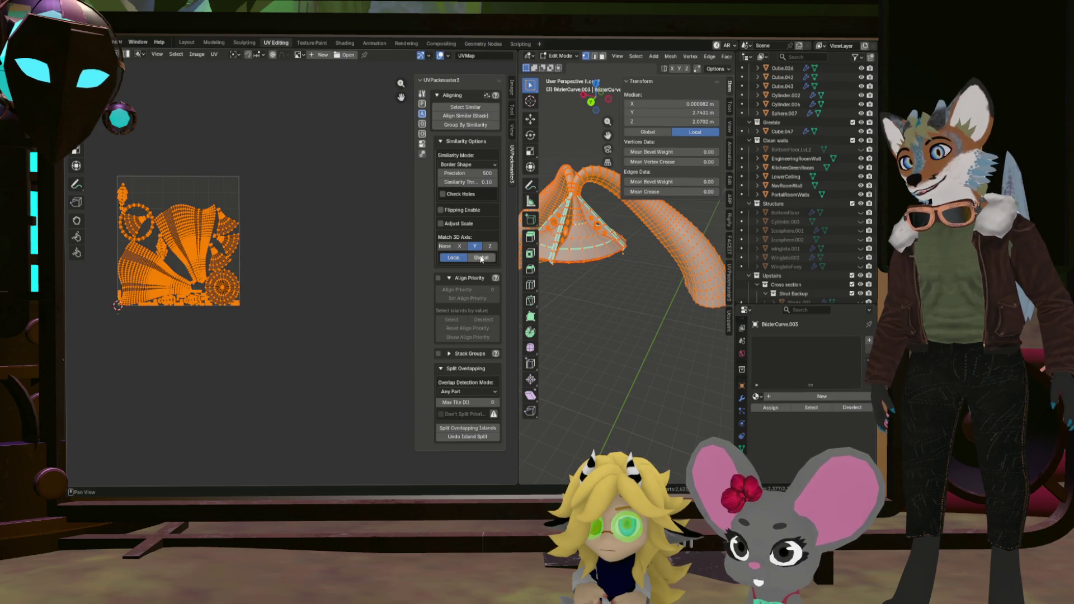
click(455, 107)
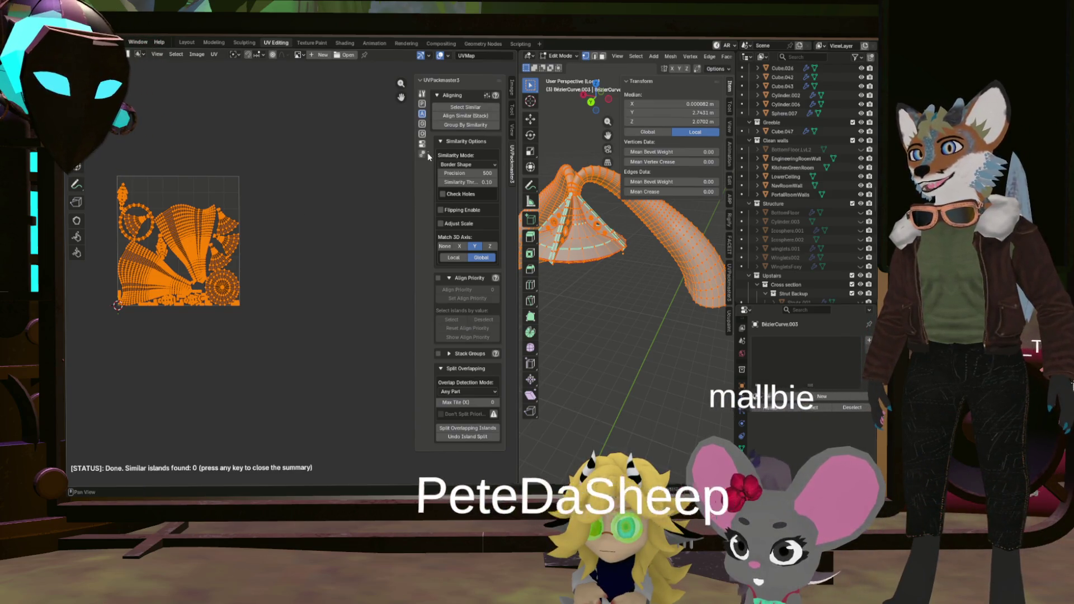
click(422, 134)
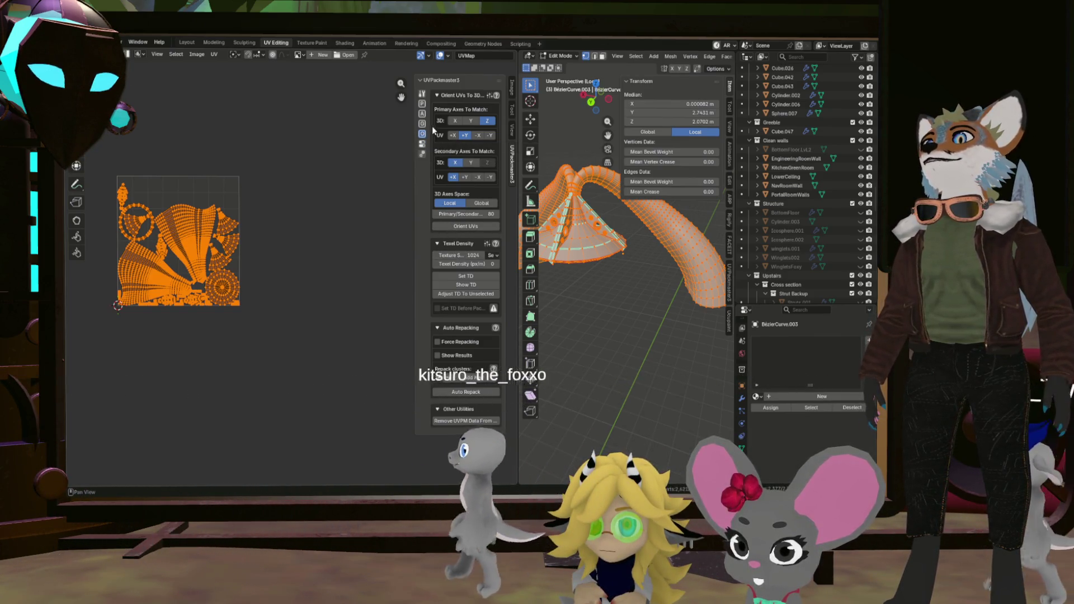
Orient all 29 islands using Global 3D Axes Space with Y as secondary axis.
click(482, 203)
click(470, 162)
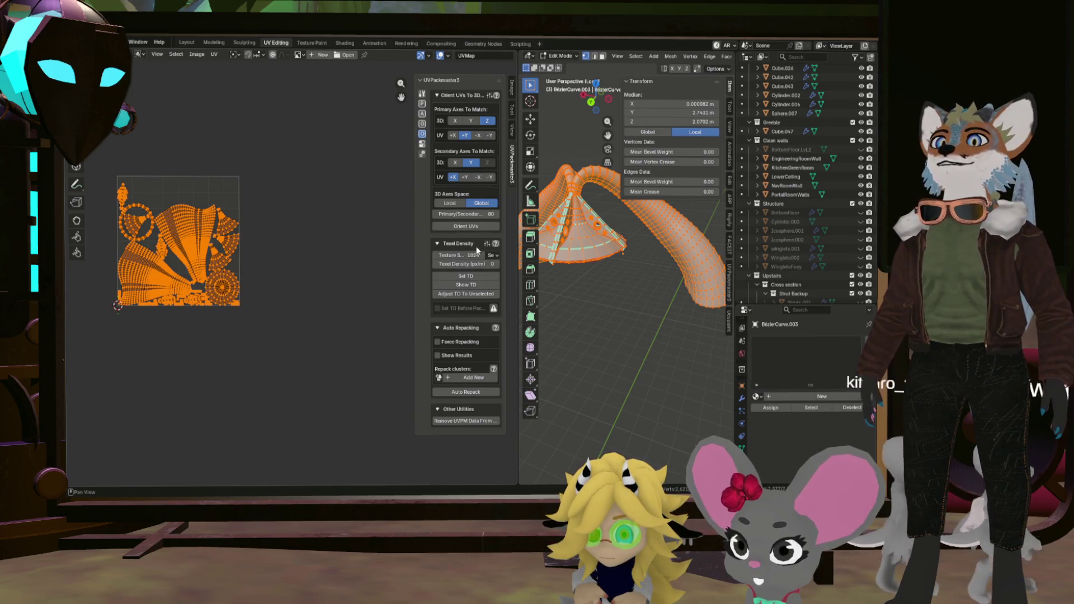
click(466, 227)
scroll(up, 3)
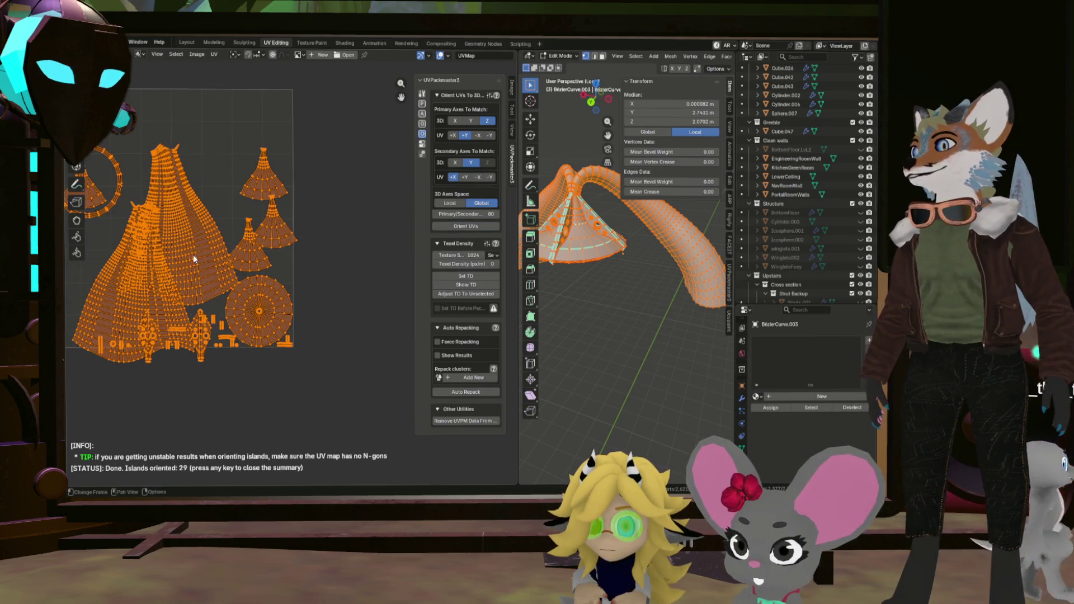
drag(236, 248, 282, 295)
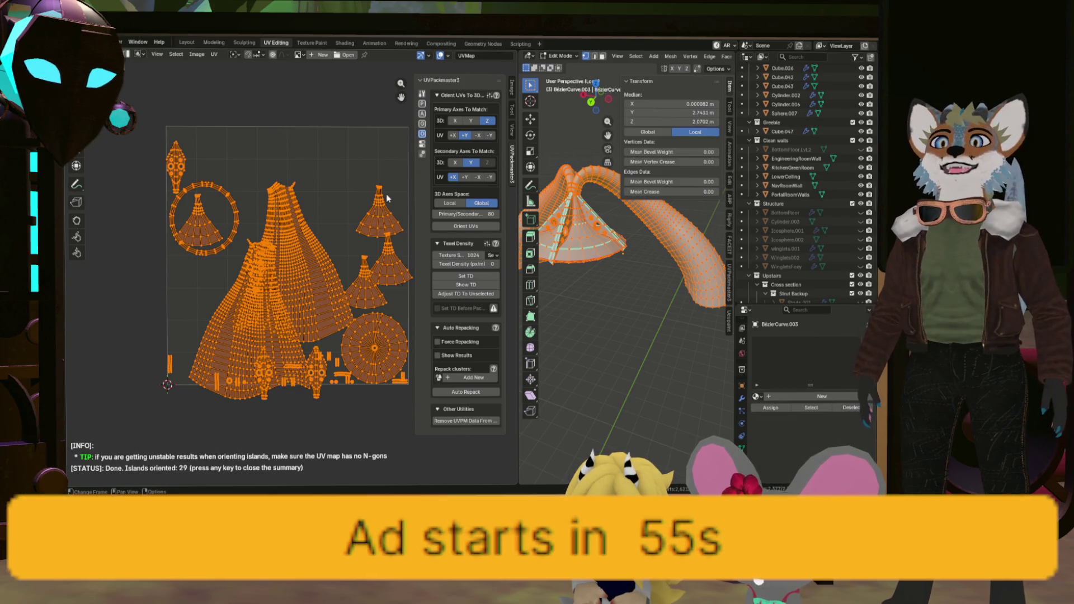
Pack the oriented islands with Rotation Enable off, giving a 0.580 packed area.
click(423, 104)
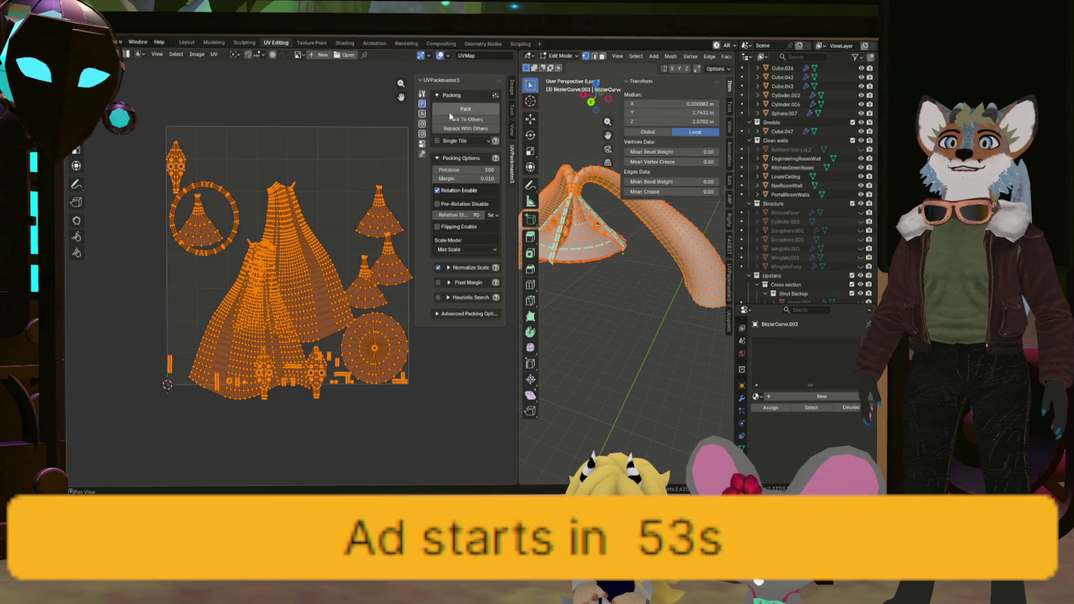
click(438, 191)
click(466, 109)
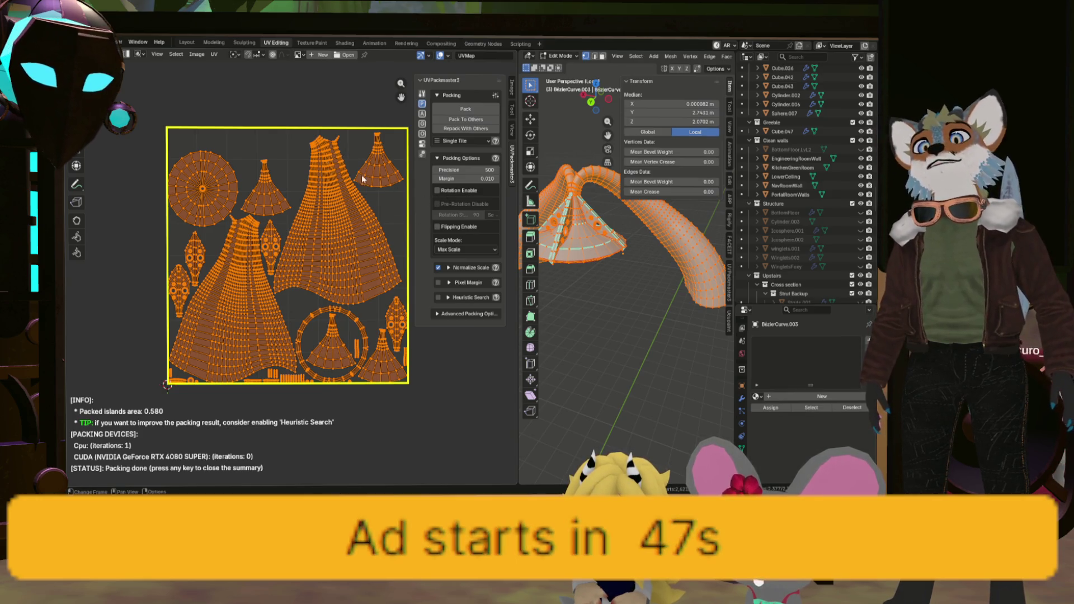
scroll(up, 3)
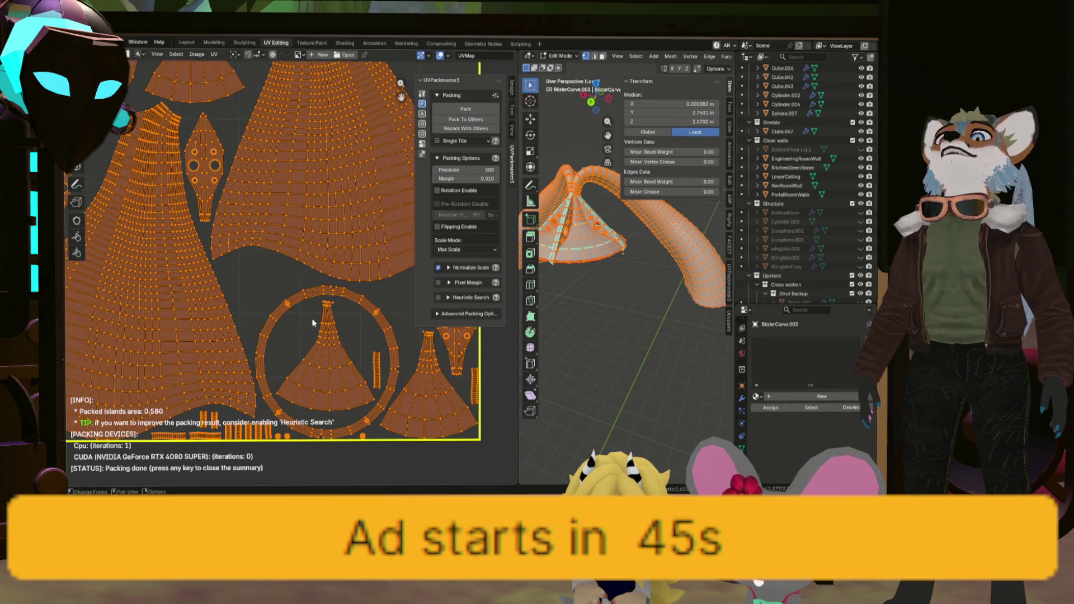
scroll(down, 3)
scroll(up, 3)
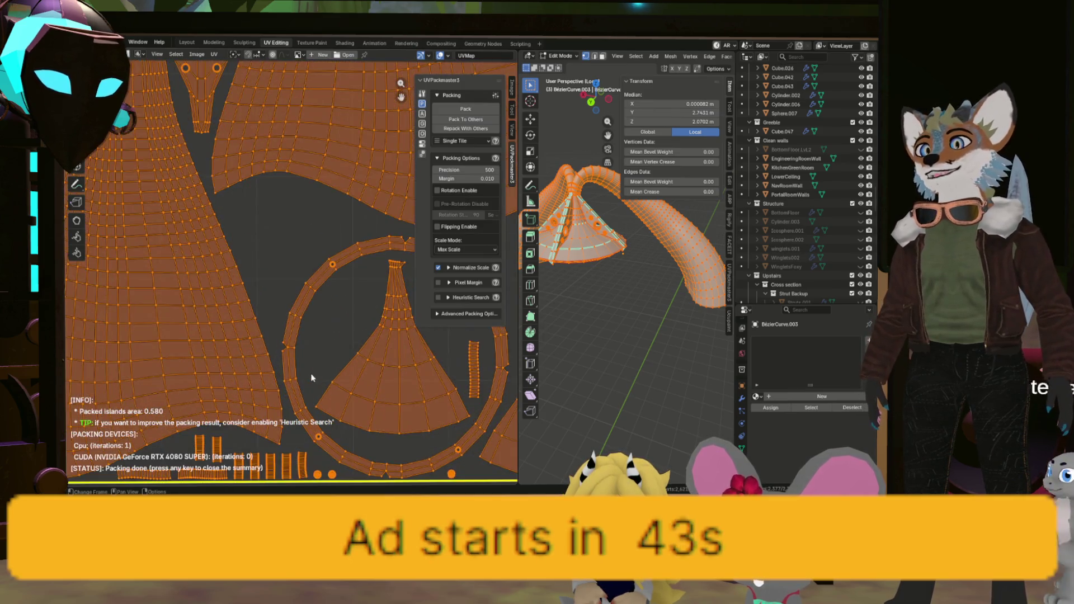
scroll(down, 3)
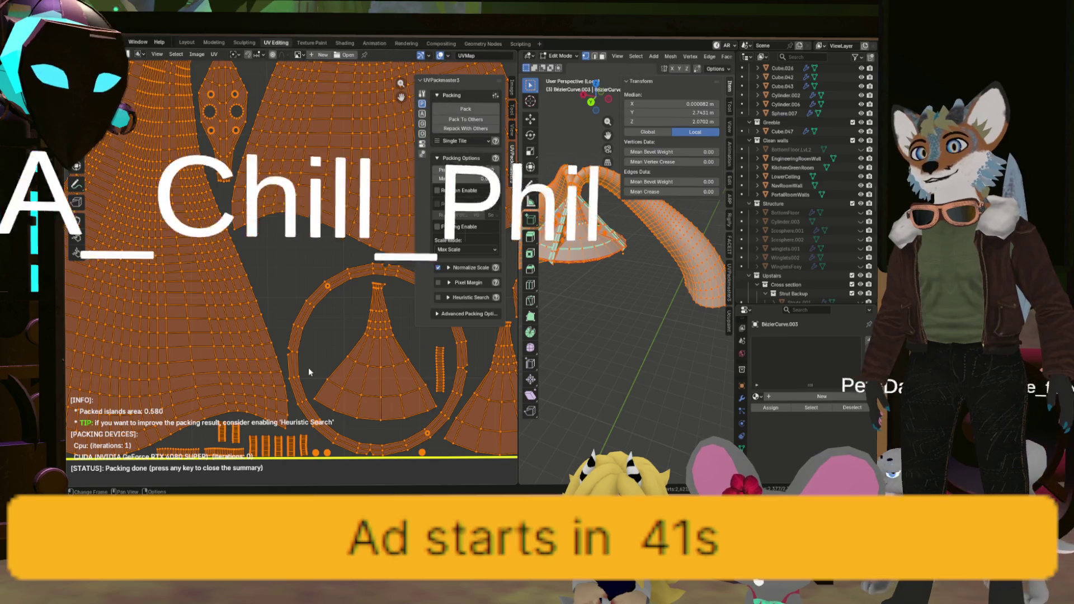
Inspect the islands around the ring and frame the whole packed layout with Home.
scroll(down, 3)
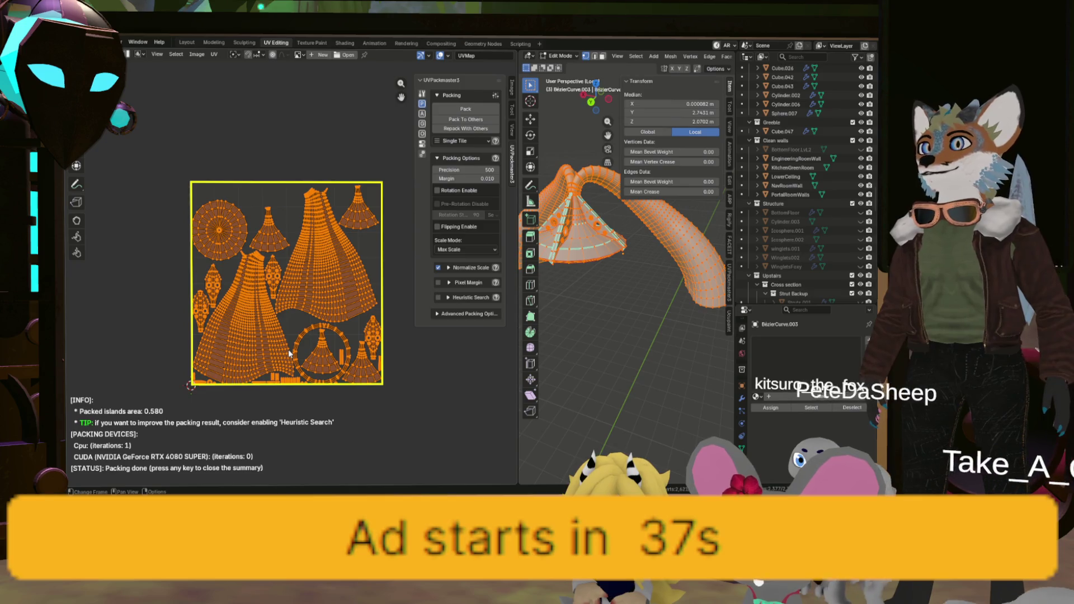
scroll(up, 3)
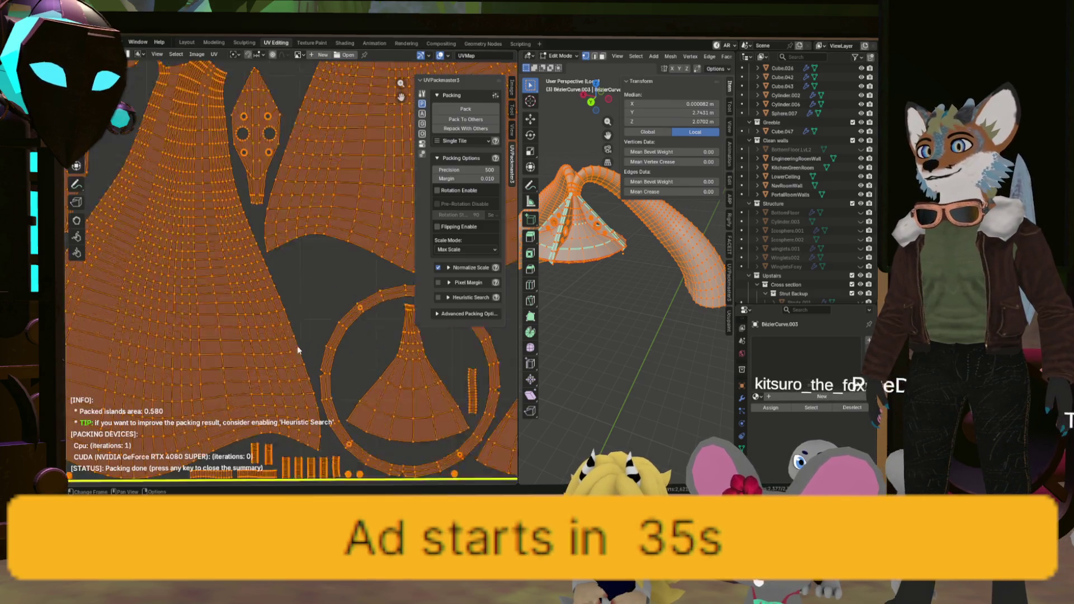
drag(368, 364, 256, 344)
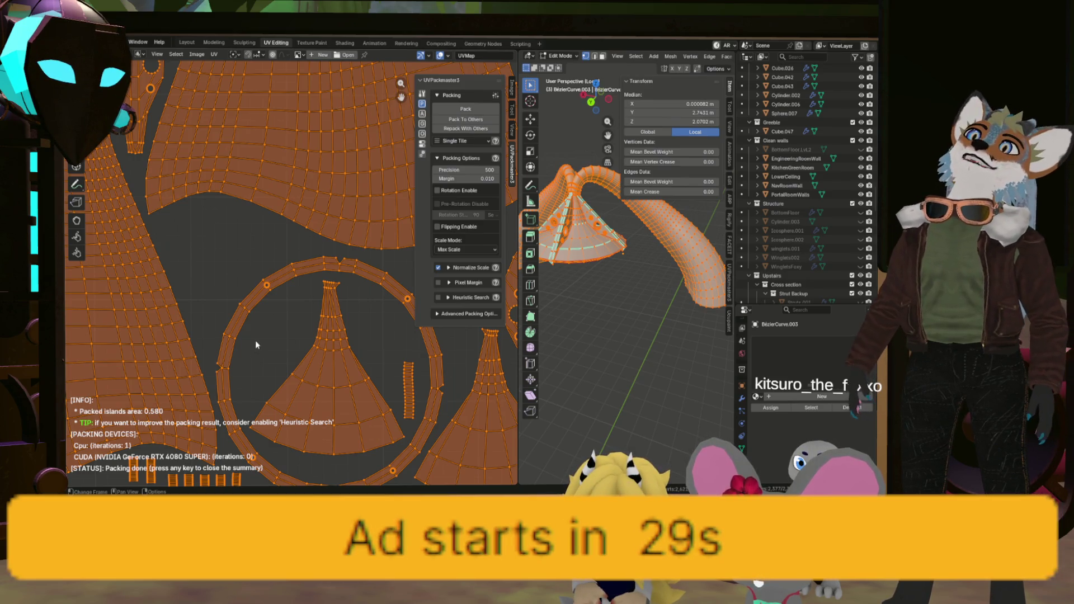
key(Home)
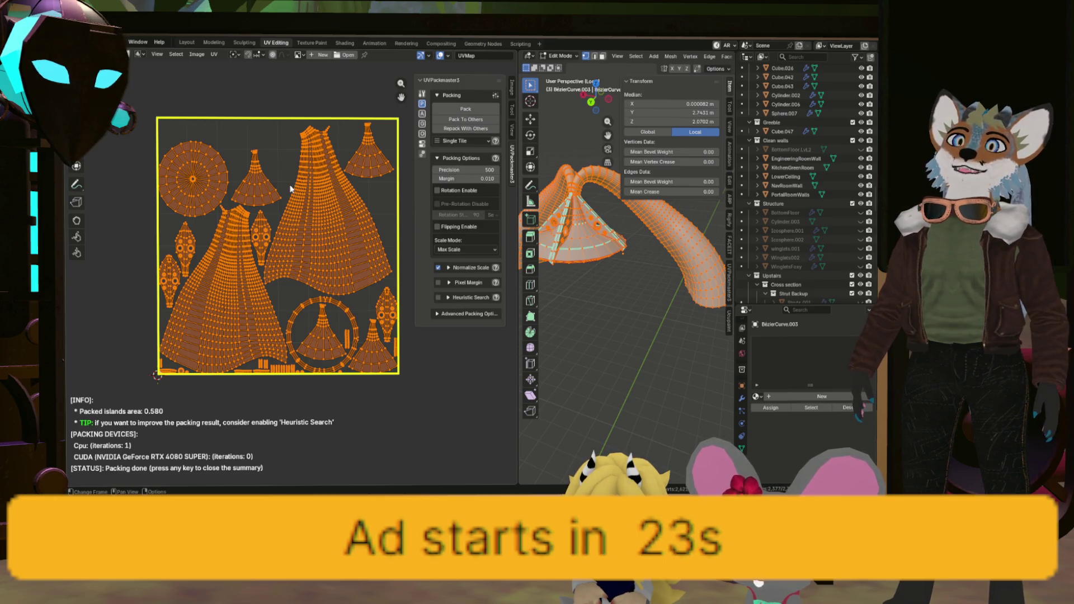
scroll(up, 3)
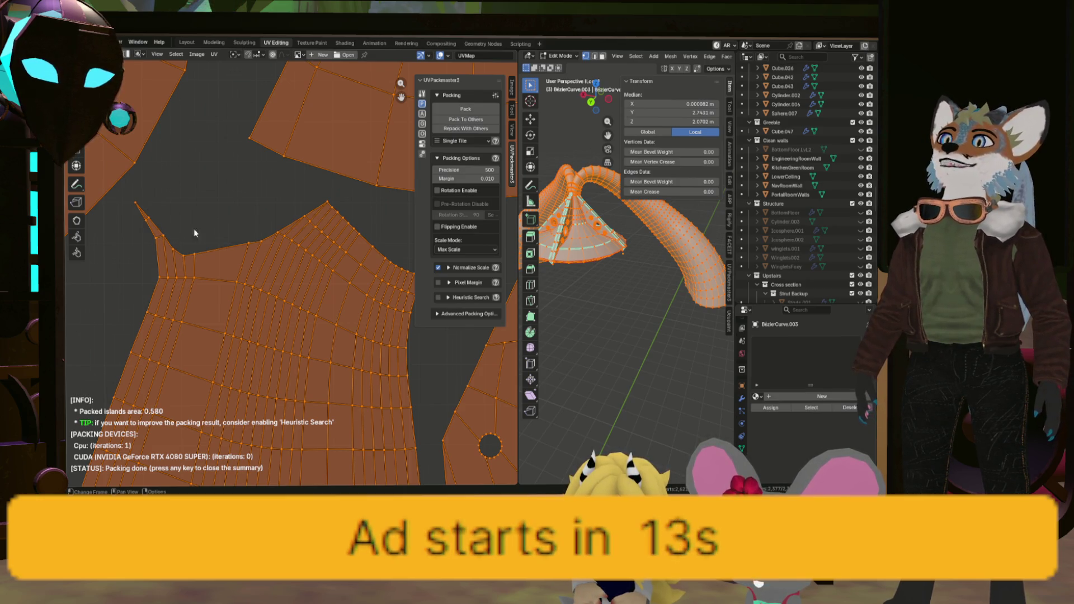
scroll(down, 3)
scroll(down, 3)
scroll(up, 3)
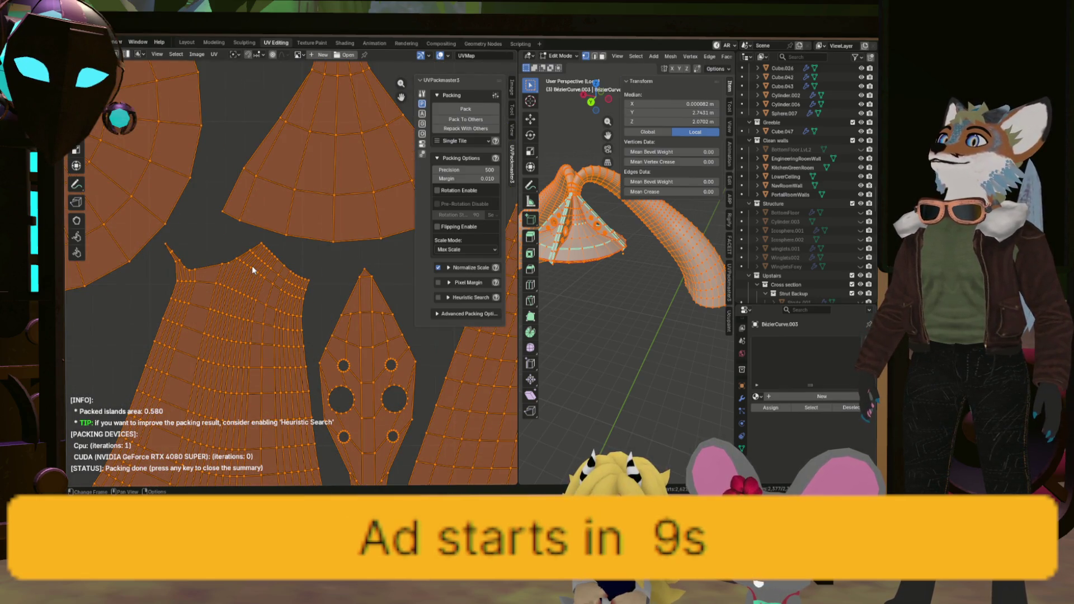
scroll(down, 3)
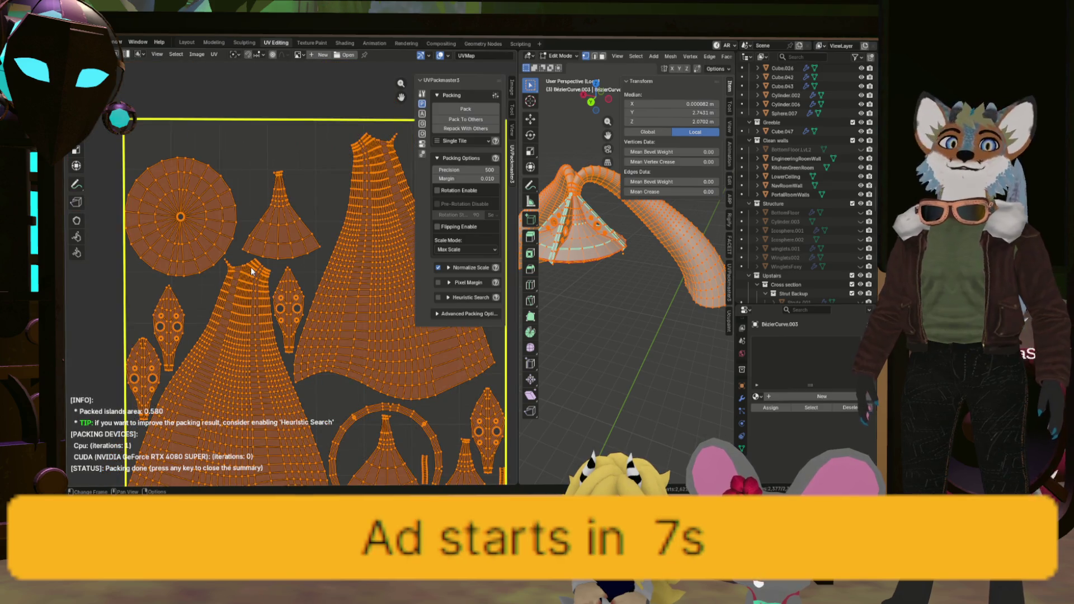
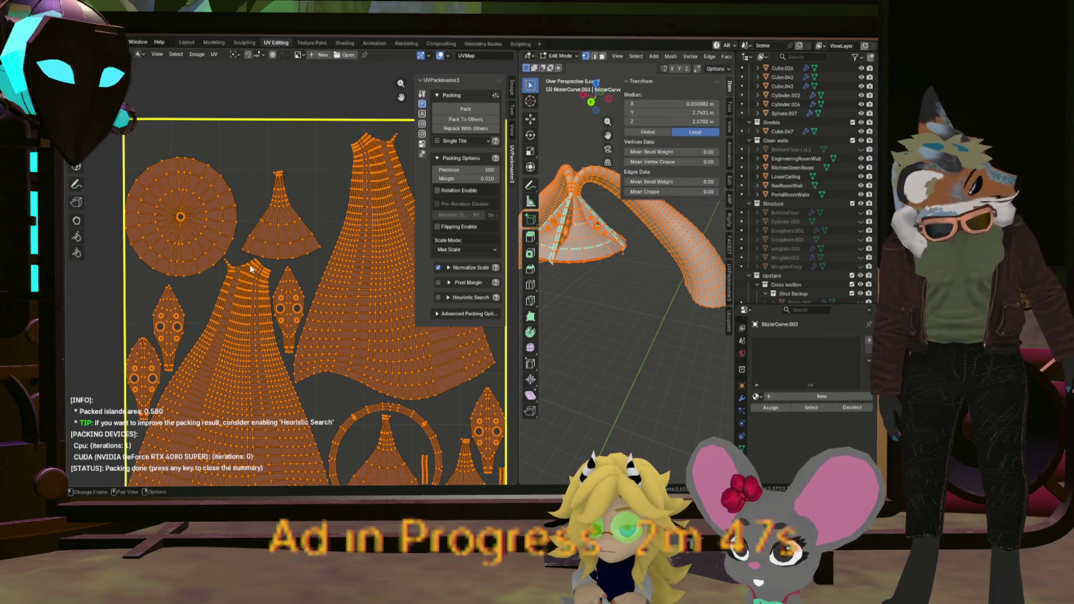
Review the packed hood UVs, close the UVPackmaster summary and add a new material to the hood.
scroll(down, 3)
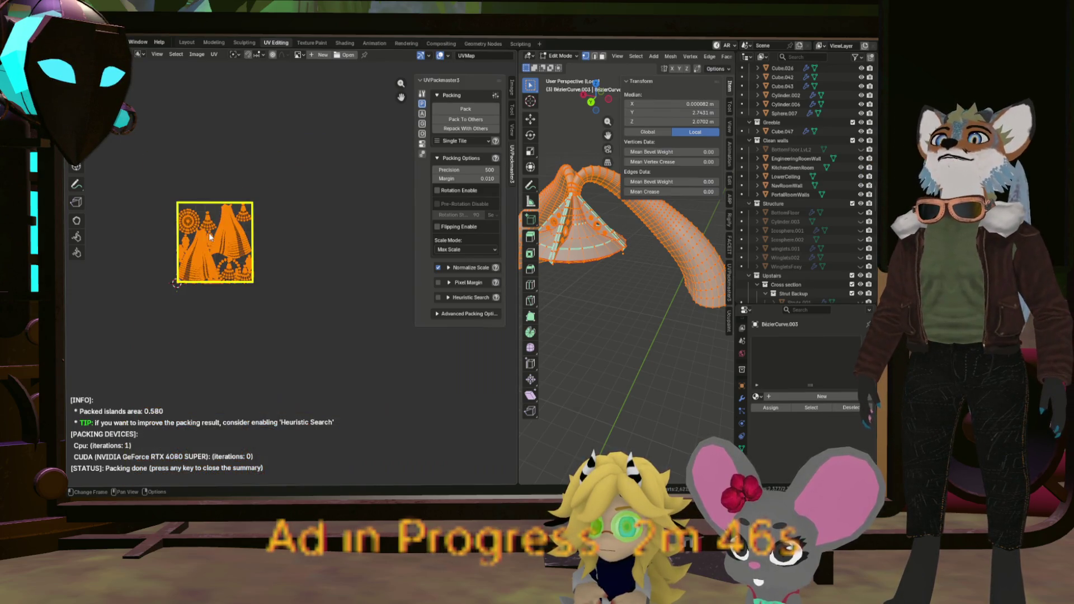
scroll(up, 3)
scroll(up, 3)
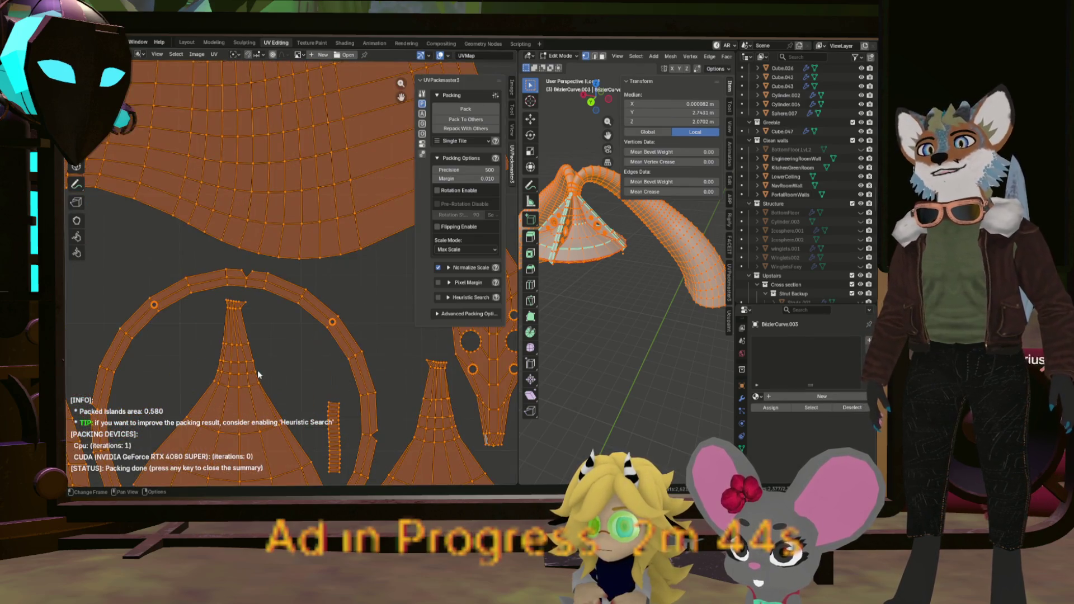
scroll(down, 3)
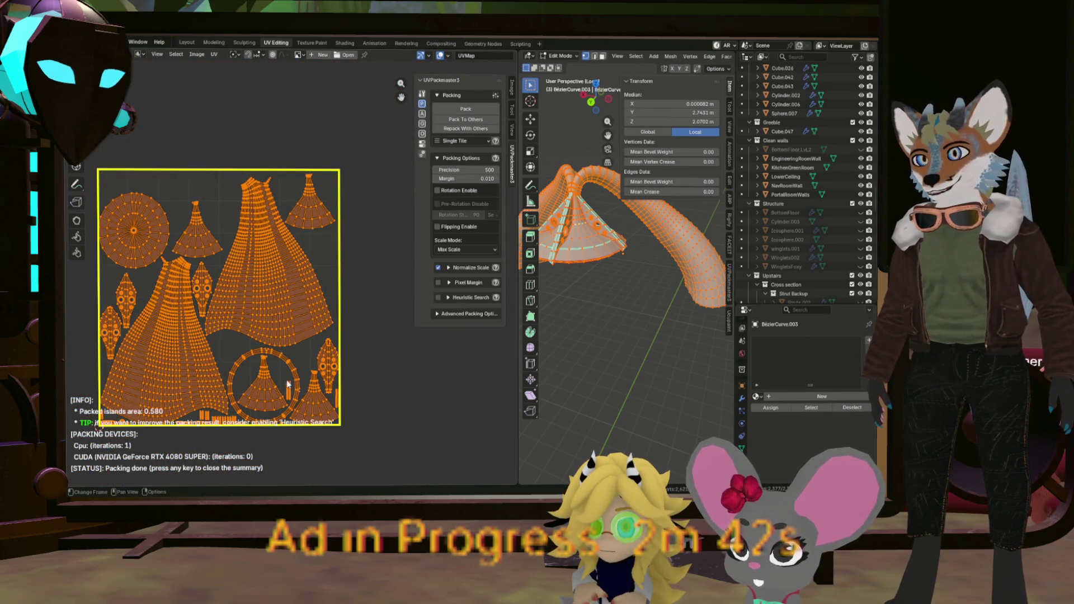
scroll(up, 3)
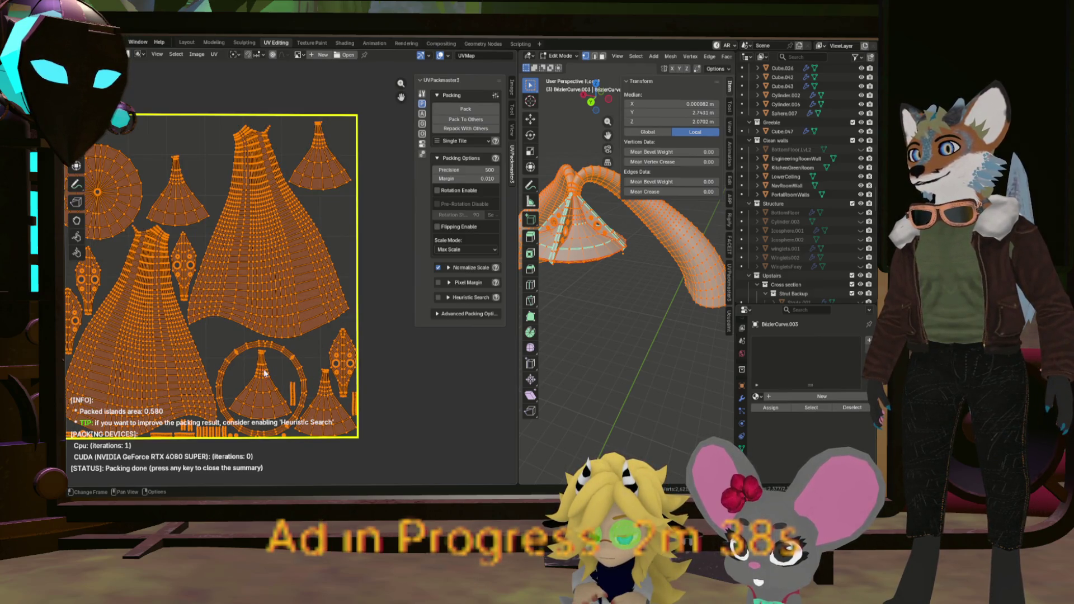
scroll(down, 3)
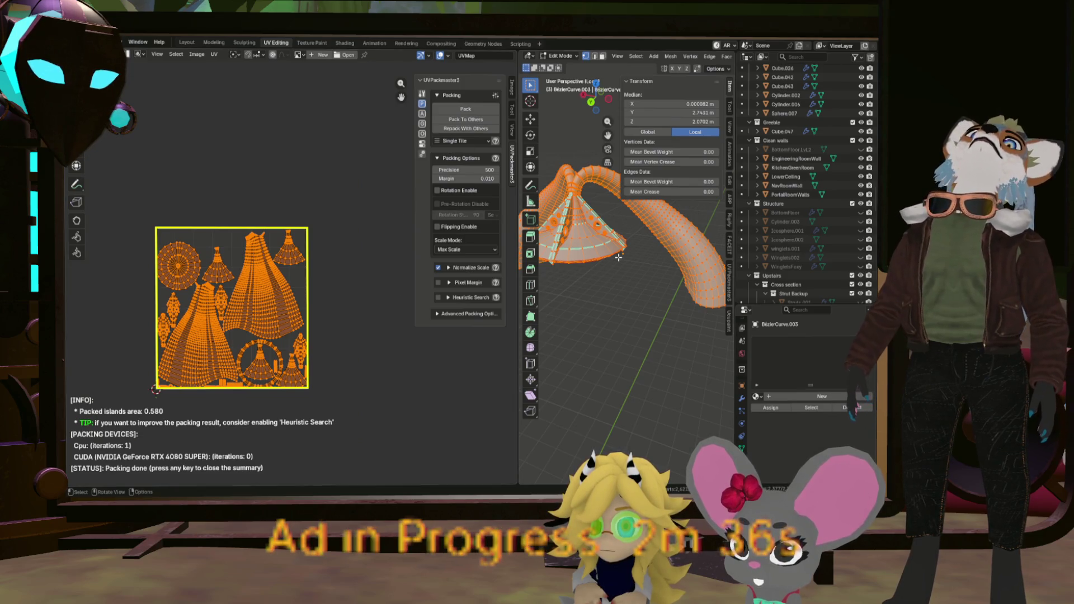
click(757, 396)
click(784, 396)
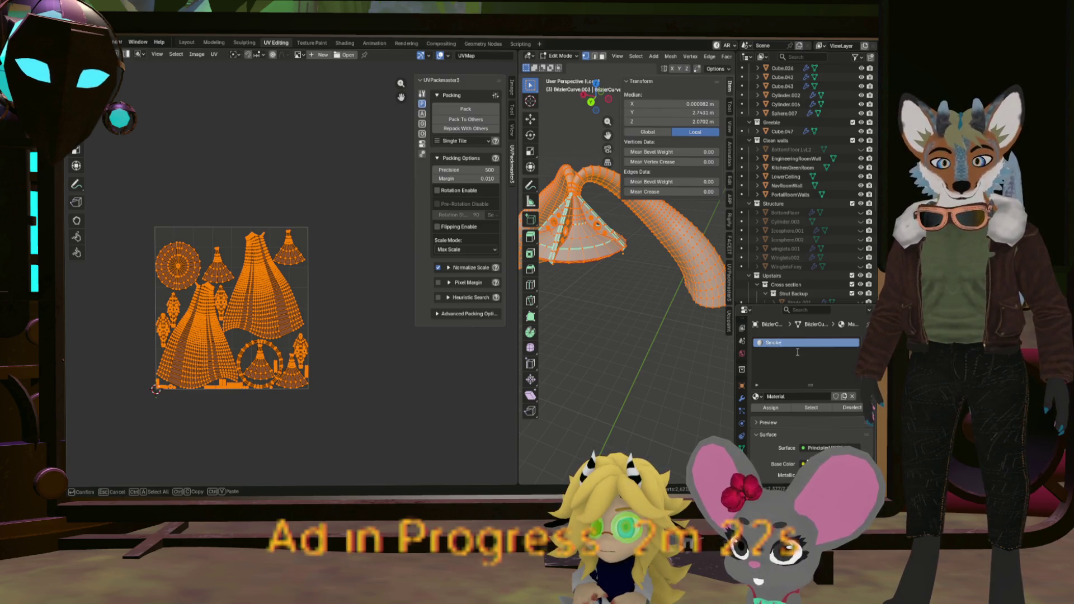
Name the hood material SmokeHood, widen the 3D viewport beside the UV editor, and exit local view.
text(Hoo)
text(d)
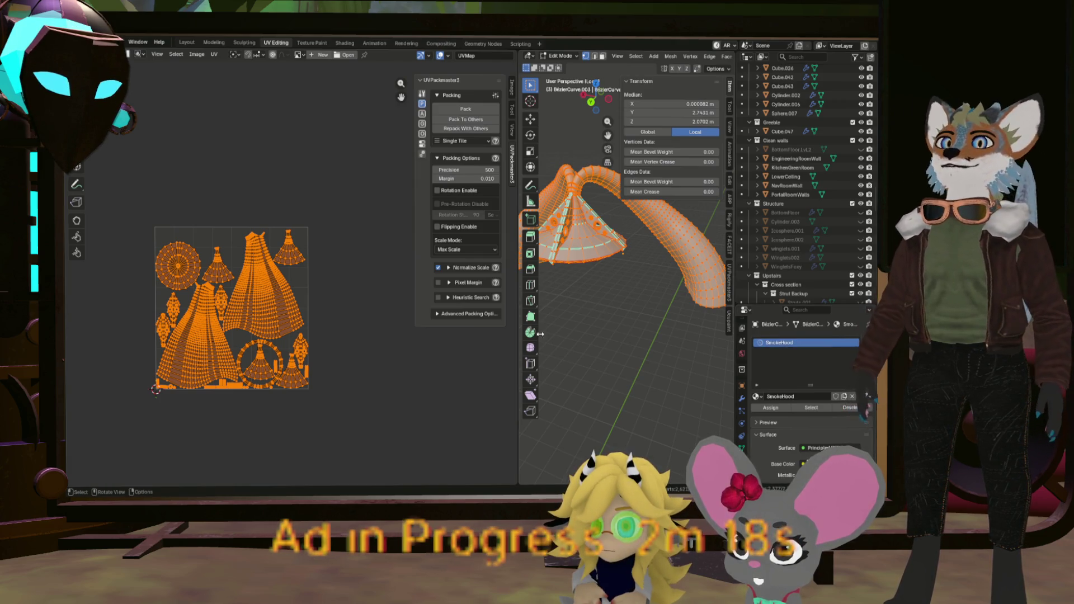
drag(520, 253, 440, 250)
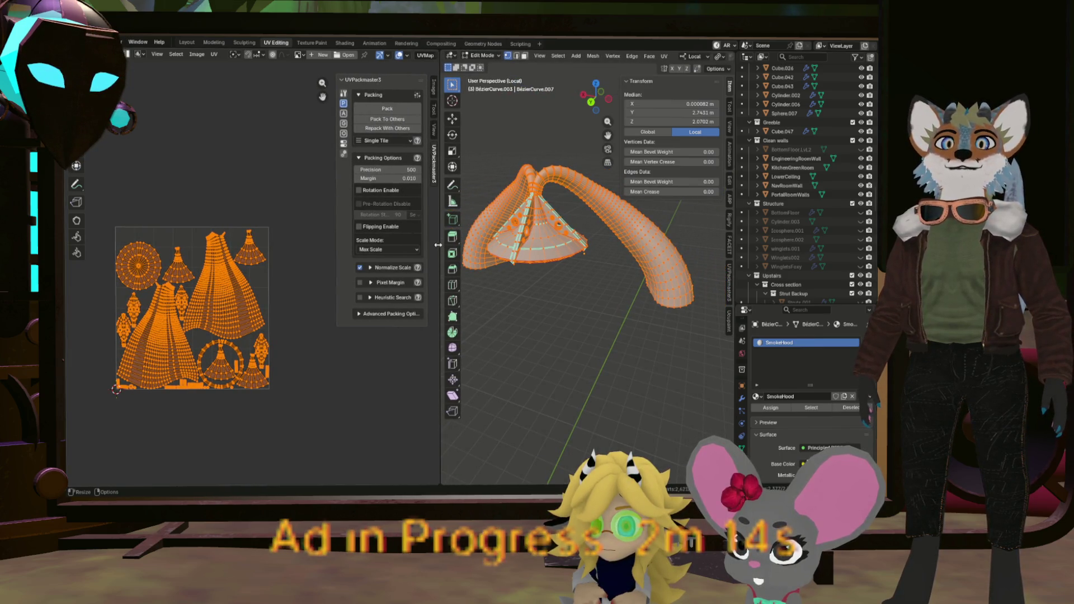
drag(616, 241, 514, 279)
scroll(up, 3)
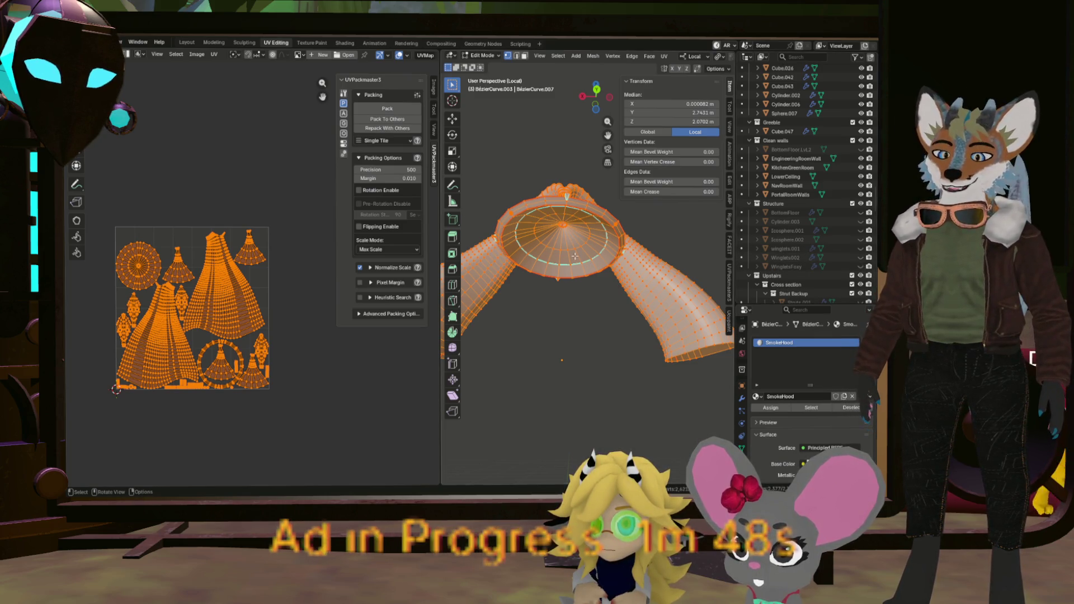
key(KP_Divide)
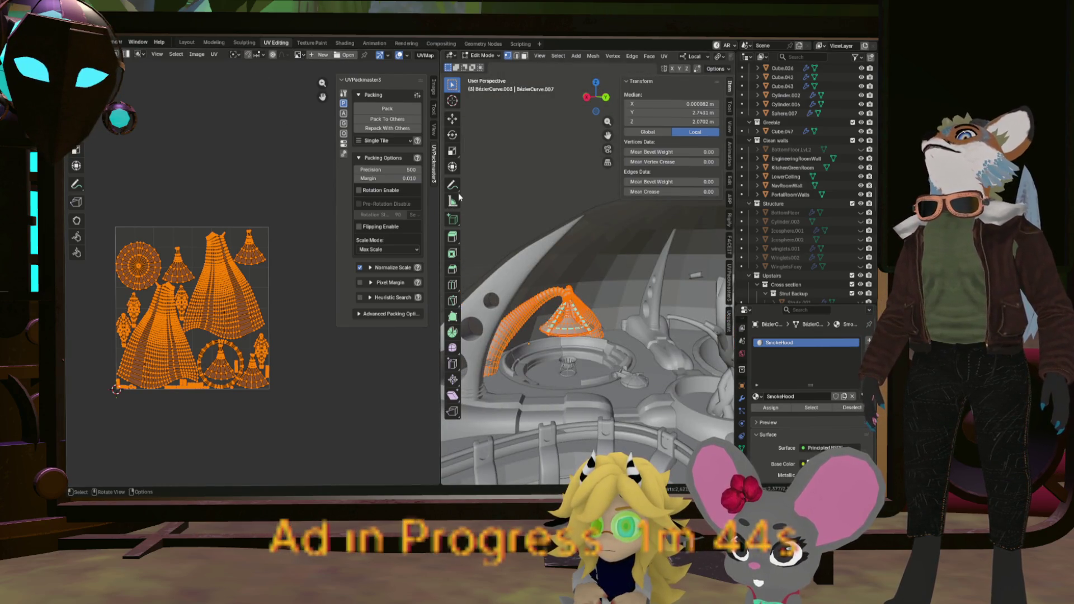
Return the hood to Object Mode, switch to the Layout workspace and view the dome from above.
key(Tab)
click(177, 42)
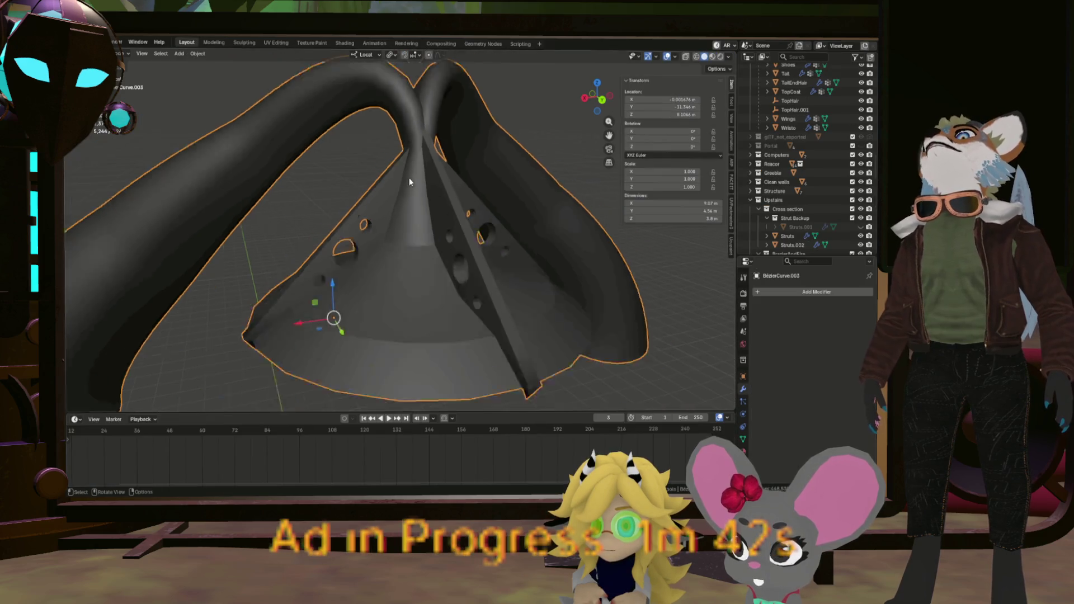
key(KP_Divide)
drag(410, 193, 425, 261)
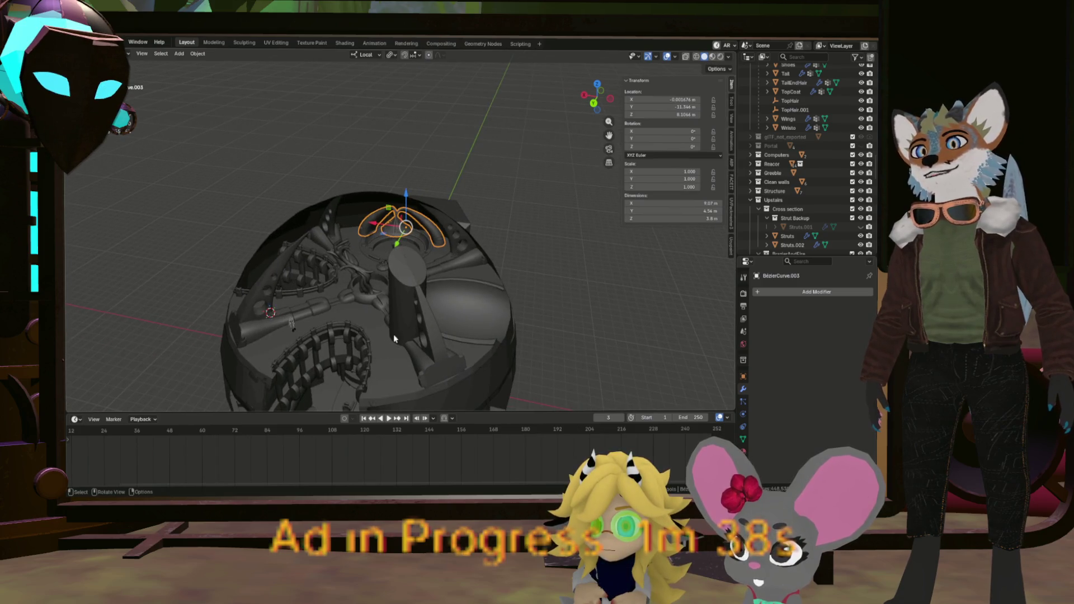
scroll(up, 3)
drag(383, 334, 469, 241)
Click through the Manhole, Pool.001 and ring objects, ending with the Manhole framed in view.
click(377, 245)
click(437, 187)
click(344, 223)
drag(344, 223, 471, 263)
click(450, 282)
scroll(up, 3)
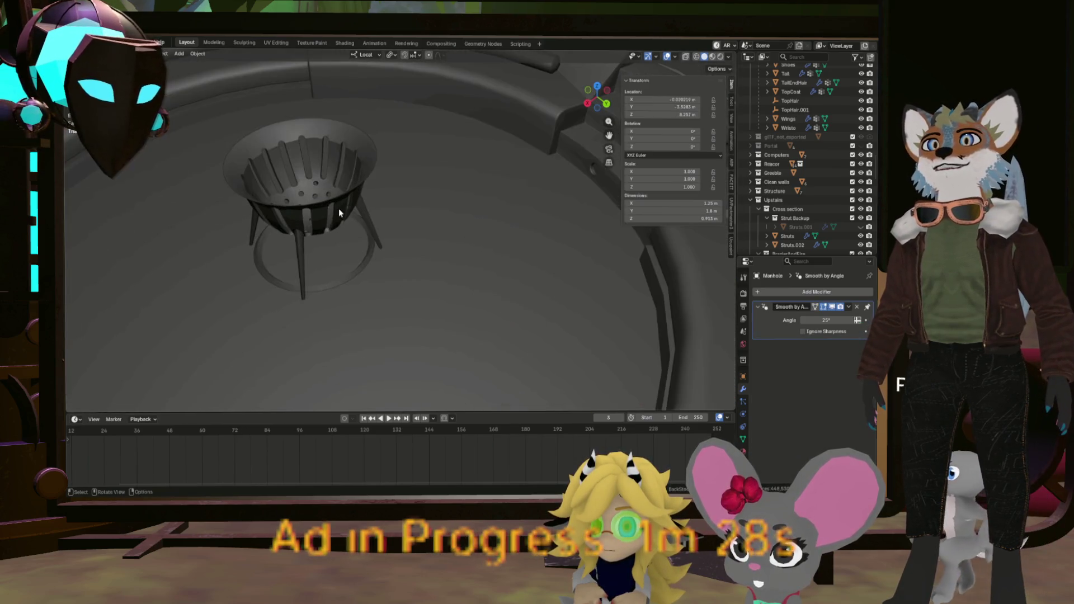
click(338, 208)
scroll(down, 3)
click(412, 253)
click(521, 349)
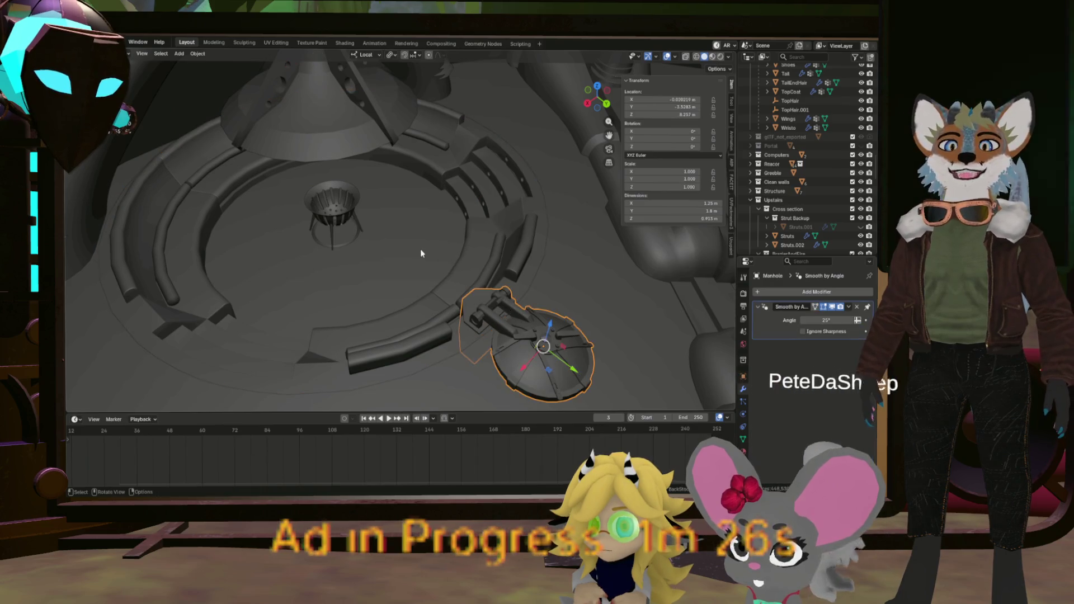
key(KP_Decimal)
Select the brazier and frame it in close-up.
drag(399, 241, 399, 272)
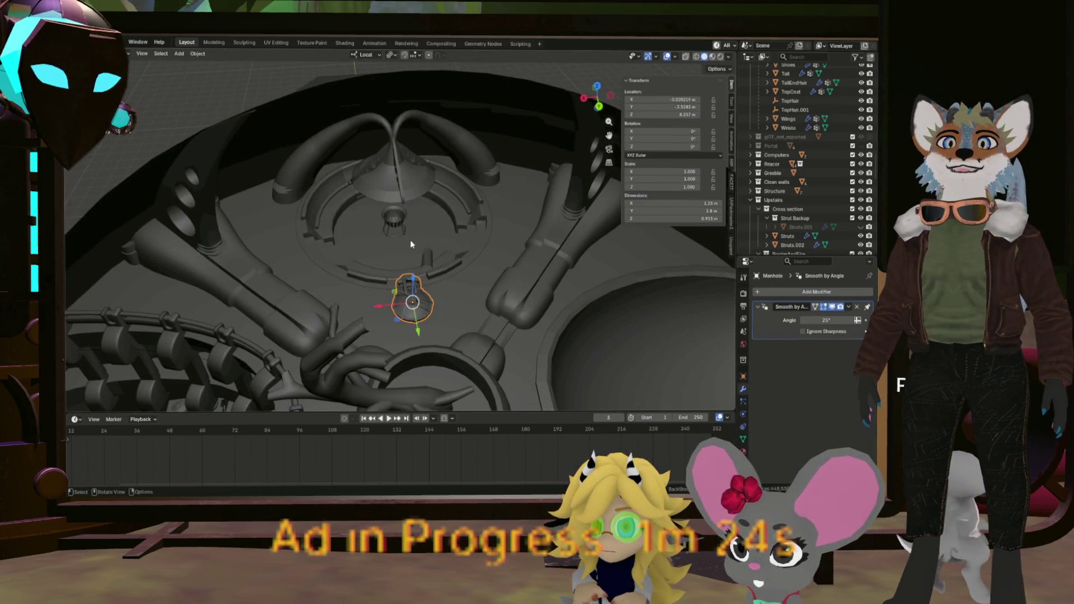
scroll(up, 3)
click(381, 214)
key(KP_Decimal)
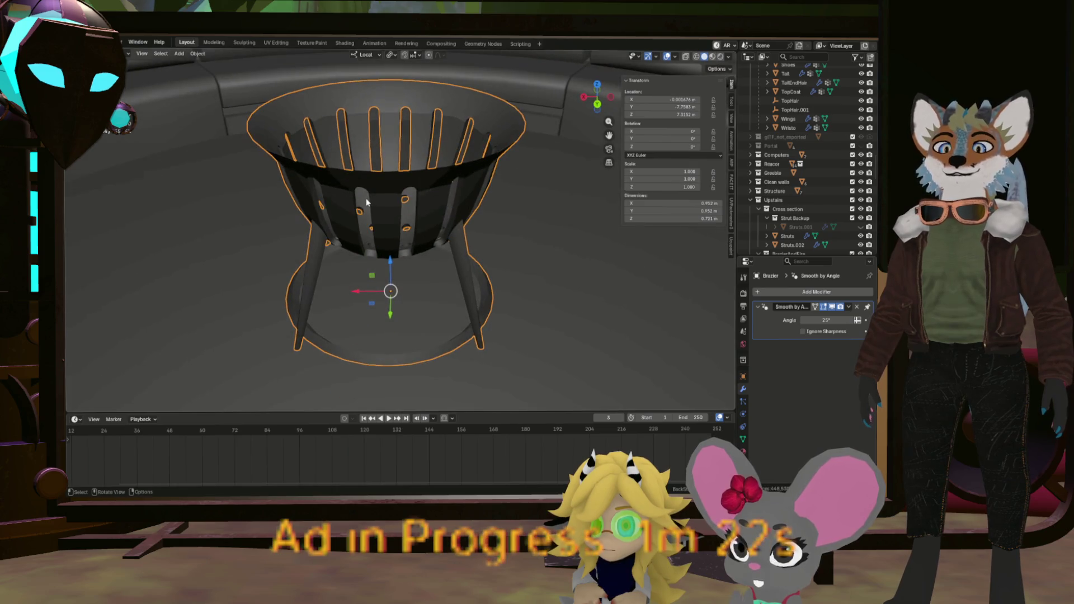
click(366, 203)
Put the brazier in Edit Mode and mark the bowl's rim edge loop as a seam.
drag(365, 199, 330, 187)
key(Tab)
scroll(down, 3)
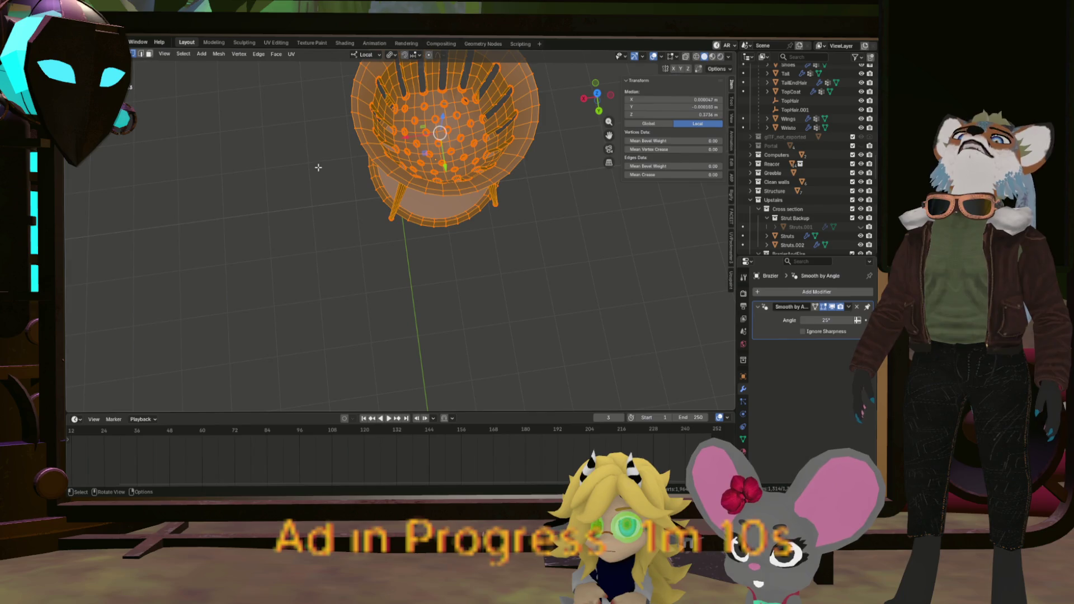
drag(319, 167, 360, 226)
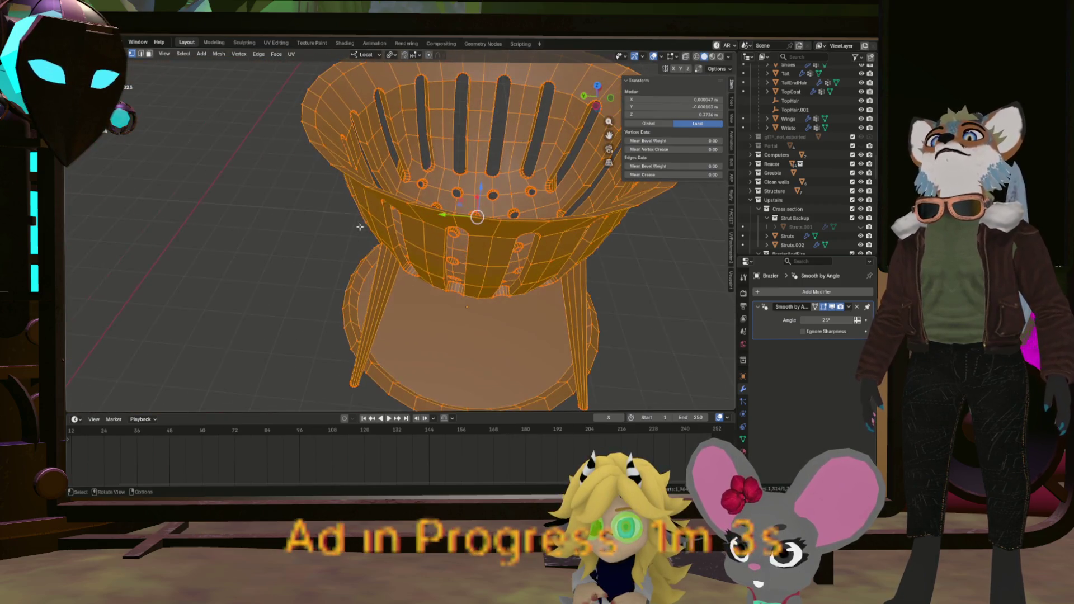
click(352, 178)
right_click(359, 180)
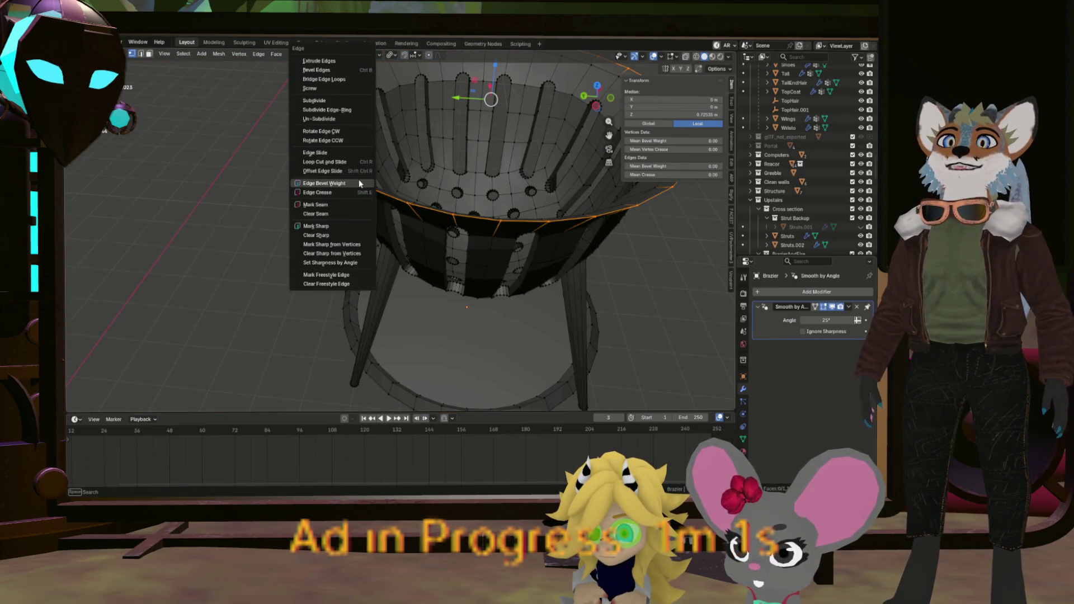
click(332, 202)
Inspect the bowl interior and struts, then select a strut's edge loop.
drag(442, 287, 514, 275)
scroll(down, 3)
drag(504, 218, 423, 209)
scroll(up, 3)
scroll(down, 3)
click(423, 208)
scroll(up, 3)
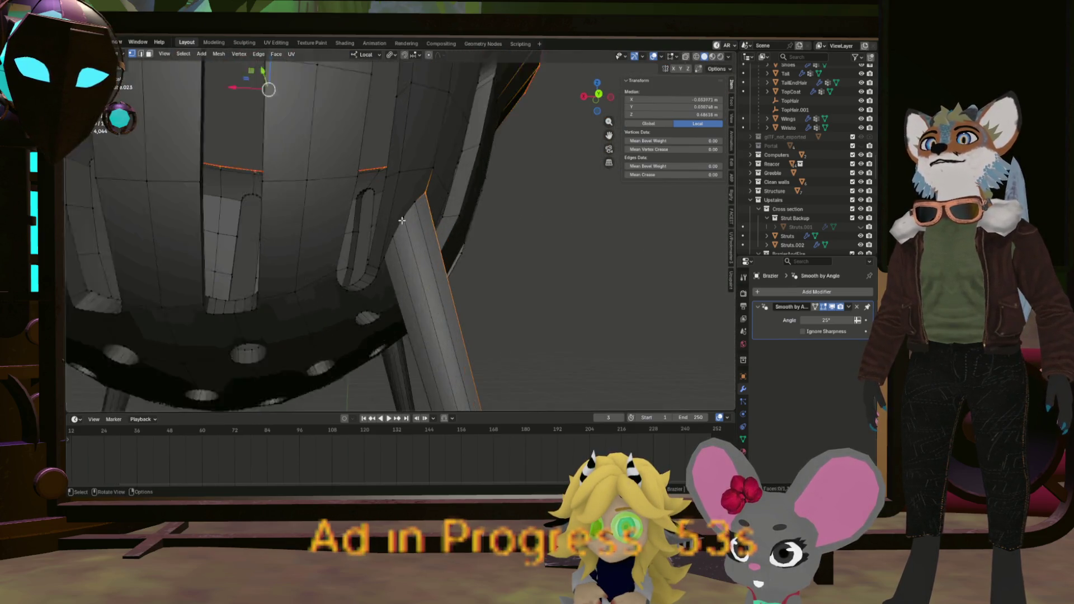
scroll(down, 3)
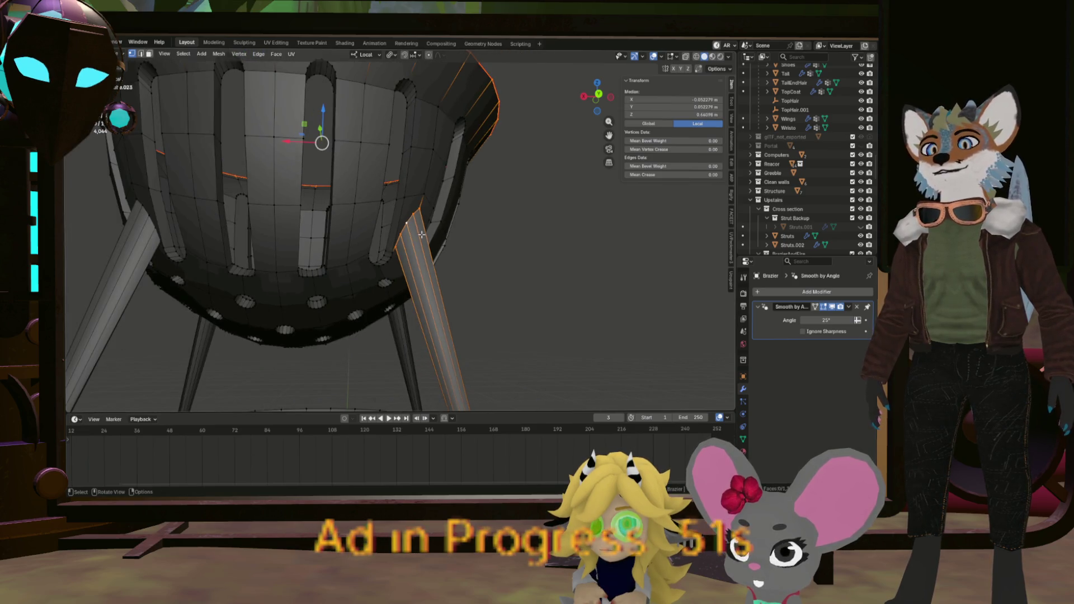
key(alt+a)
scroll(up, 3)
click(403, 214)
scroll(down, 3)
drag(413, 235, 449, 179)
scroll(down, 3)
scroll(up, 3)
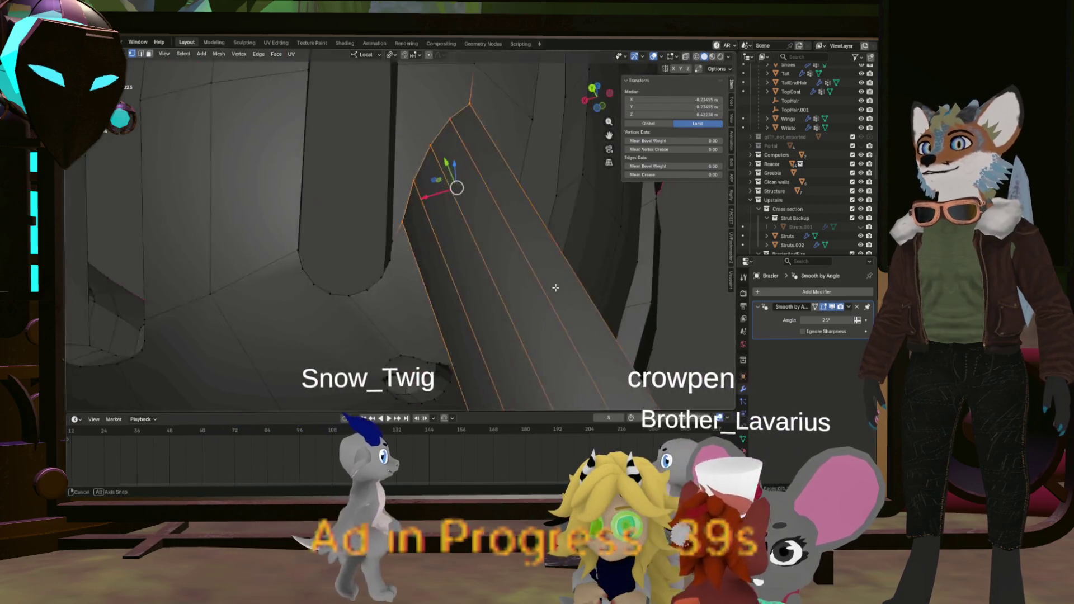
scroll(down, 3)
Select several edge loops along a strut and around its top, then clear the selection.
scroll(up, 3)
drag(369, 294, 206, 201)
click(404, 337)
scroll(down, 3)
scroll(up, 3)
click(357, 330)
scroll(up, 3)
click(233, 244)
scroll(down, 3)
right_click(273, 244)
key(alt+a)
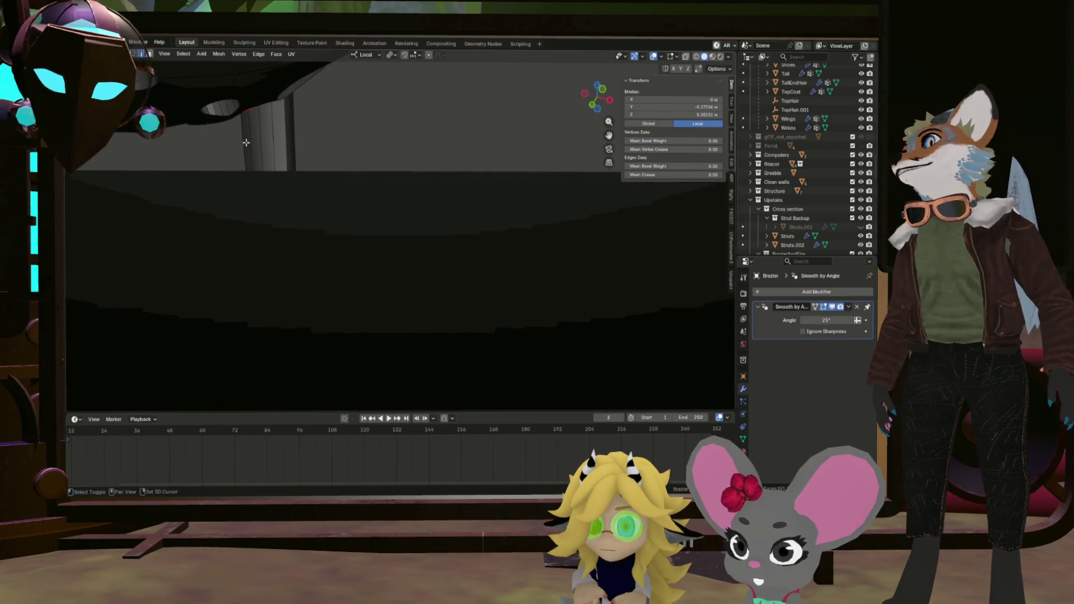
Mark the selected leg edges as seams through the Ctrl+E edge menu.
drag(262, 134, 160, 338)
key(ctrl+e)
click(183, 246)
scroll(down, 3)
scroll(up, 3)
drag(162, 325, 366, 246)
click(366, 245)
key(ctrl+shift+KP_7)
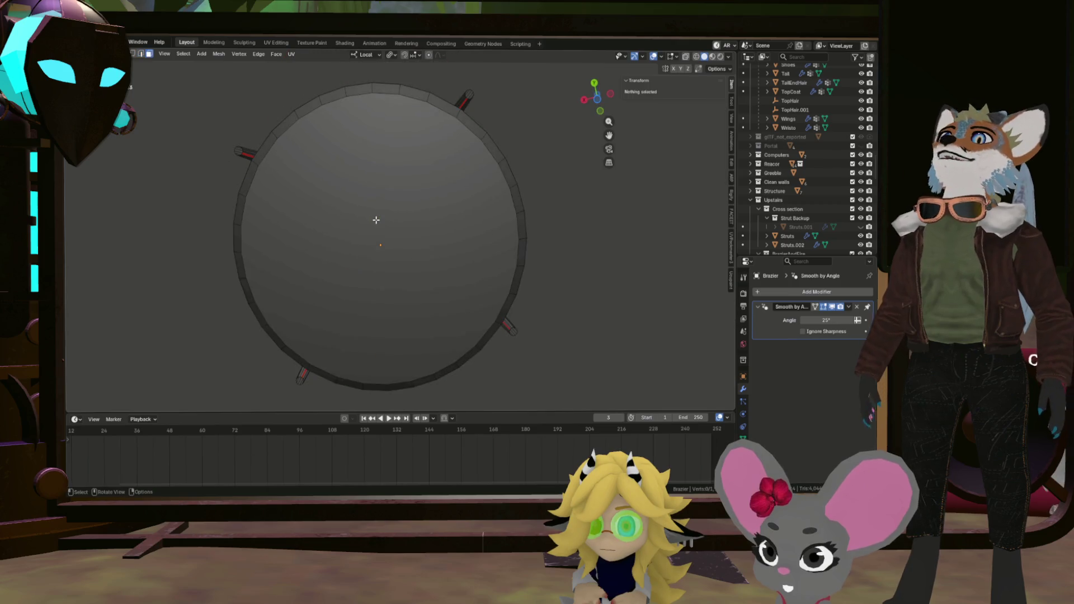
click(409, 191)
drag(409, 190, 336, 304)
scroll(up, 3)
drag(346, 228, 320, 253)
click(288, 239)
scroll(down, 3)
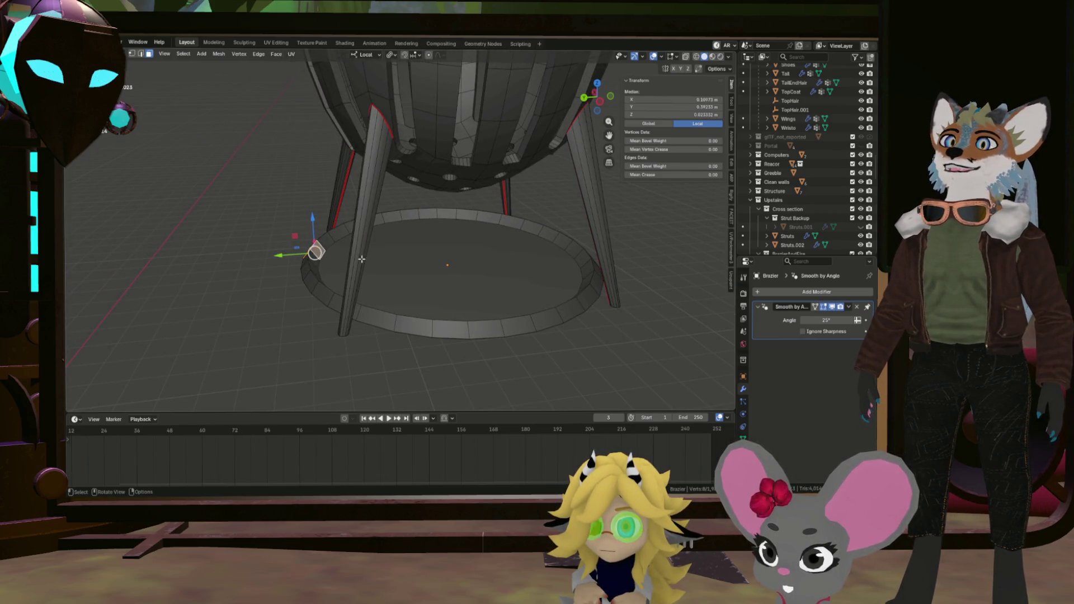
click(325, 257)
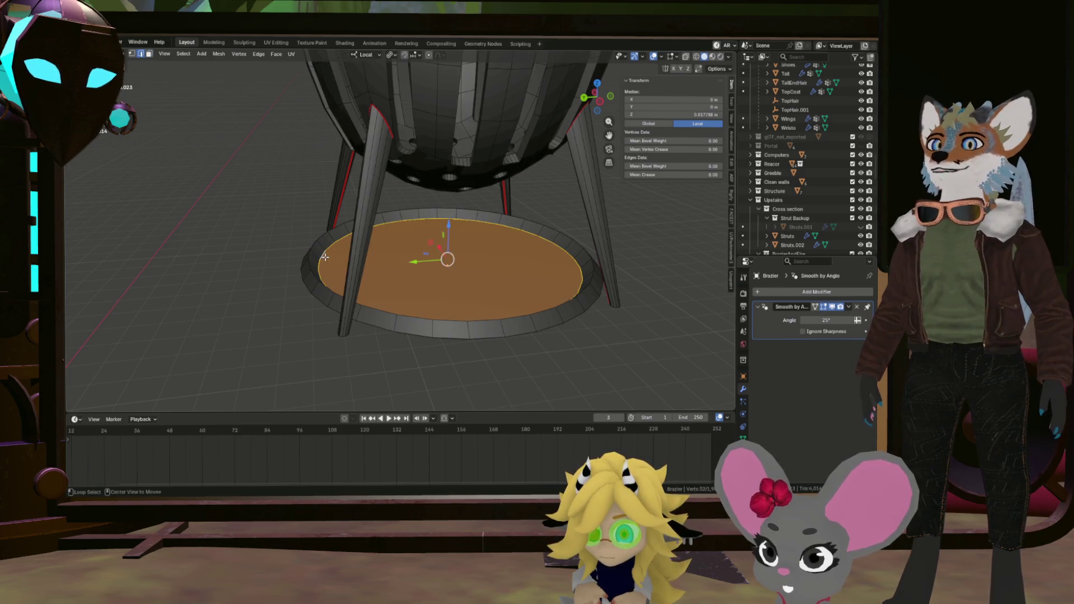
right_click(325, 257)
drag(325, 256, 352, 296)
click(339, 323)
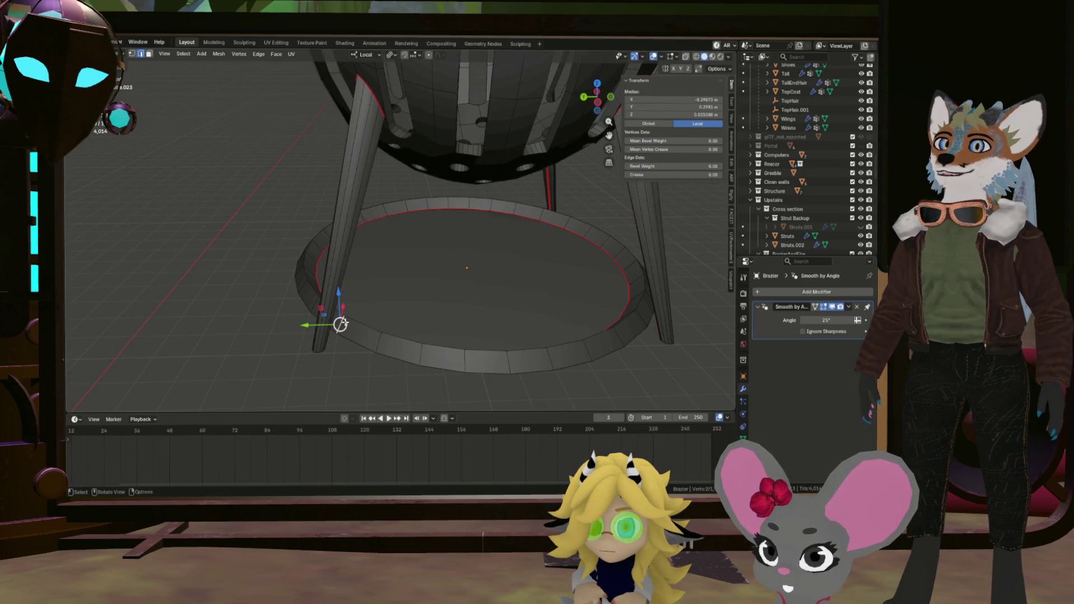
drag(470, 246, 490, 233)
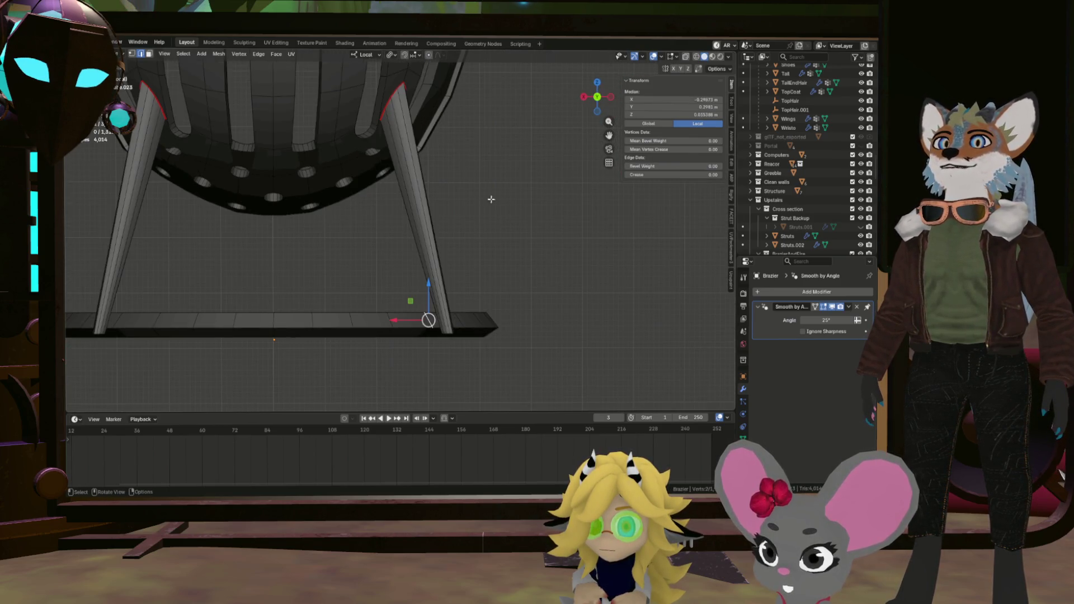
click(585, 98)
drag(613, 99, 438, 173)
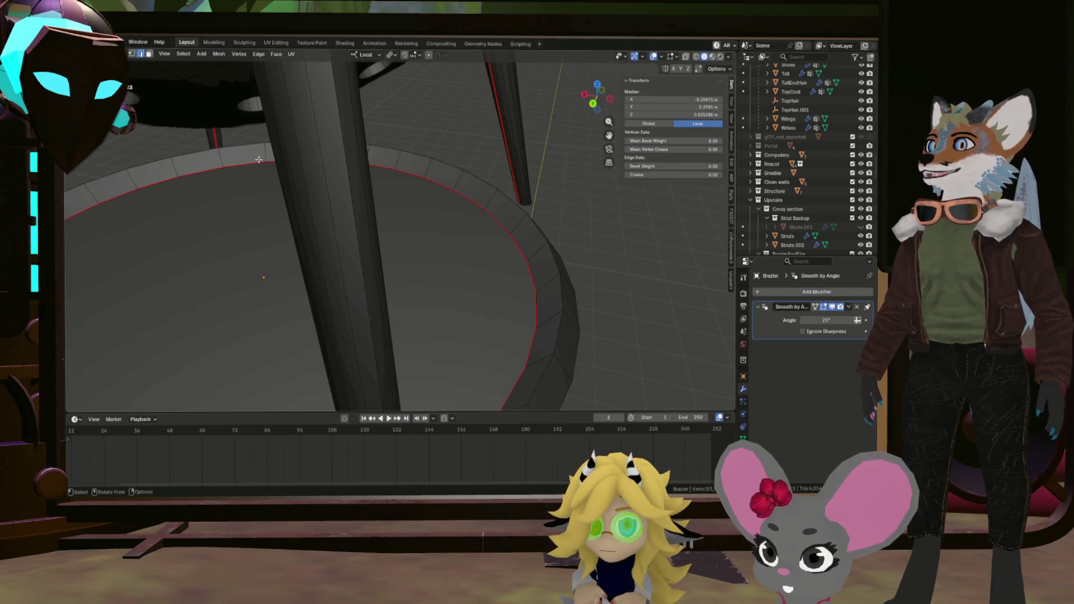
click(224, 157)
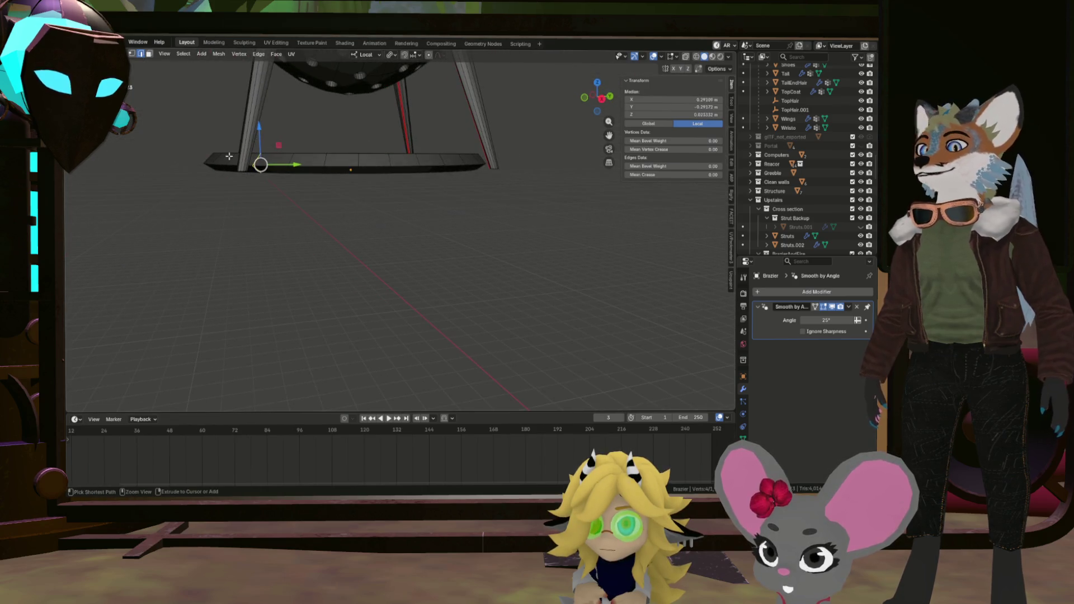
key(ctrl+e)
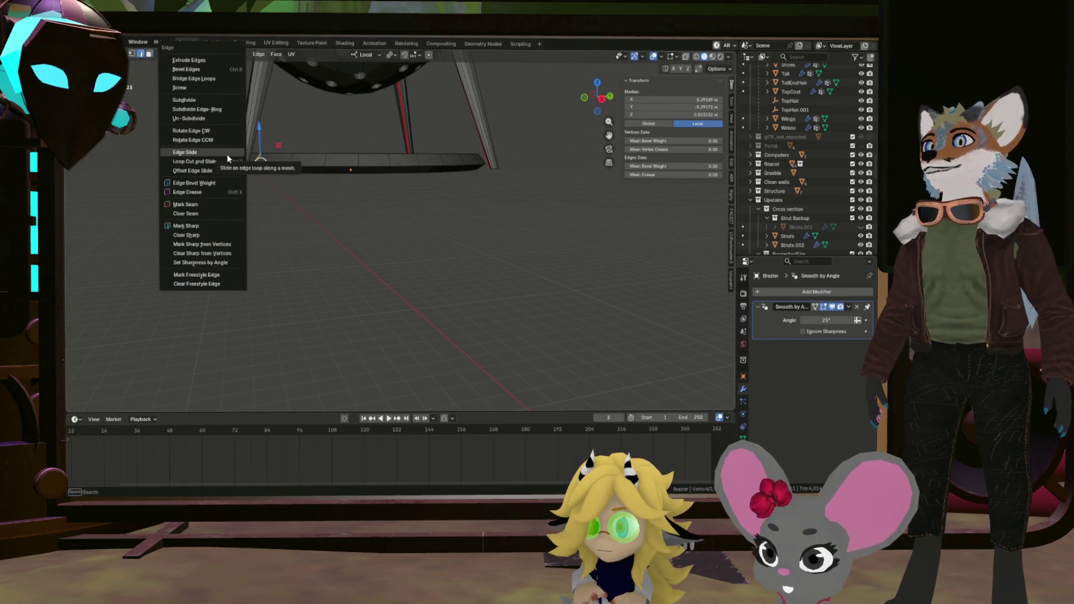
drag(304, 189, 200, 184)
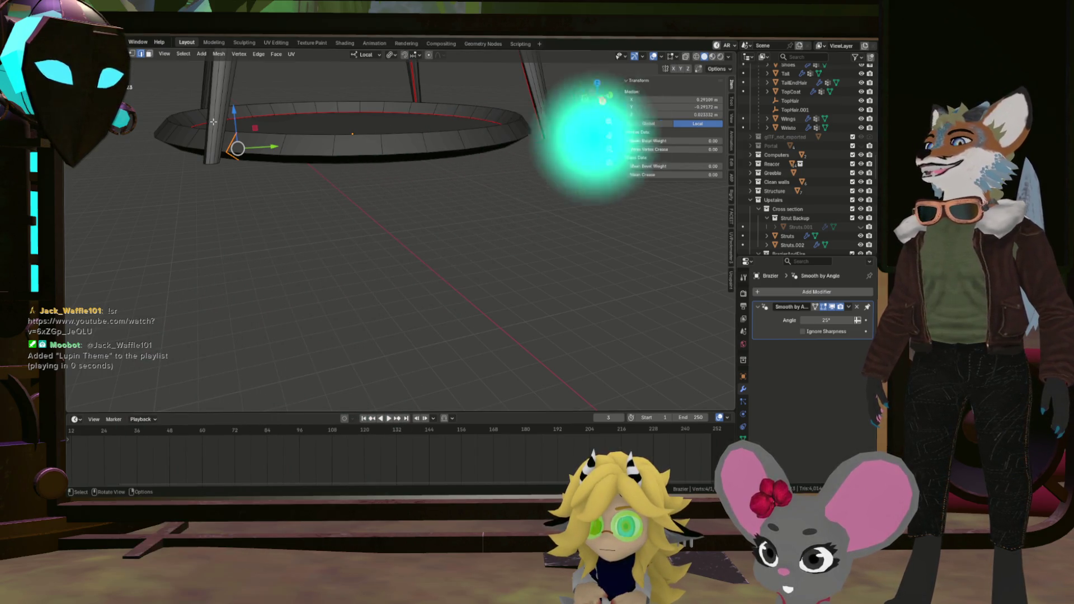
drag(236, 125, 336, 168)
Select the whole brazier mesh, then pick an edge and a vertical edge loop under the basket.
key(a)
scroll(up, 3)
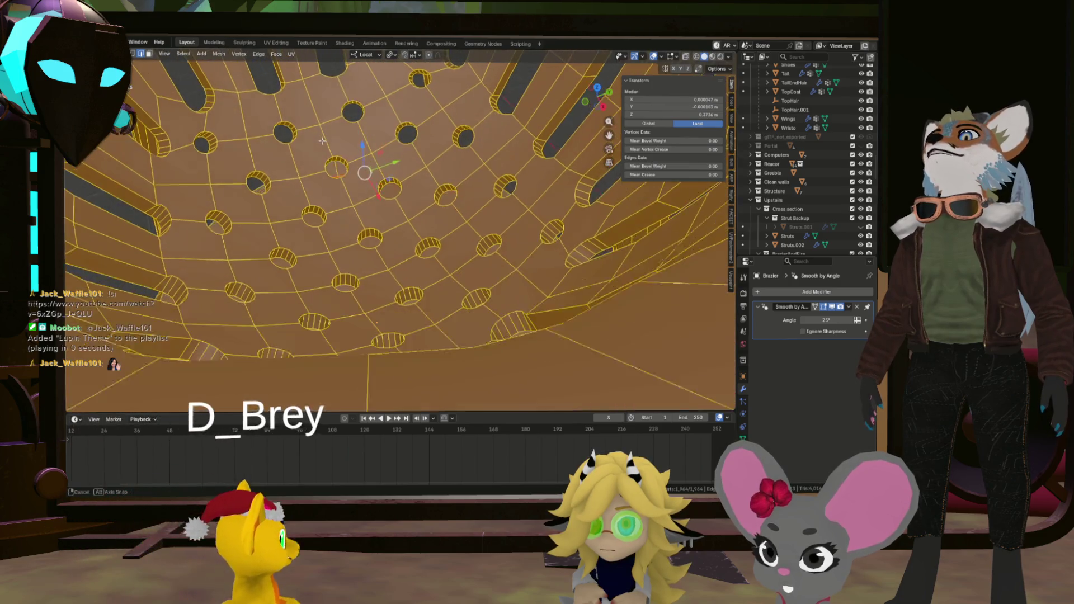
scroll(down, 3)
scroll(up, 3)
scroll(down, 3)
drag(288, 248, 314, 207)
scroll(up, 3)
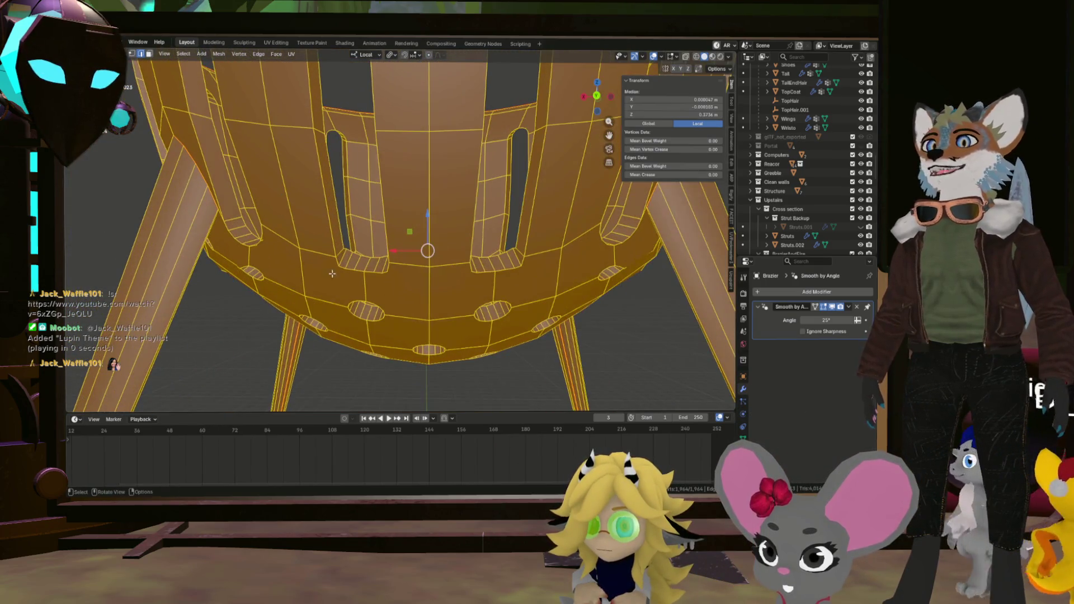
click(328, 206)
scroll(up, 3)
click(319, 208)
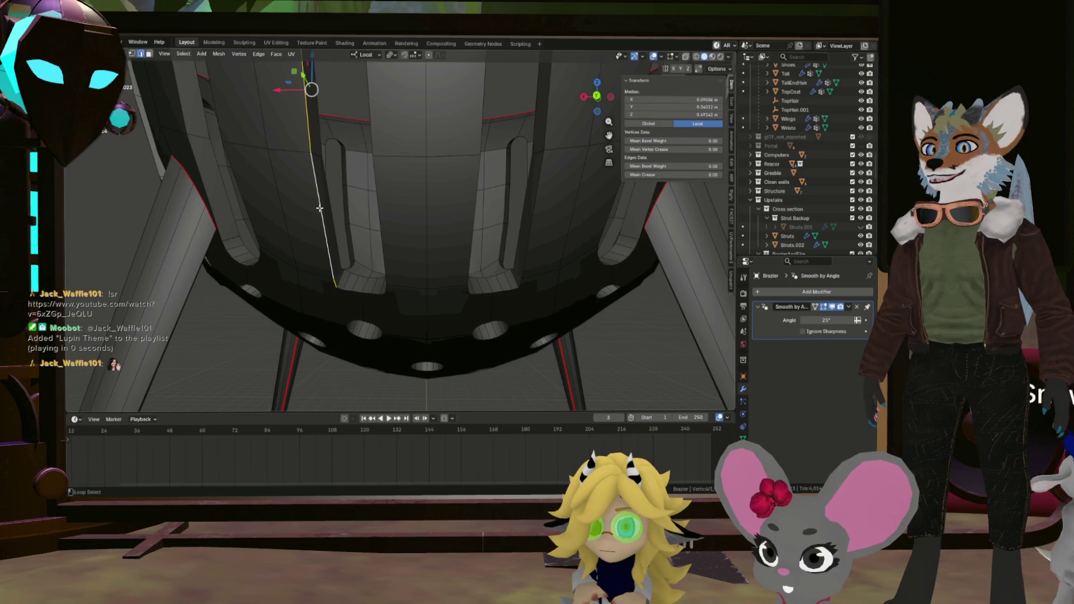
drag(342, 249, 340, 207)
Trace shortest edge paths around the first left-side slot's outline.
click(411, 234)
scroll(down, 3)
scroll(up, 3)
scroll(down, 3)
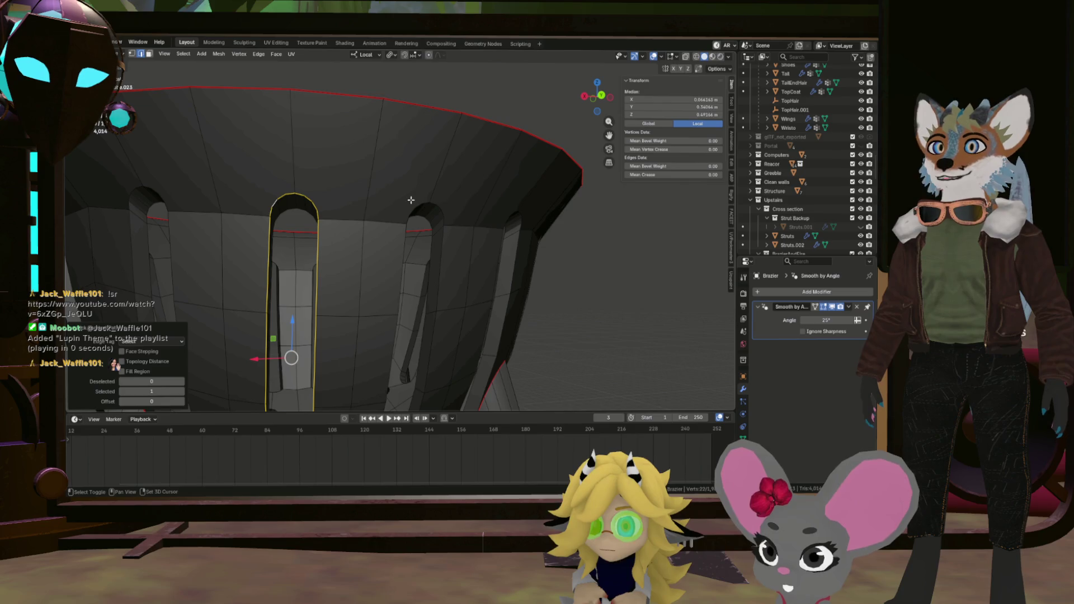
scroll(down, 3)
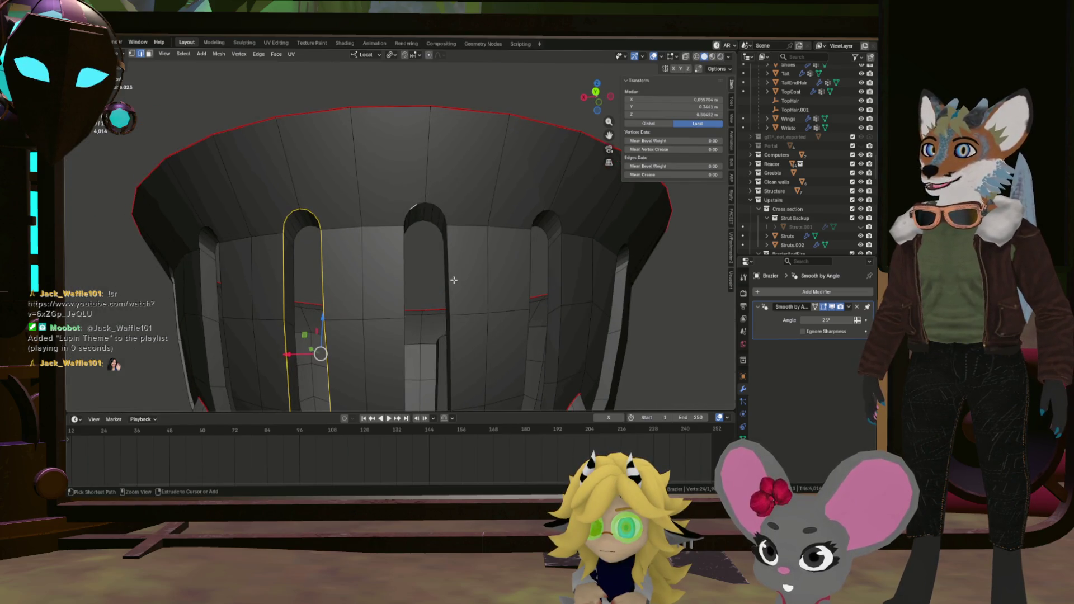
click(454, 280)
drag(453, 279, 431, 326)
click(429, 326)
scroll(down, 3)
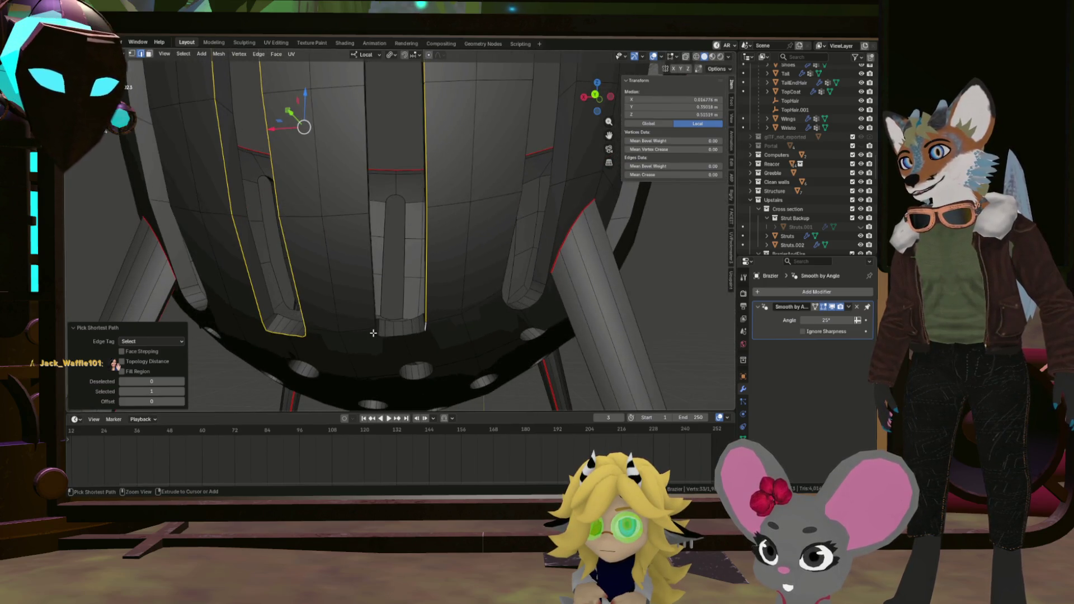
drag(365, 288, 374, 211)
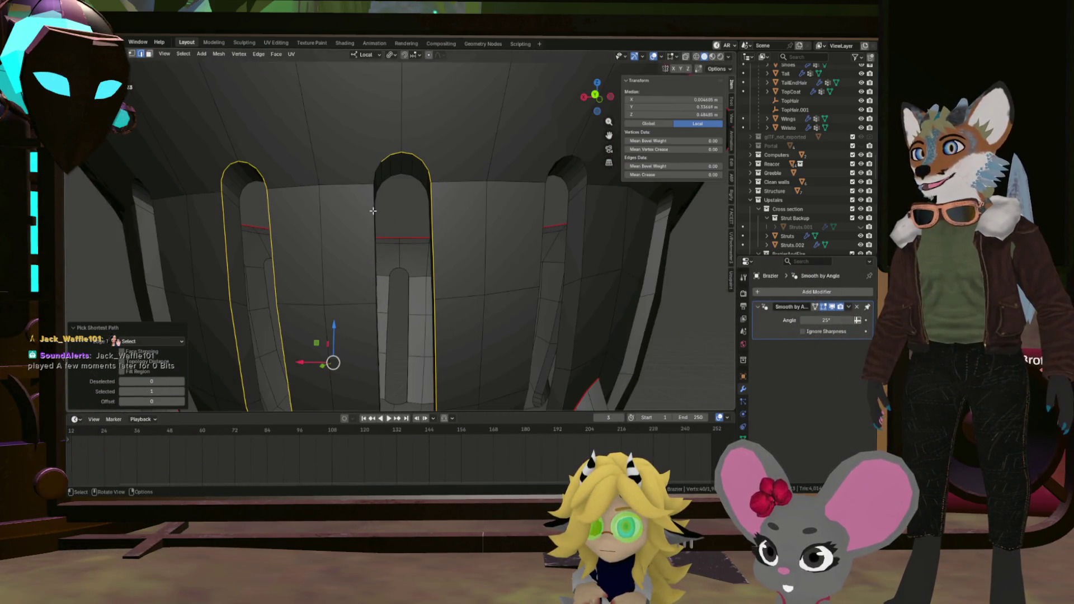
click(376, 164)
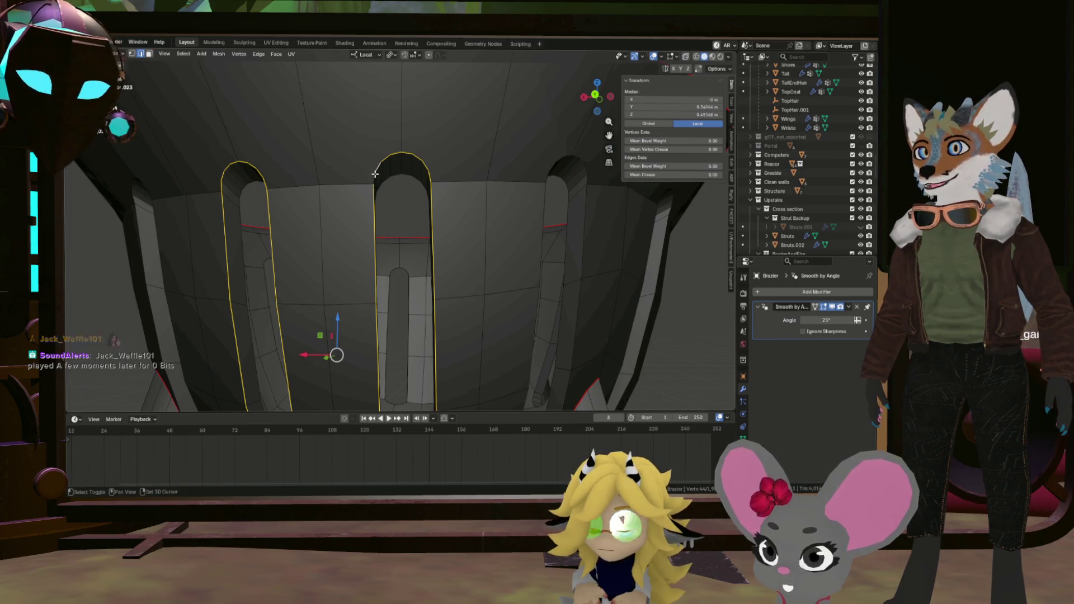
drag(385, 180, 327, 167)
click(351, 223)
Add the next slot's top and bottom edges to the outline selection.
click(356, 143)
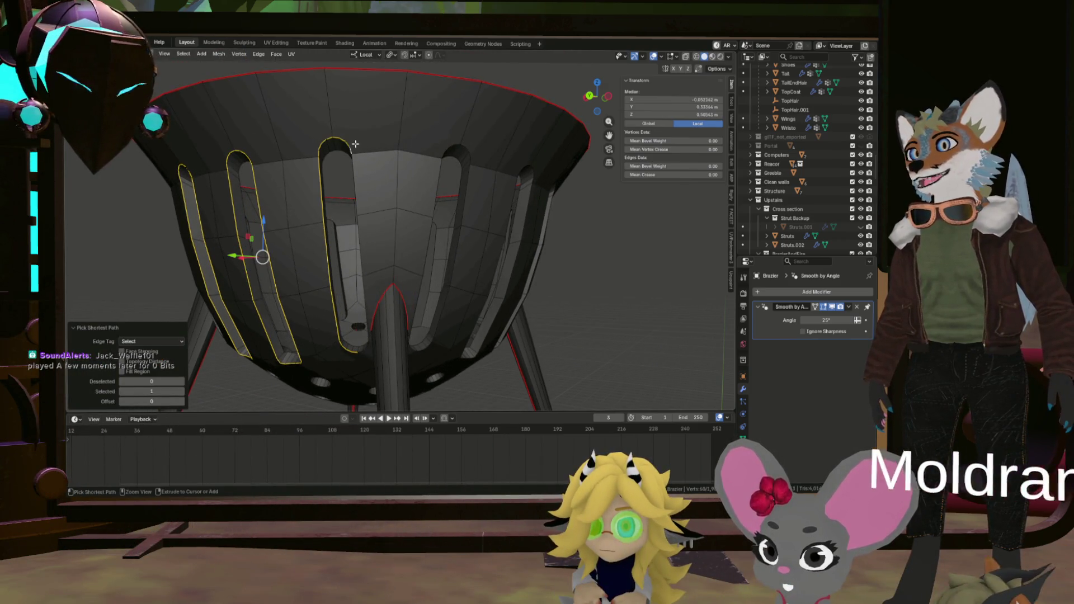
drag(371, 270, 354, 356)
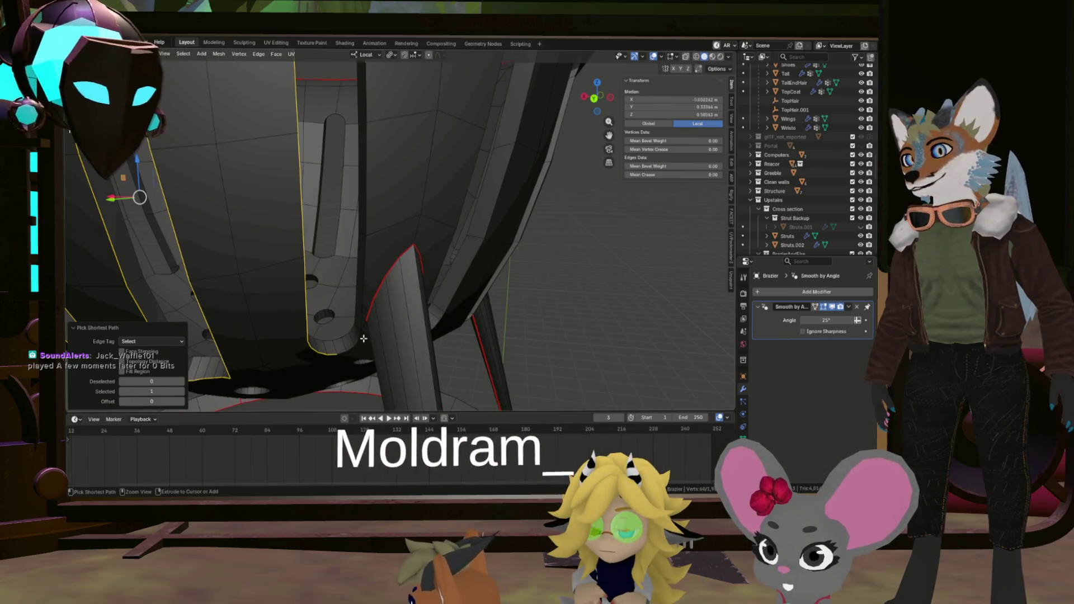
click(354, 356)
scroll(up, 3)
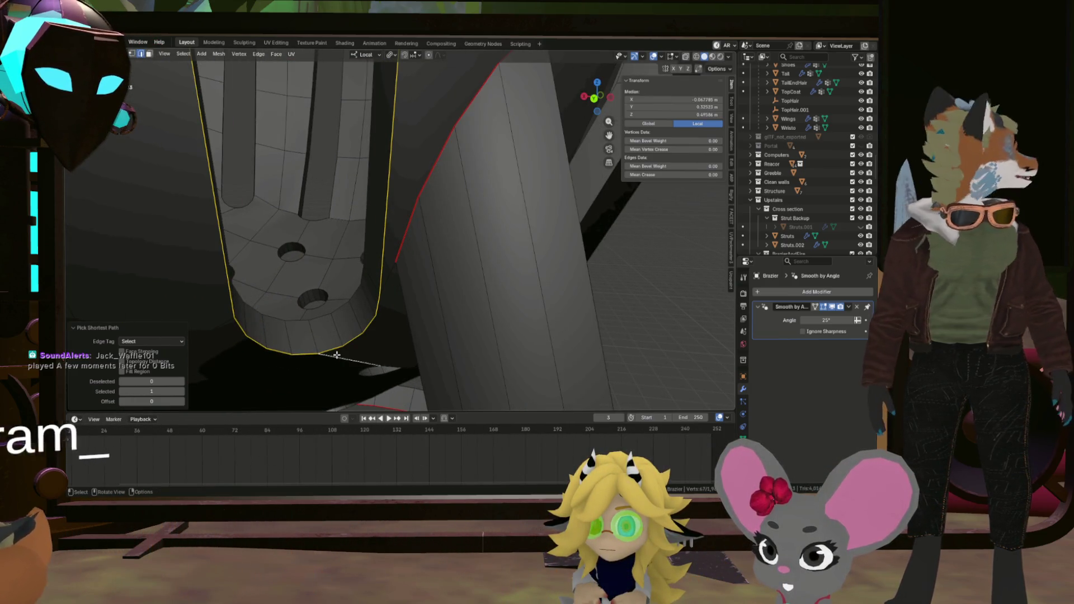
click(338, 356)
scroll(down, 3)
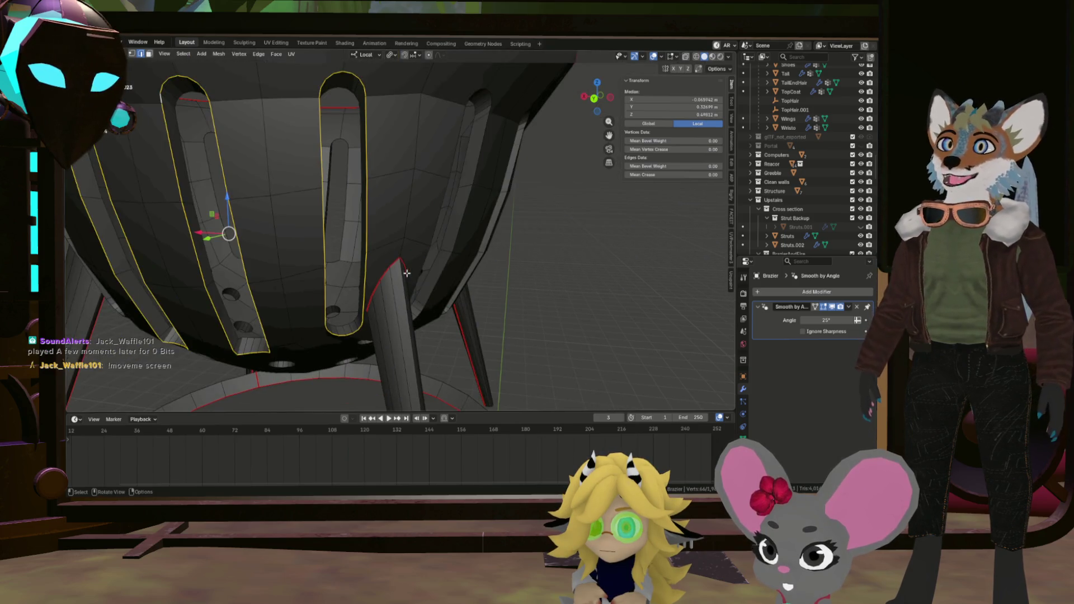
drag(216, 233, 276, 221)
scroll(up, 3)
scroll(down, 3)
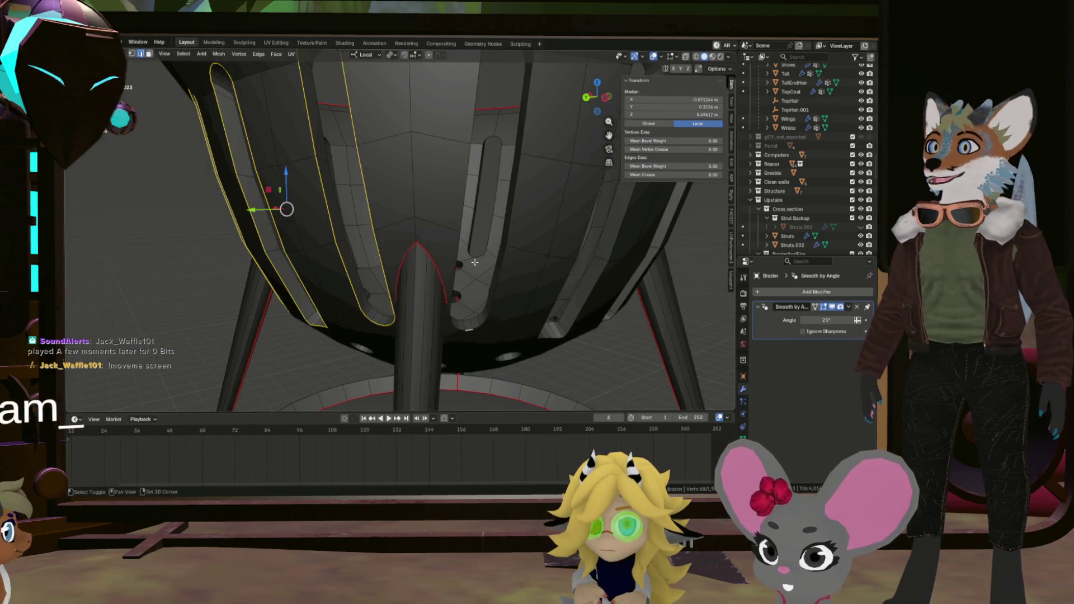
Trace the third slot's outline along its top arc and left side, dropping a stray edge.
drag(459, 337, 506, 162)
click(505, 164)
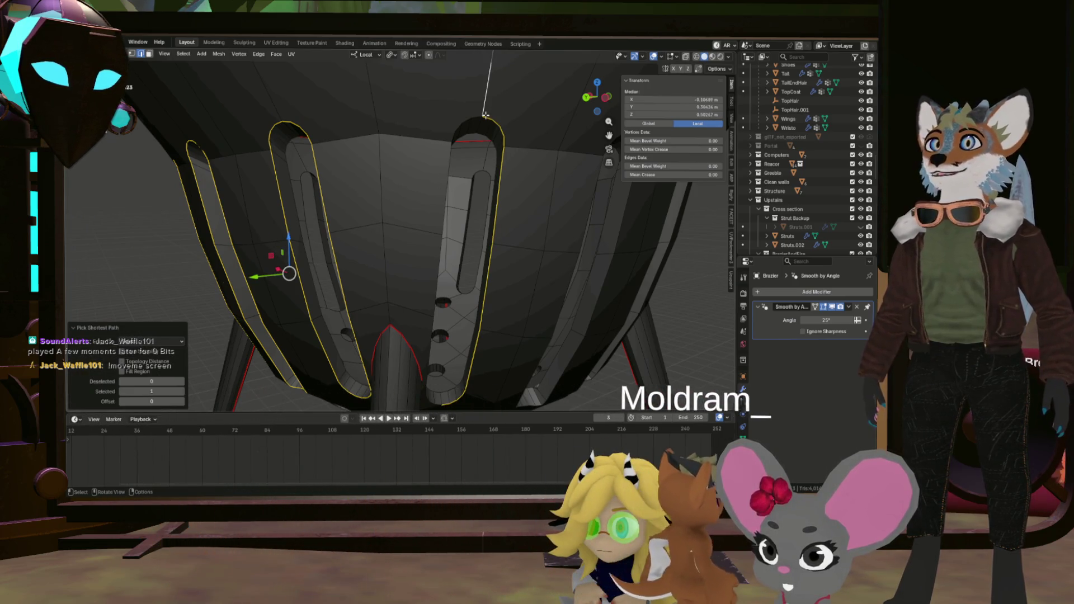
scroll(down, 3)
scroll(up, 3)
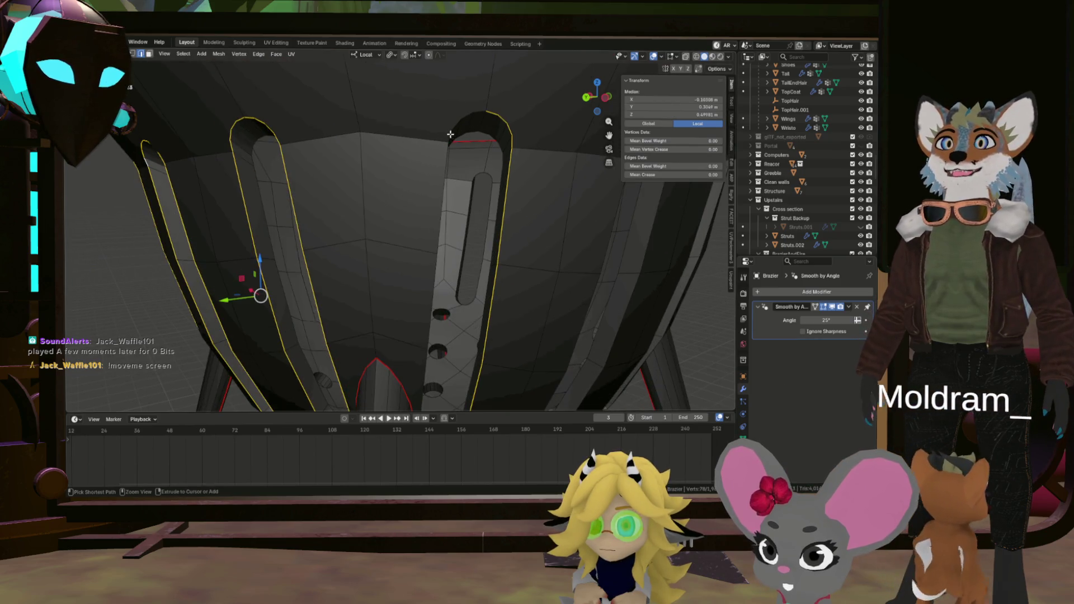
click(450, 142)
scroll(up, 3)
click(470, 96)
click(493, 90)
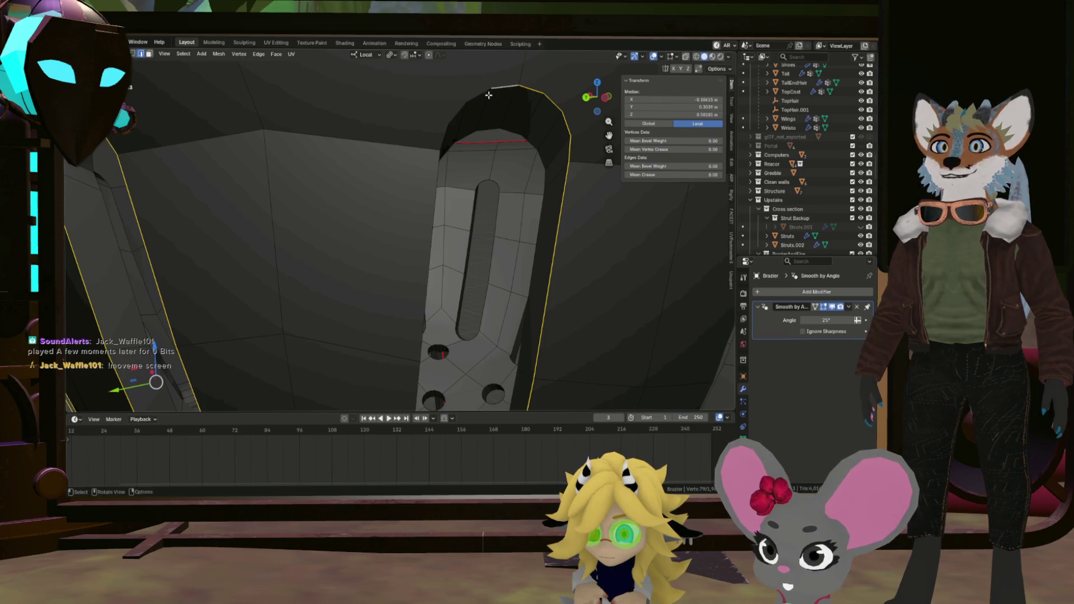
click(426, 139)
click(426, 146)
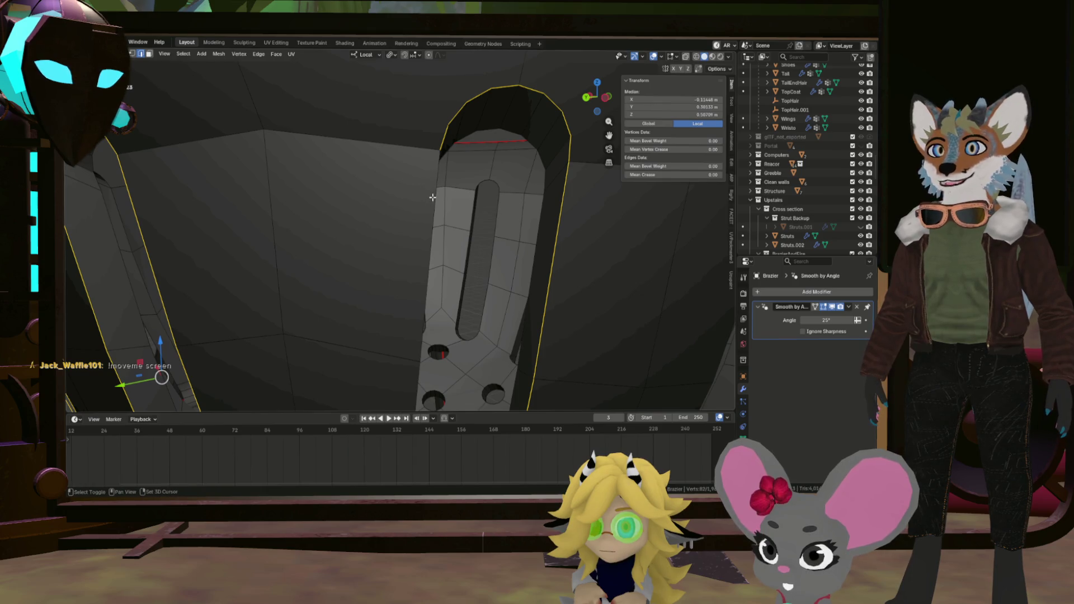
scroll(down, 3)
Extend the selection along the remaining slot edges, including a slot's bottom edge.
drag(324, 240, 281, 206)
scroll(up, 3)
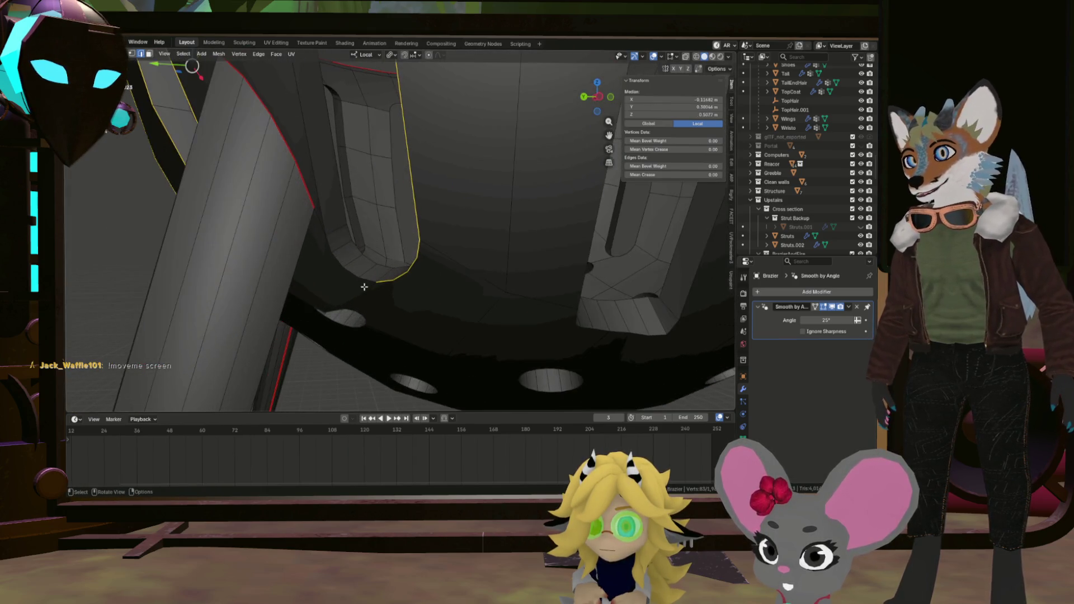
click(365, 287)
scroll(down, 3)
scroll(up, 3)
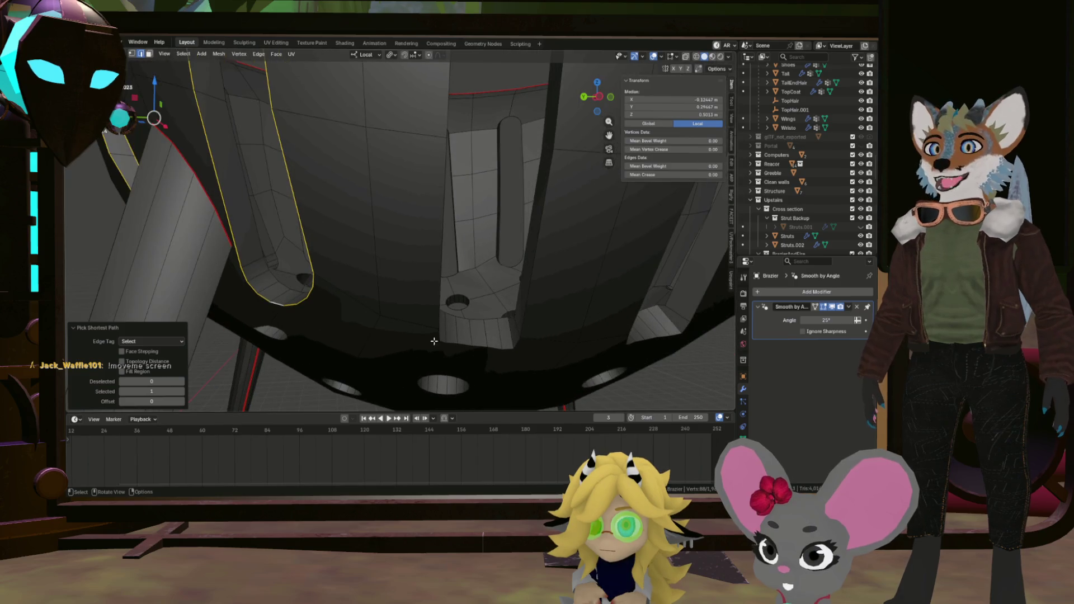
click(438, 337)
scroll(down, 3)
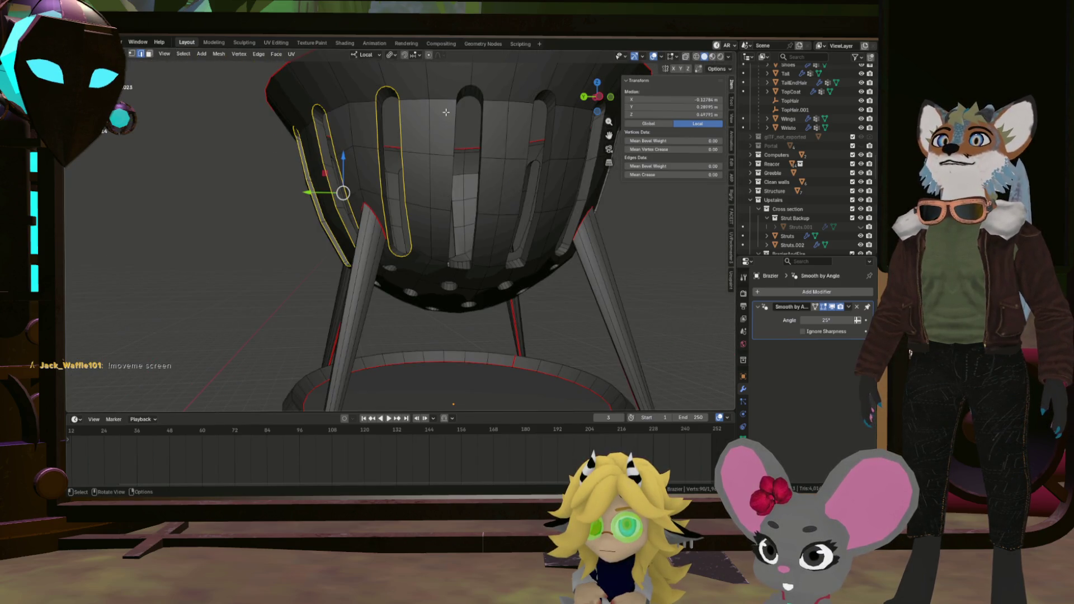
click(459, 88)
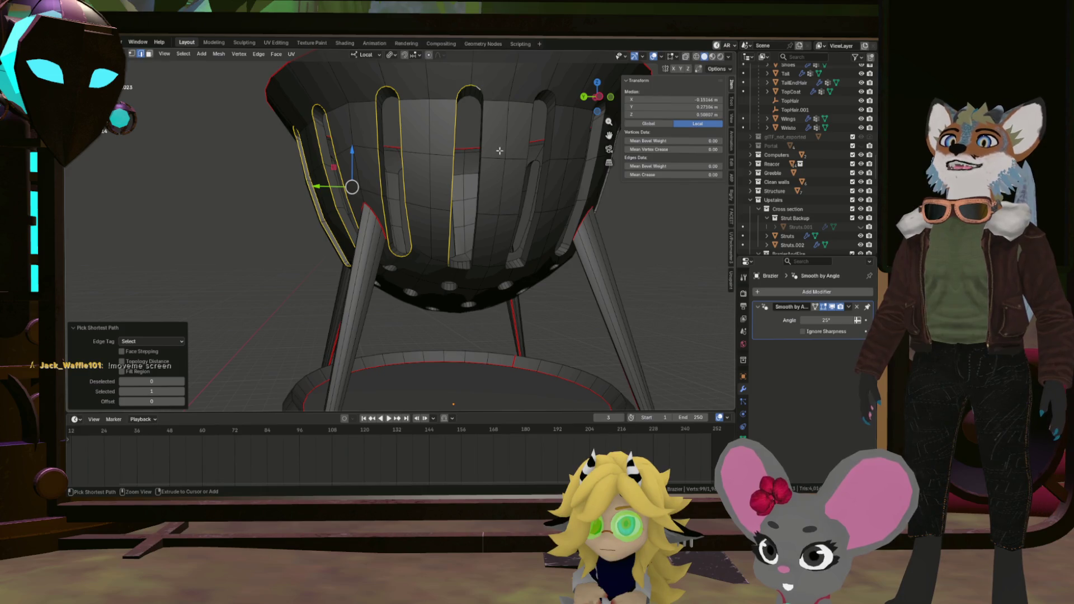
click(487, 198)
scroll(up, 3)
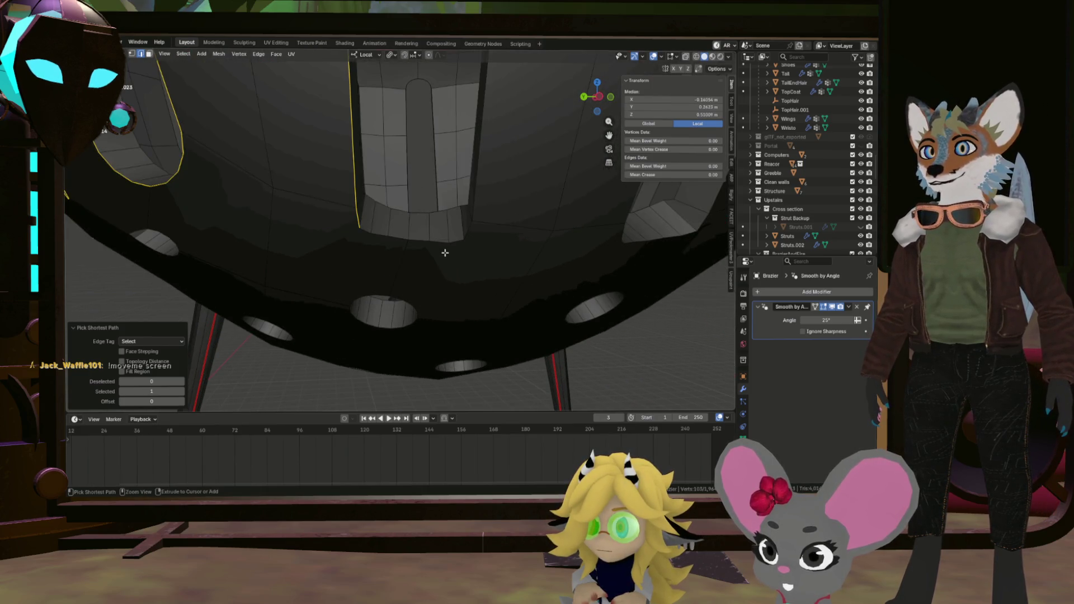
click(367, 234)
scroll(down, 3)
Add the outlines of the last remaining slots to the selection.
drag(381, 238, 355, 270)
scroll(up, 3)
scroll(down, 3)
click(355, 270)
scroll(up, 3)
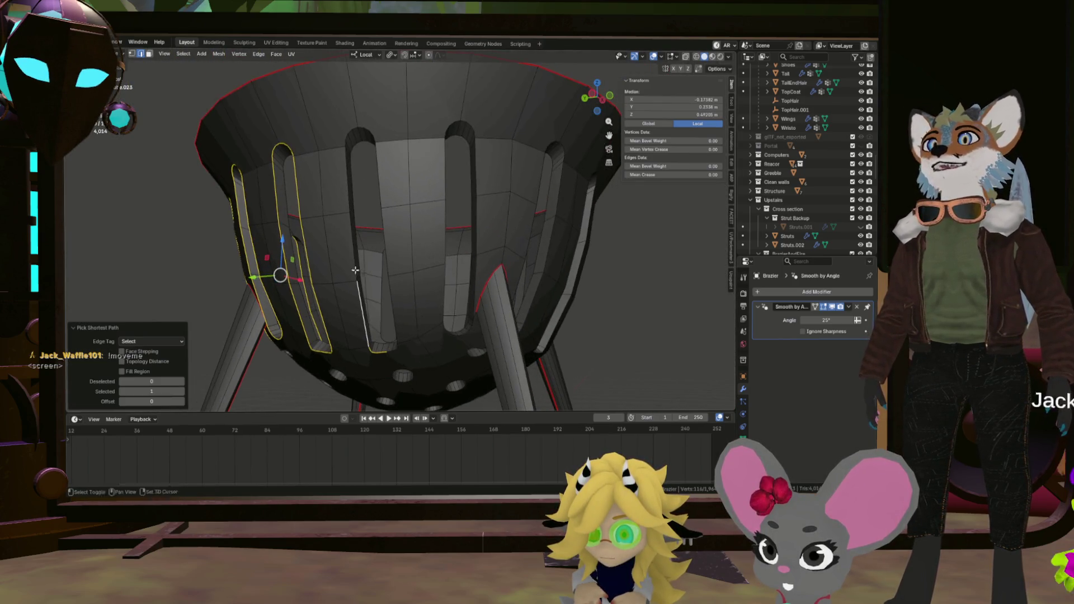
click(351, 127)
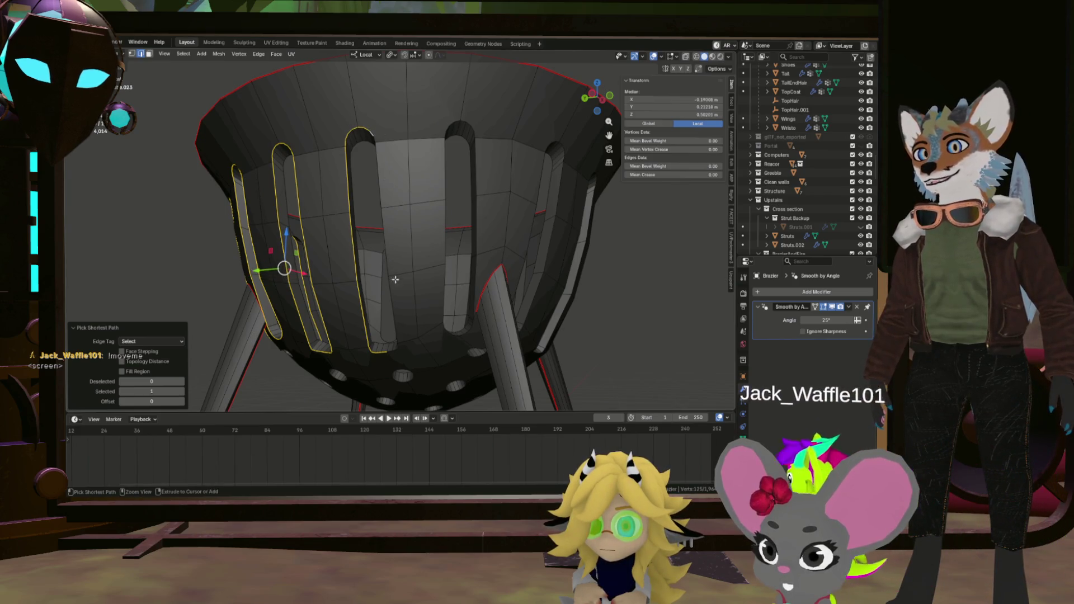
scroll(down, 3)
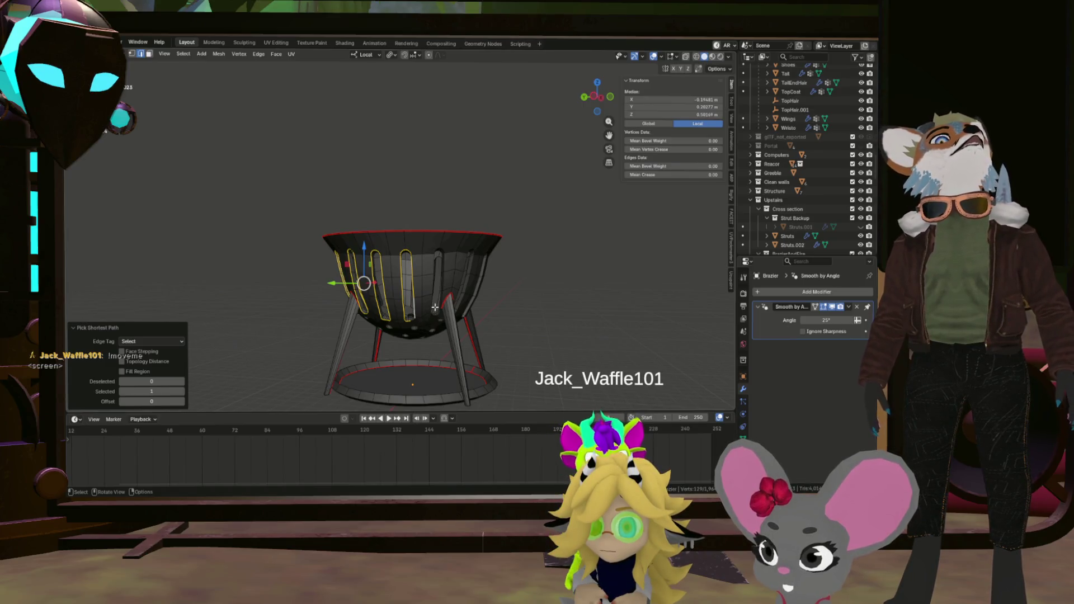
Isolate the brazier mesh by selecting it linked, hiding everything else, and deselecting.
click(426, 313)
key(ctrl+l)
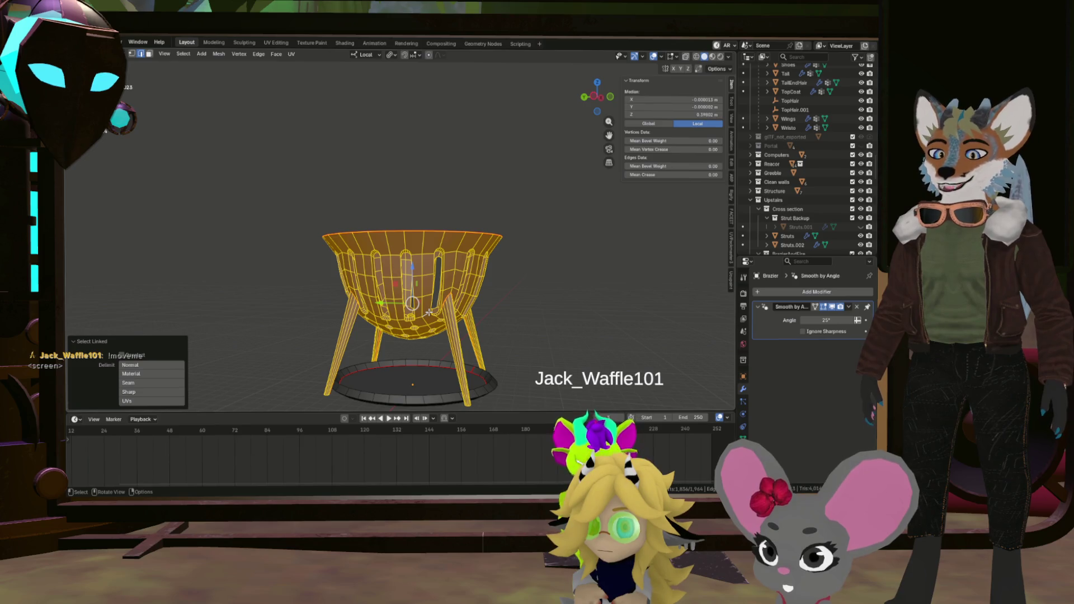
key(shift+h)
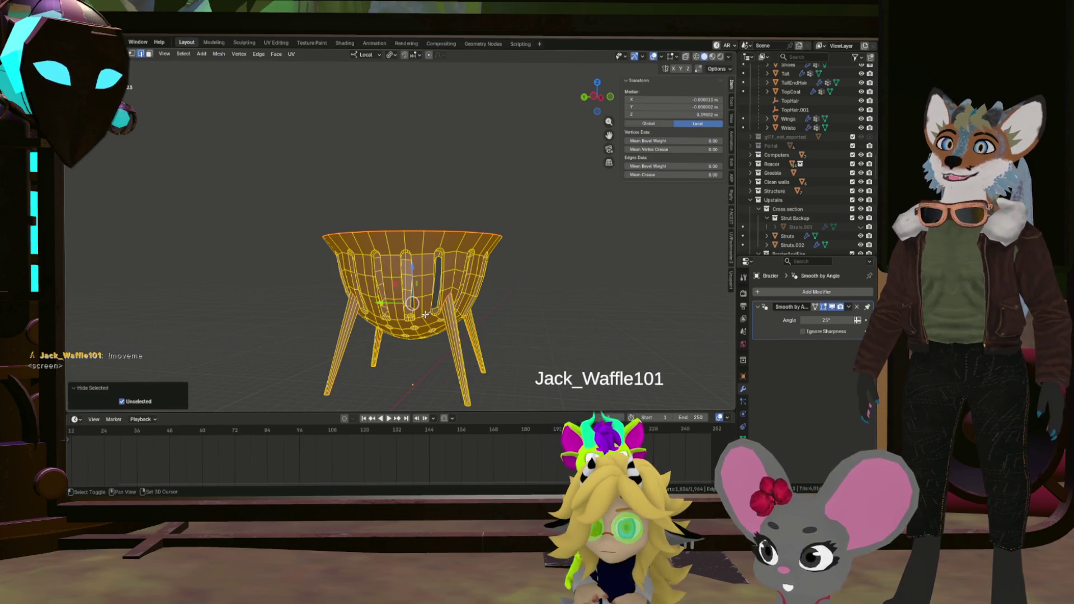
key(alt+a)
Select all of the brazier's sharp edges and orbit around to check them.
drag(425, 314, 457, 324)
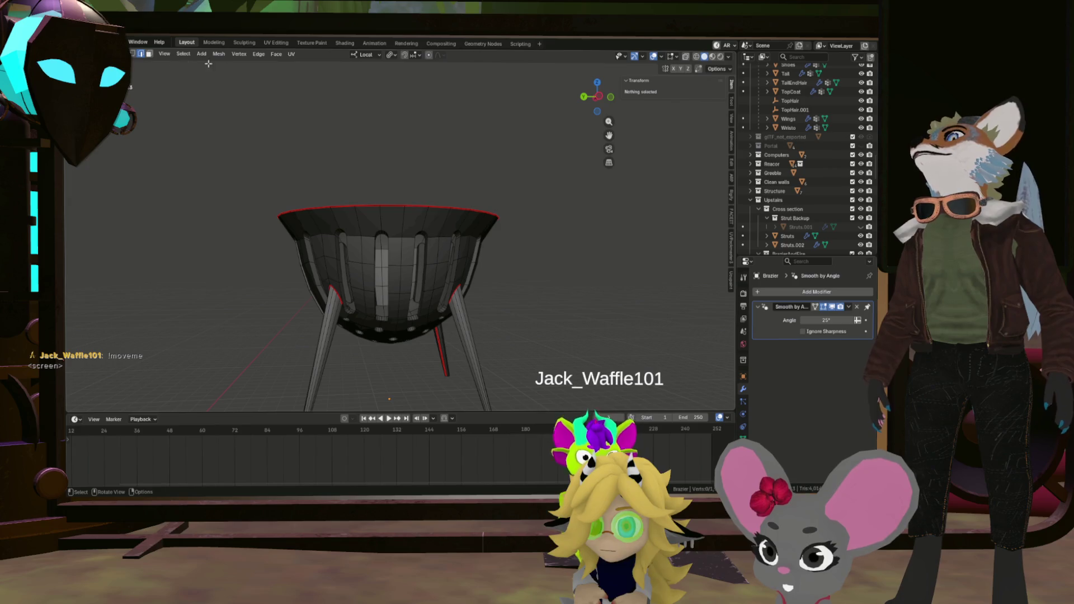
click(191, 54)
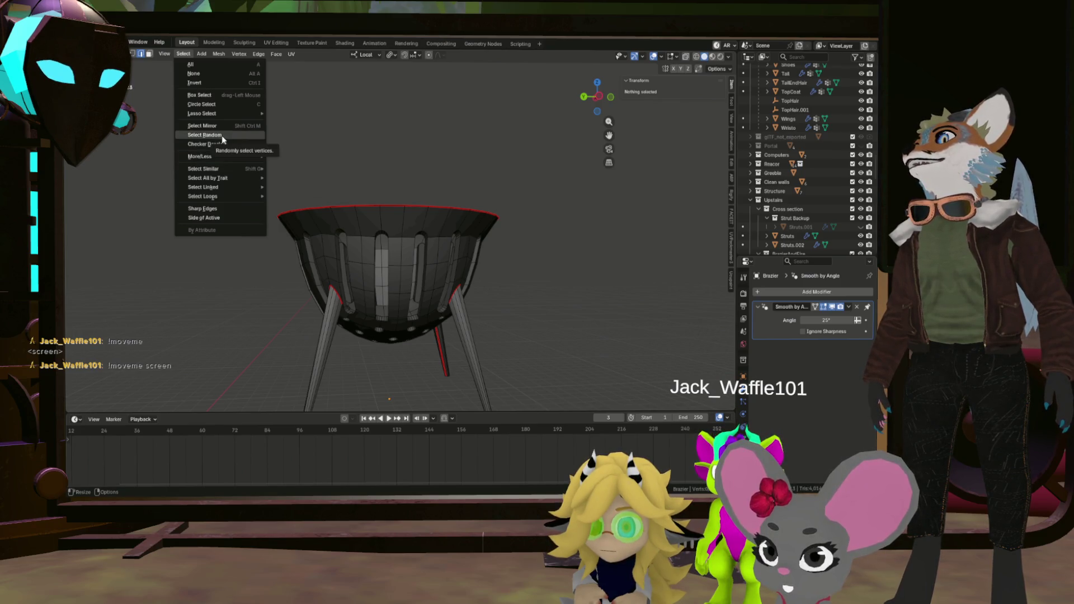
click(212, 209)
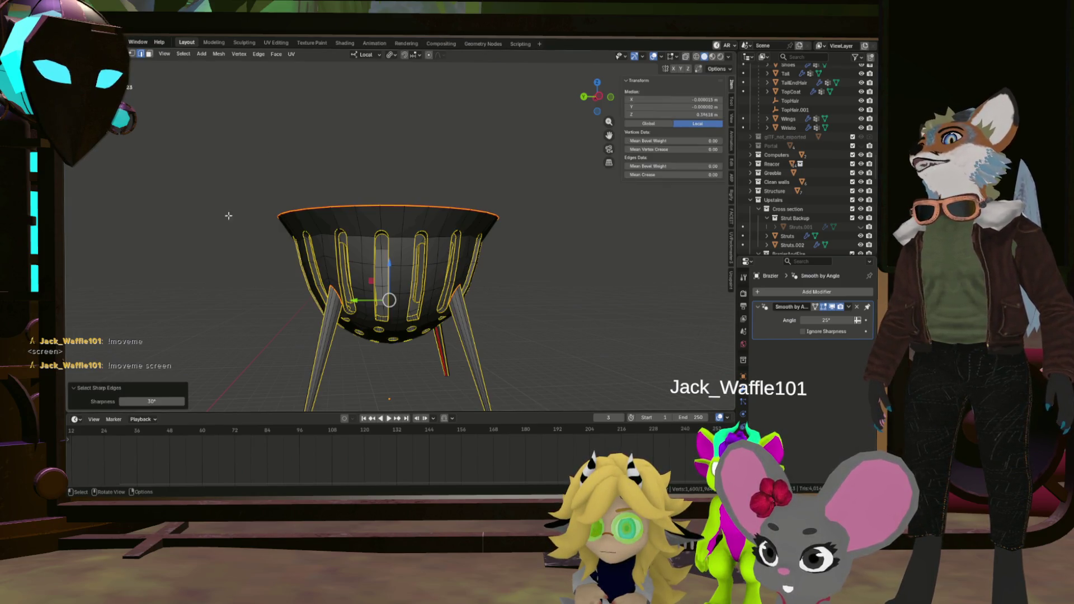
scroll(up, 3)
drag(423, 319, 368, 308)
scroll(down, 3)
drag(480, 315, 485, 319)
scroll(up, 3)
drag(498, 315, 610, 279)
drag(534, 294, 384, 307)
drag(446, 287, 442, 284)
scroll(up, 3)
scroll(down, 3)
drag(552, 289, 622, 274)
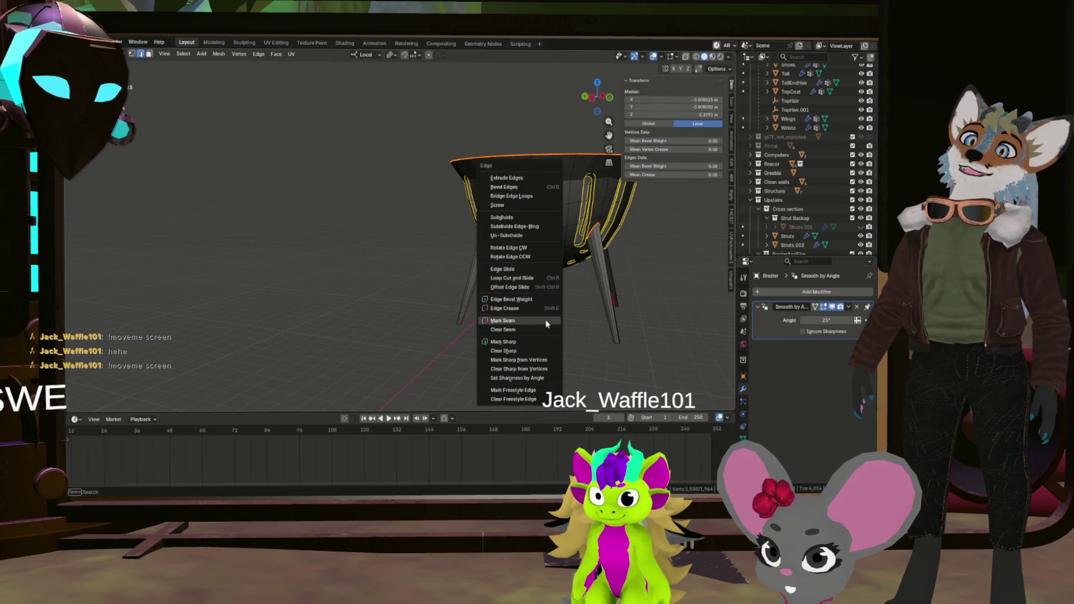
Mark the selected sharp edges as seams and clear the selection.
click(546, 322)
key(alt+a)
scroll(up, 3)
Select edges around a strut fin on the brazier's underside.
drag(539, 289, 472, 247)
click(527, 266)
scroll(down, 3)
click(350, 234)
drag(349, 233, 345, 295)
scroll(down, 3)
scroll(up, 3)
scroll(up, 3)
click(318, 273)
click(438, 282)
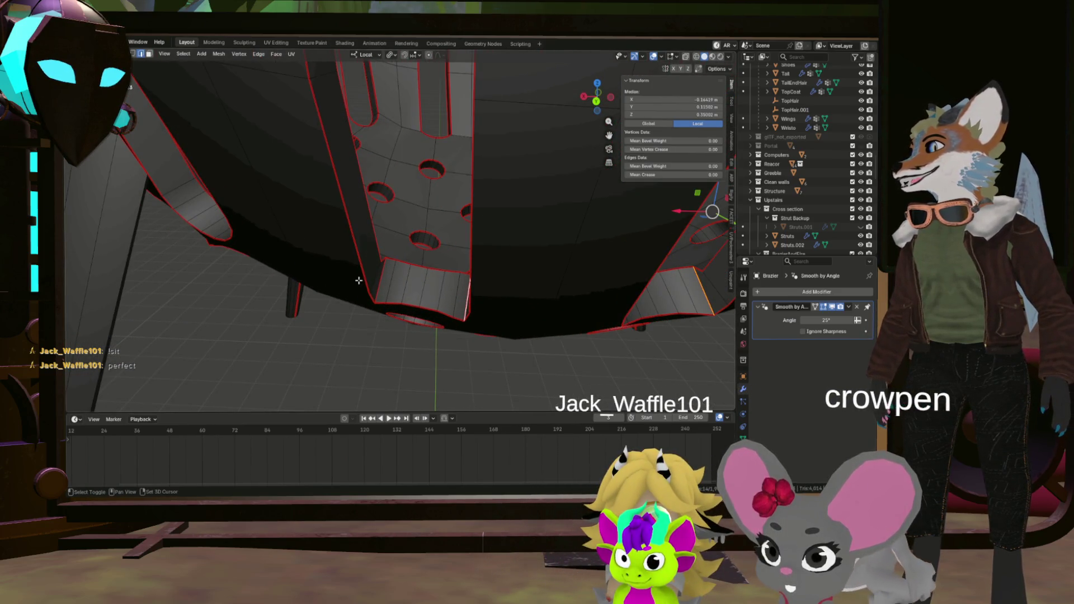
Orbit beneath the brazier to inspect the fin edges and several struts.
drag(379, 275, 381, 275)
scroll(down, 3)
scroll(up, 3)
drag(302, 272, 392, 282)
scroll(down, 3)
scroll(up, 3)
drag(293, 282, 420, 331)
drag(376, 332, 348, 303)
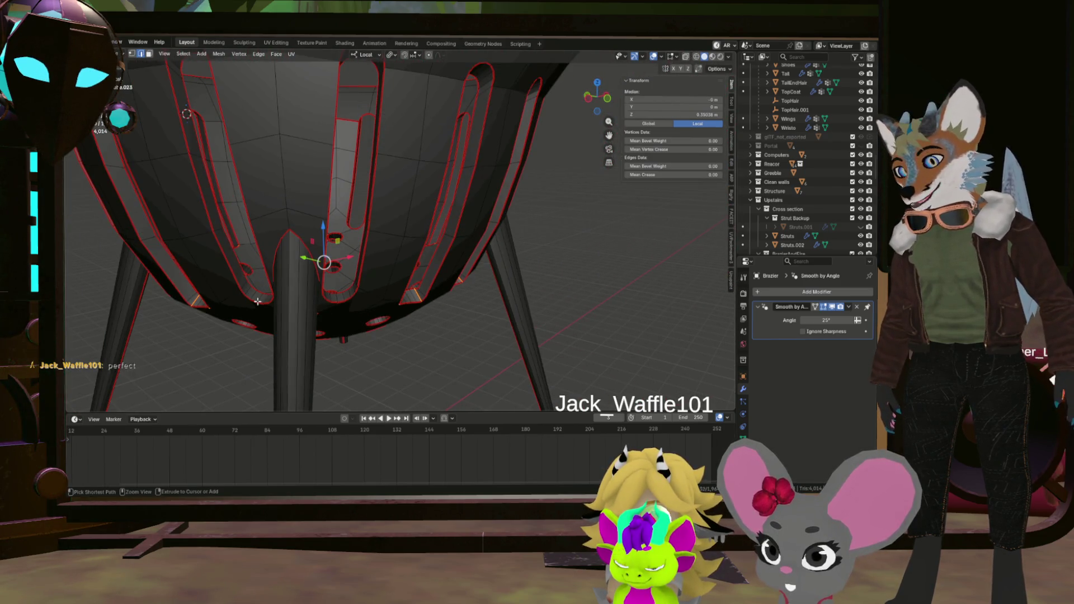
Mark seams on the top edges of the first two inner arches.
key(ctrl+e)
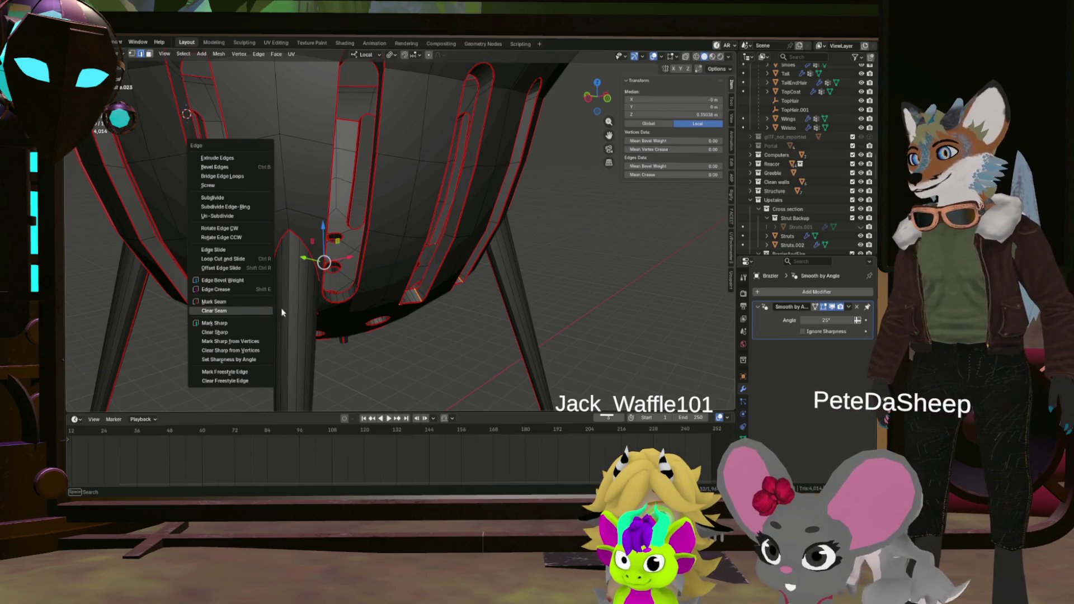
drag(308, 310, 451, 208)
scroll(up, 3)
scroll(down, 3)
scroll(up, 3)
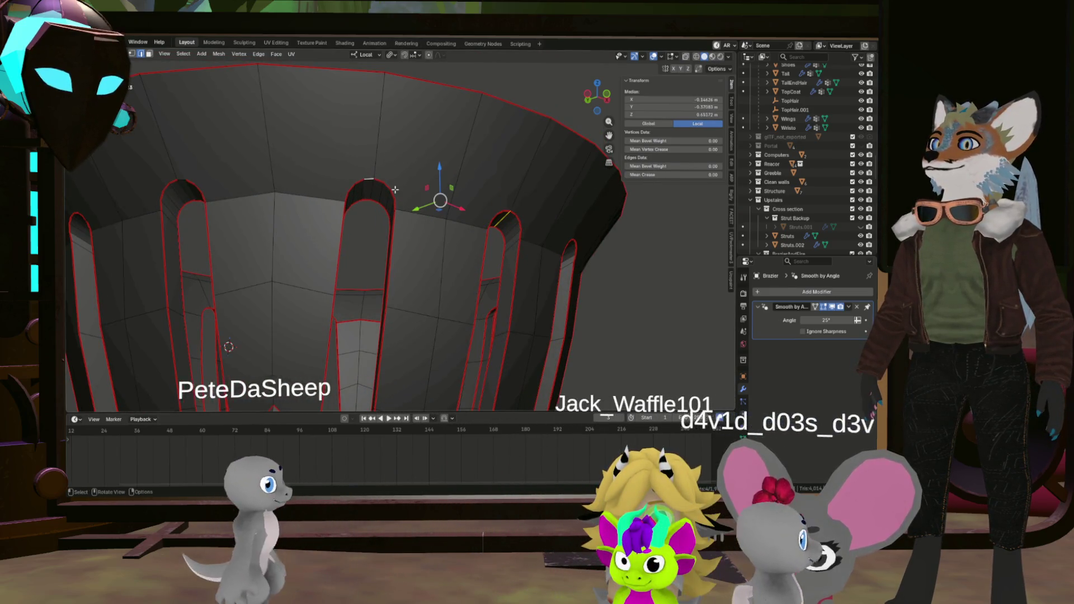
click(369, 181)
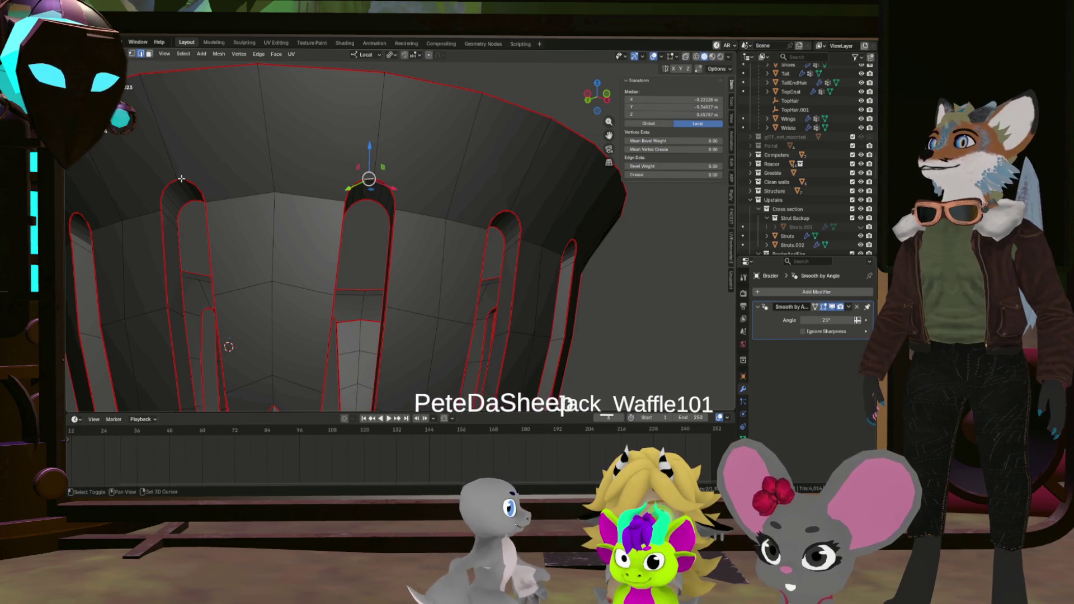
click(182, 178)
key(ctrl+e)
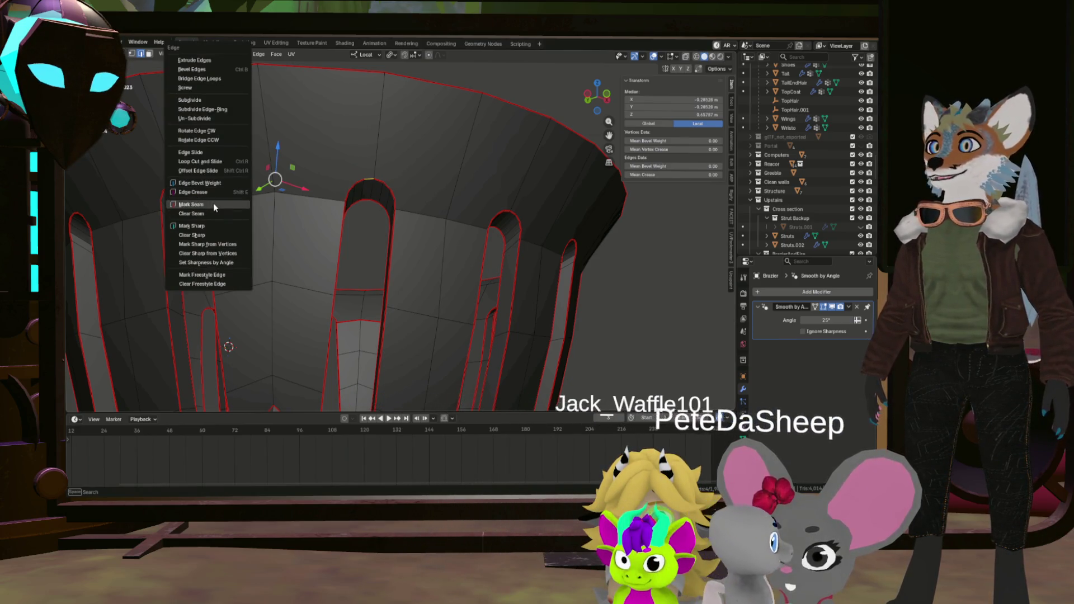
click(213, 204)
Select the top edges of the middle and left arches.
click(384, 185)
drag(384, 184, 426, 229)
click(489, 221)
scroll(down, 3)
scroll(up, 3)
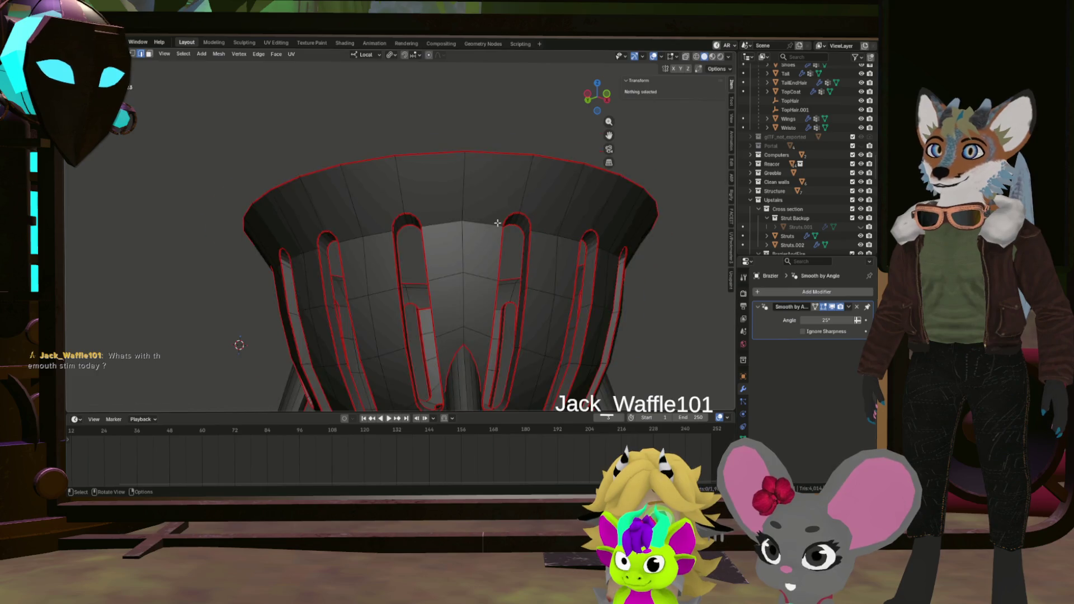
scroll(up, 3)
click(391, 204)
drag(391, 204, 450, 215)
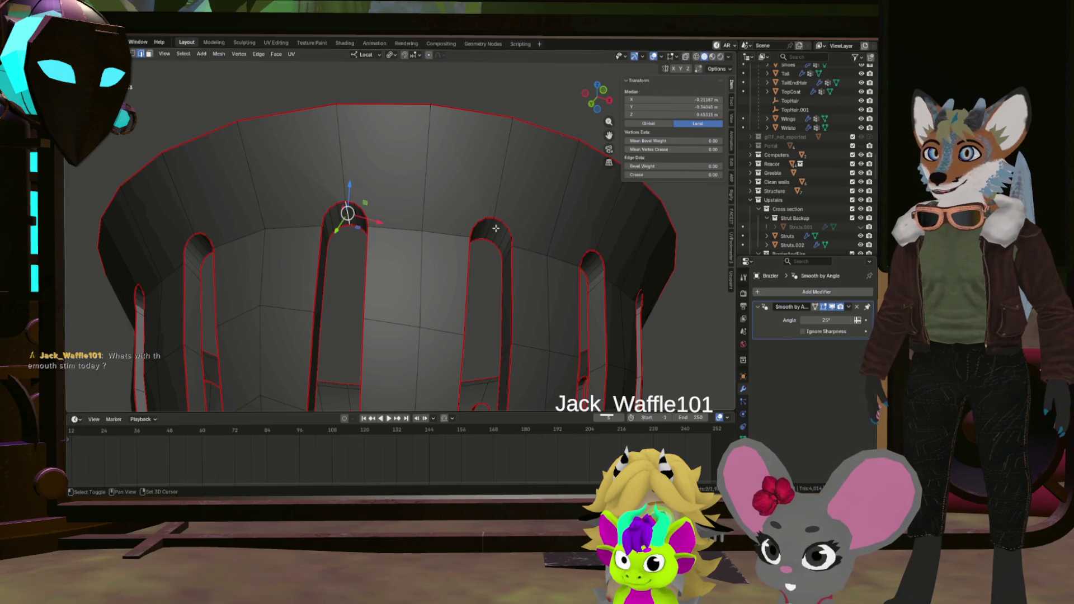
drag(539, 240, 425, 228)
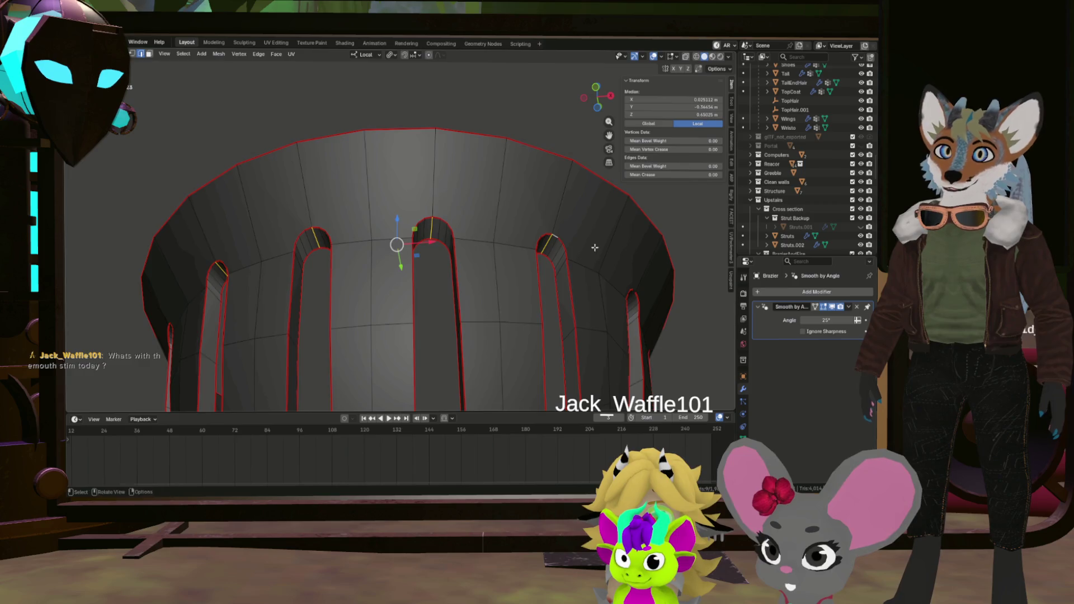
scroll(up, 3)
drag(276, 211, 433, 239)
scroll(down, 3)
click(473, 251)
Orbit below and into the bowl to inspect the inner arches.
scroll(down, 3)
scroll(up, 3)
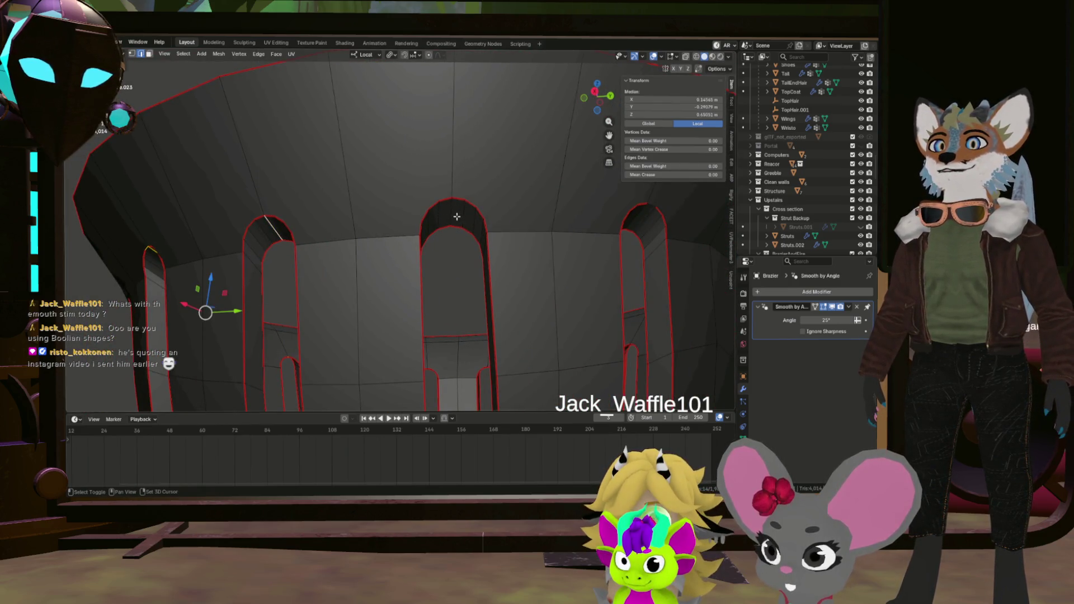
drag(453, 213, 508, 210)
scroll(down, 3)
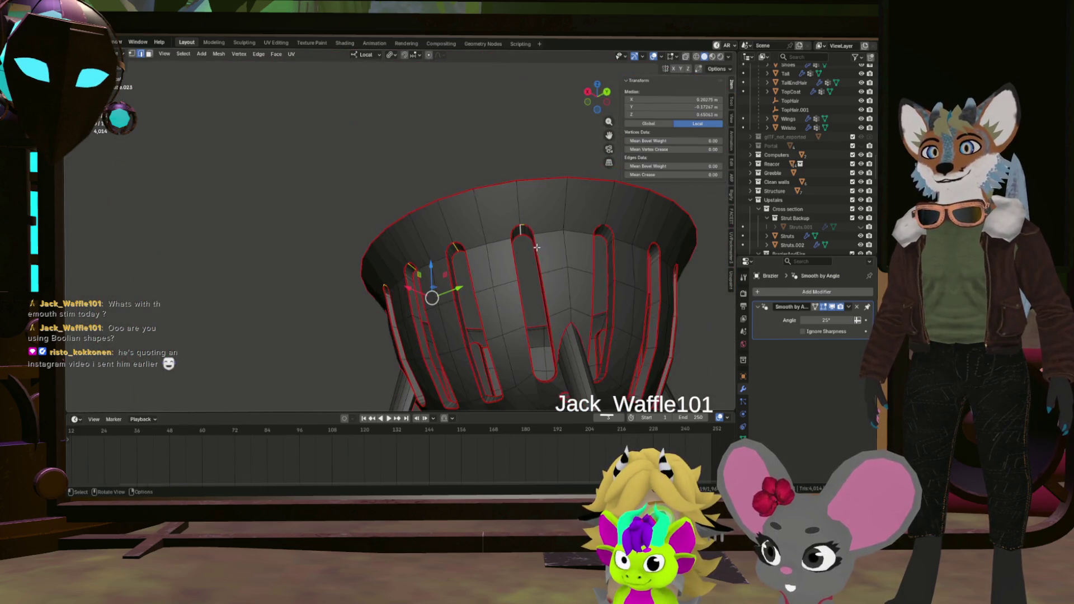
scroll(up, 3)
drag(554, 332, 535, 284)
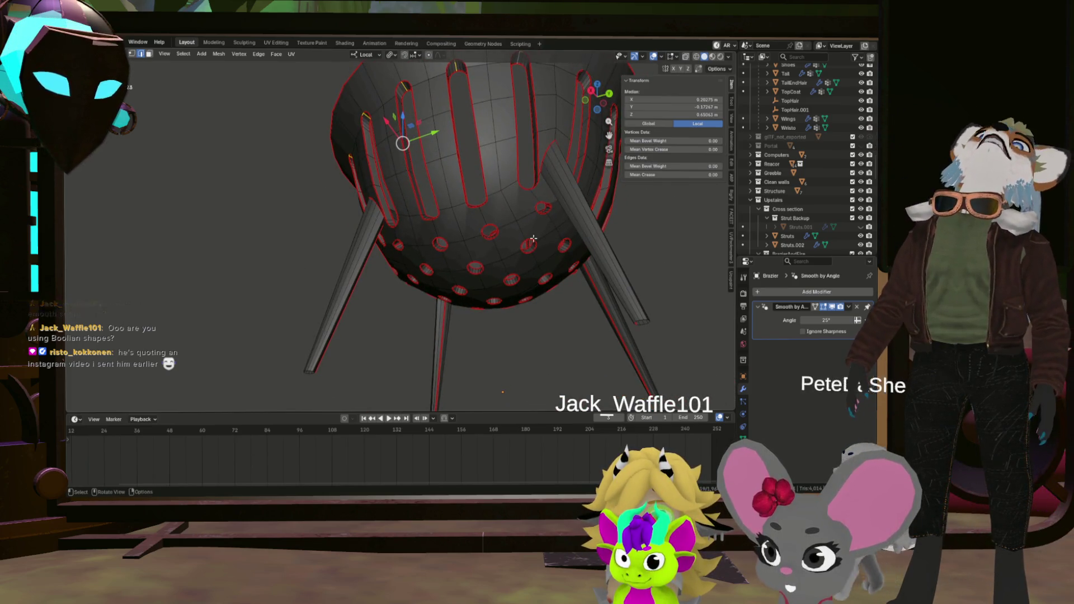
drag(536, 191, 453, 200)
scroll(up, 3)
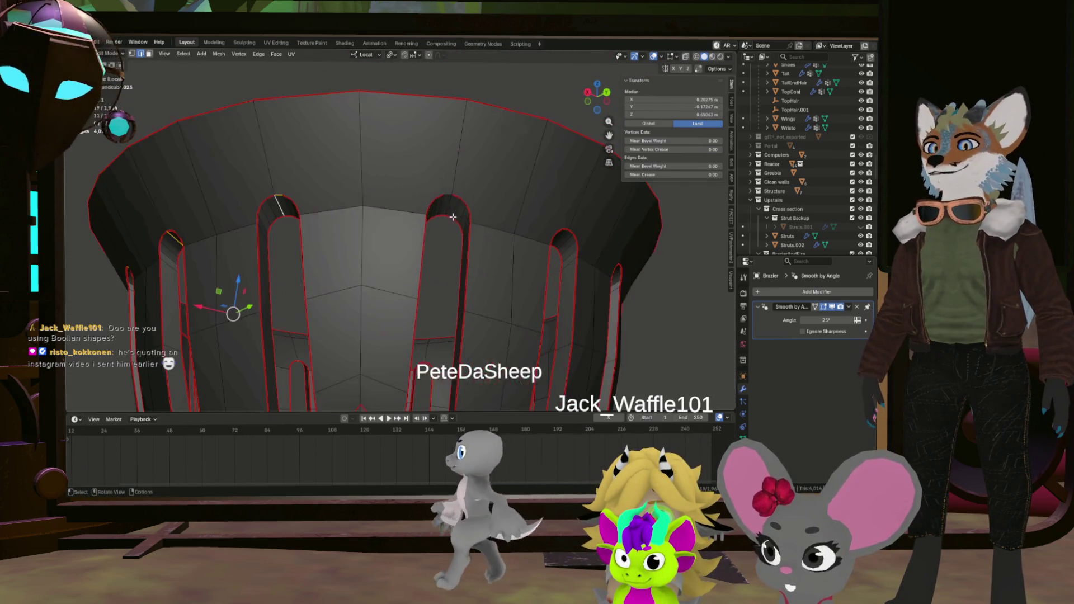
drag(450, 200, 434, 217)
drag(530, 230, 384, 231)
drag(545, 259, 532, 248)
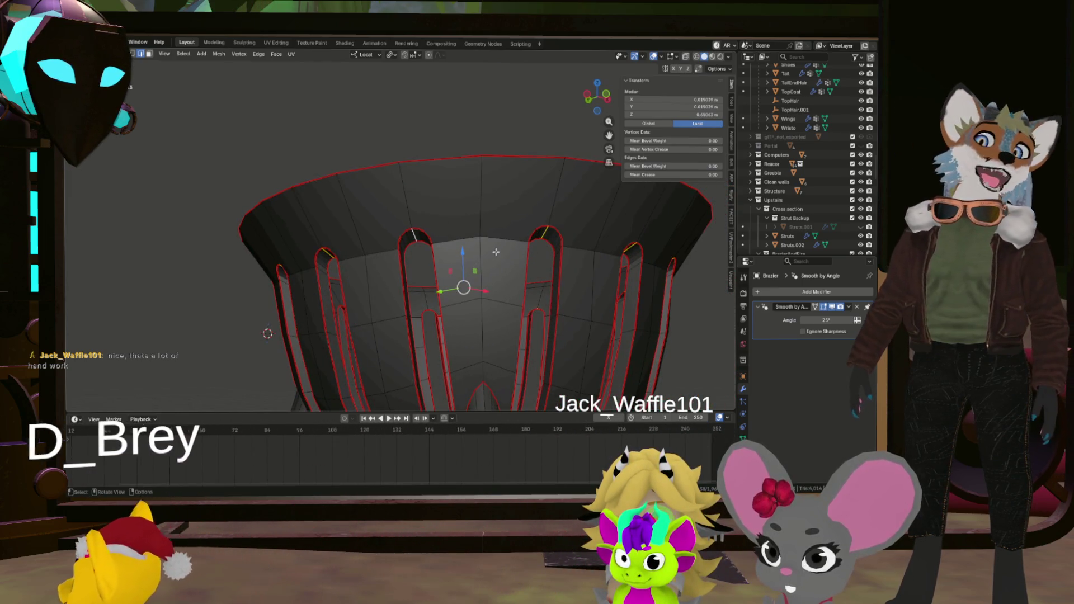
scroll(down, 3)
drag(520, 280, 574, 286)
scroll(up, 3)
drag(497, 254, 469, 257)
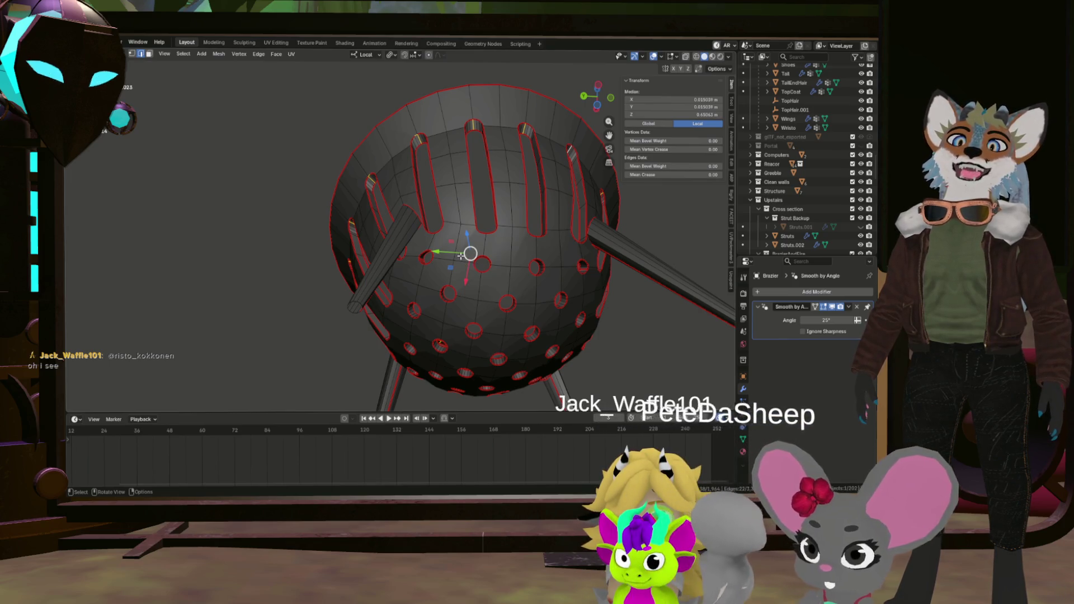
drag(514, 311, 500, 234)
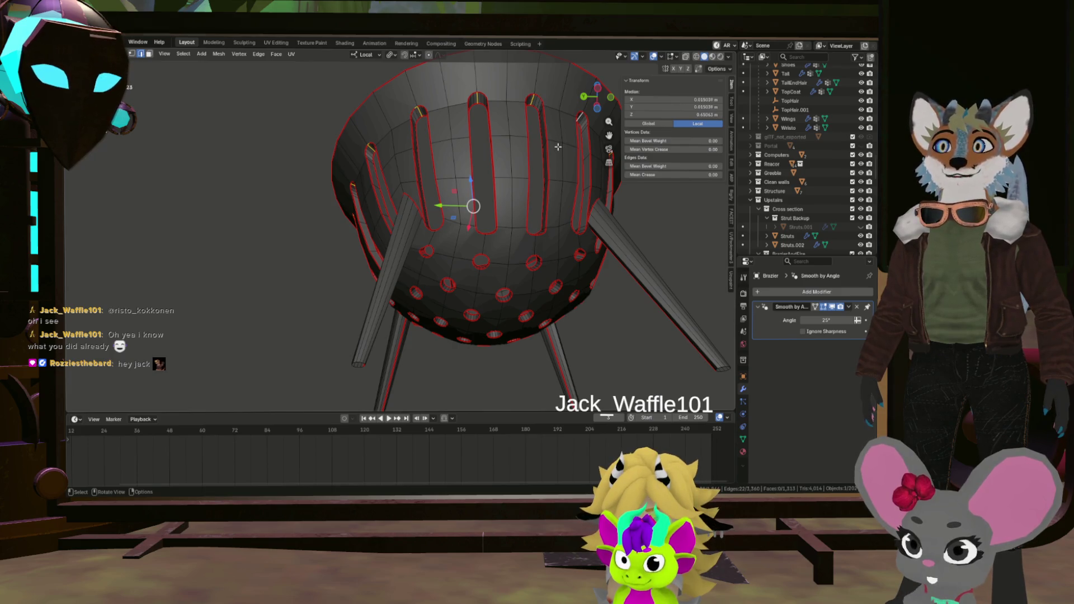
drag(600, 215, 498, 220)
scroll(down, 3)
scroll(up, 3)
right_click(529, 225)
Clear the selection and orbit over the dome to survey its round holes.
key(Escape)
click(623, 268)
drag(622, 268, 478, 205)
scroll(up, 3)
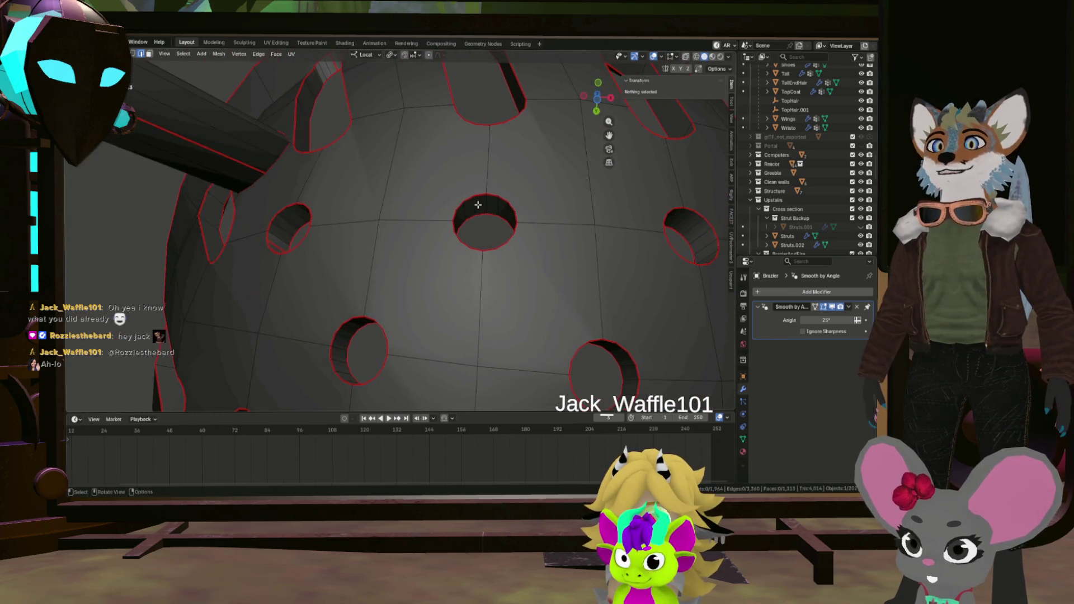
drag(339, 197, 498, 267)
drag(384, 211, 414, 209)
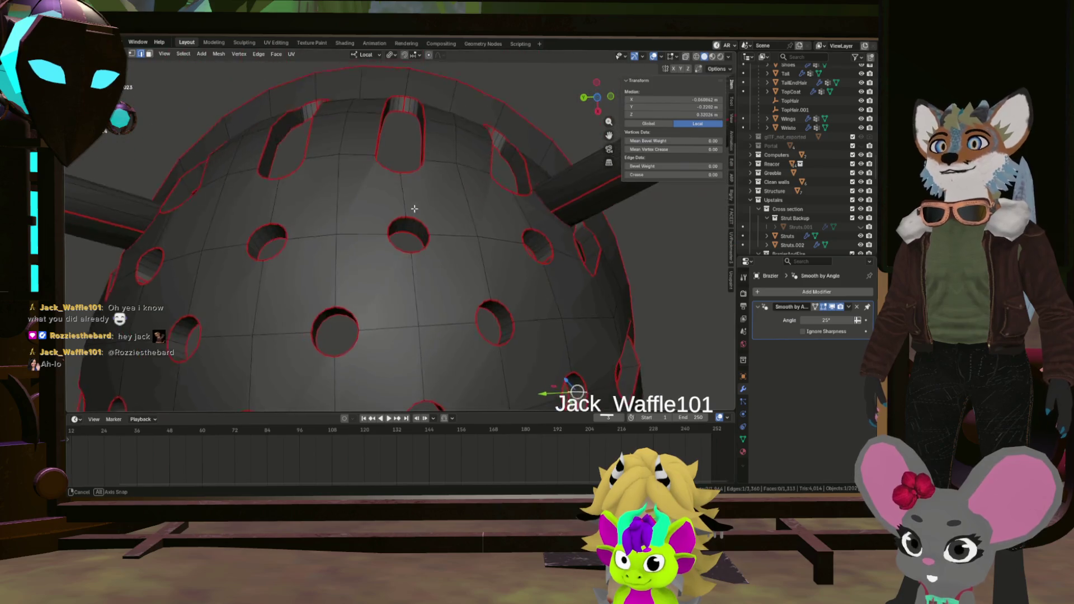
scroll(up, 3)
drag(318, 232, 440, 254)
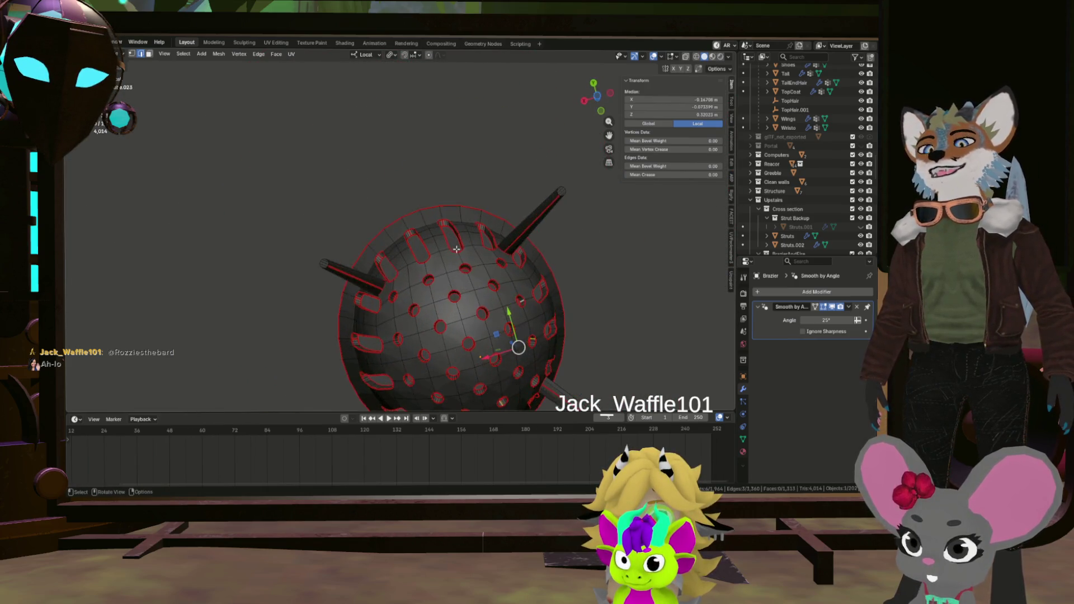
scroll(up, 3)
drag(392, 271, 446, 297)
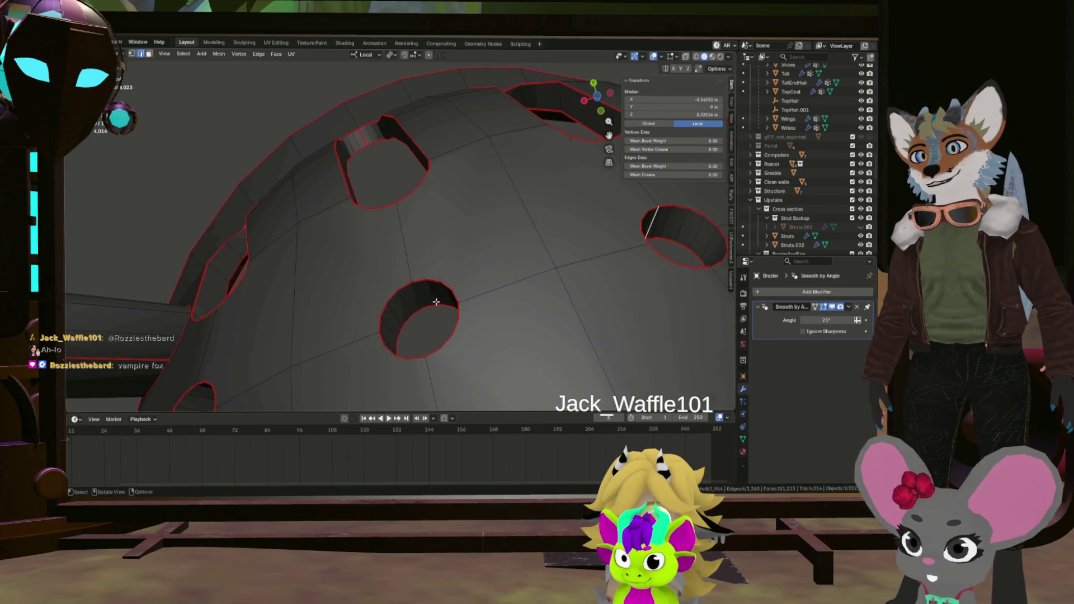
drag(373, 306, 446, 334)
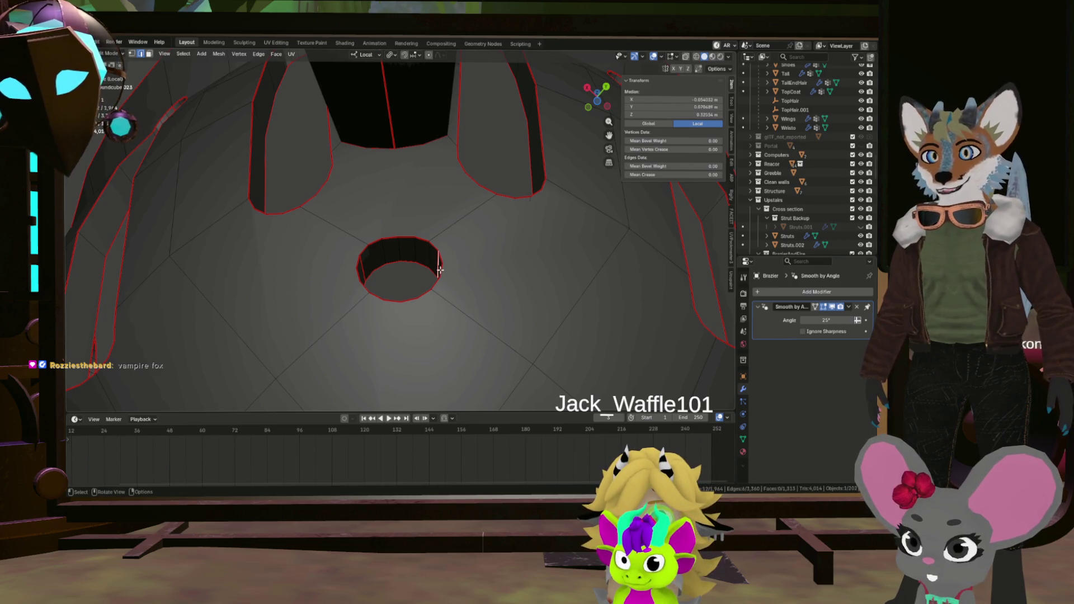
drag(436, 268, 535, 299)
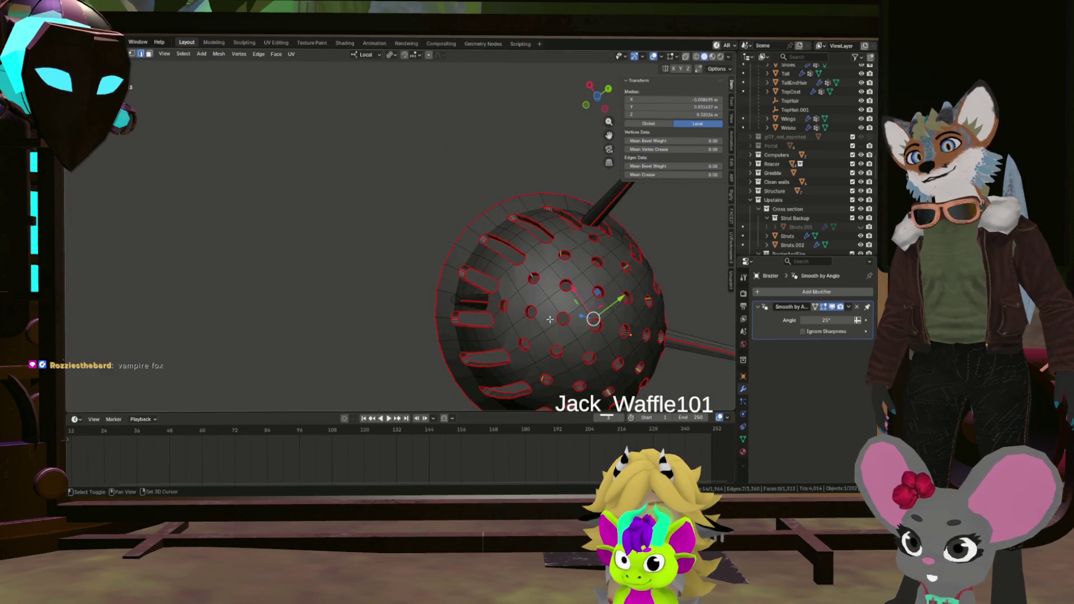
Select an edge across one hole's wall and mark it as a seam.
scroll(up, 3)
drag(468, 275, 425, 287)
scroll(up, 3)
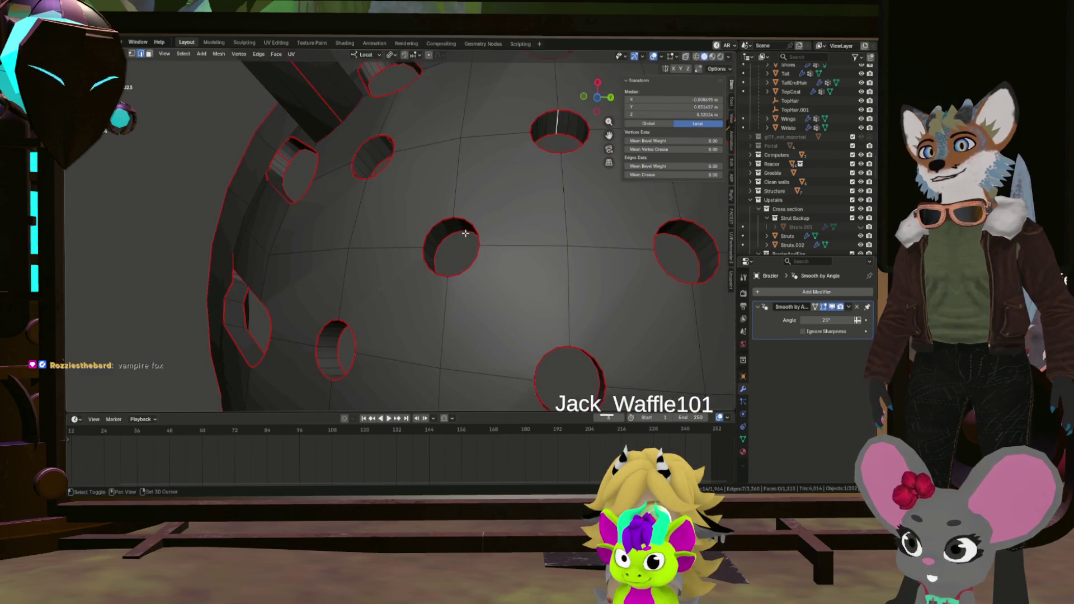
drag(571, 240, 527, 251)
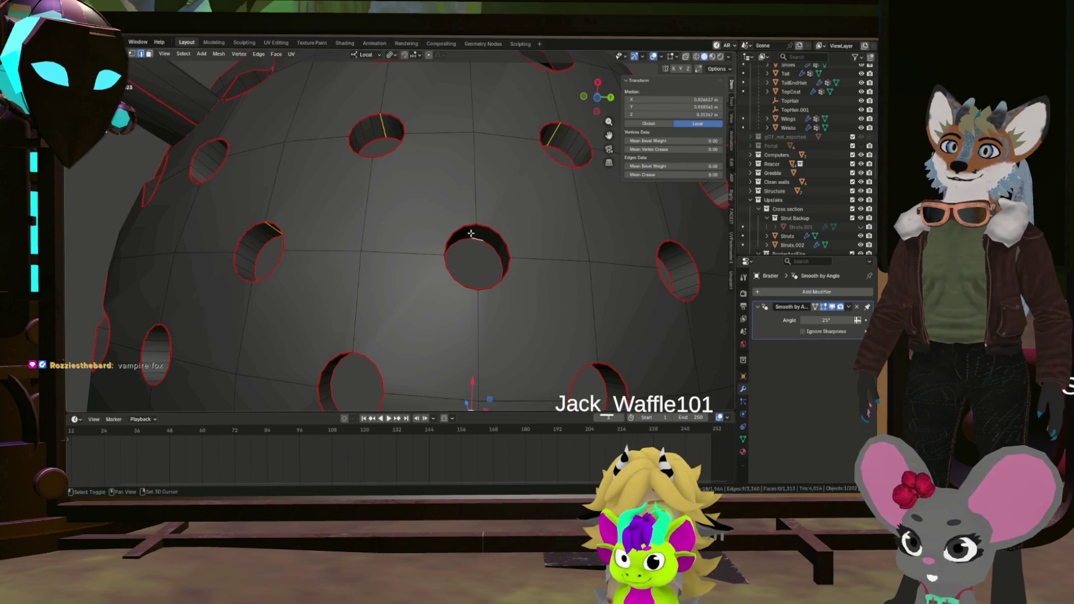
drag(581, 244, 480, 247)
scroll(up, 3)
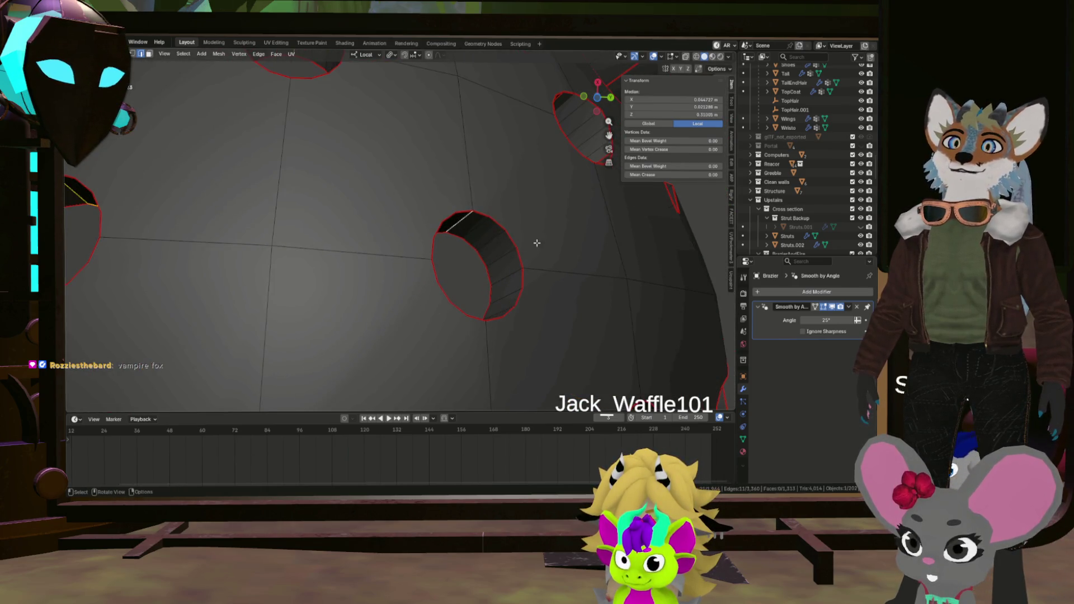
scroll(down, 3)
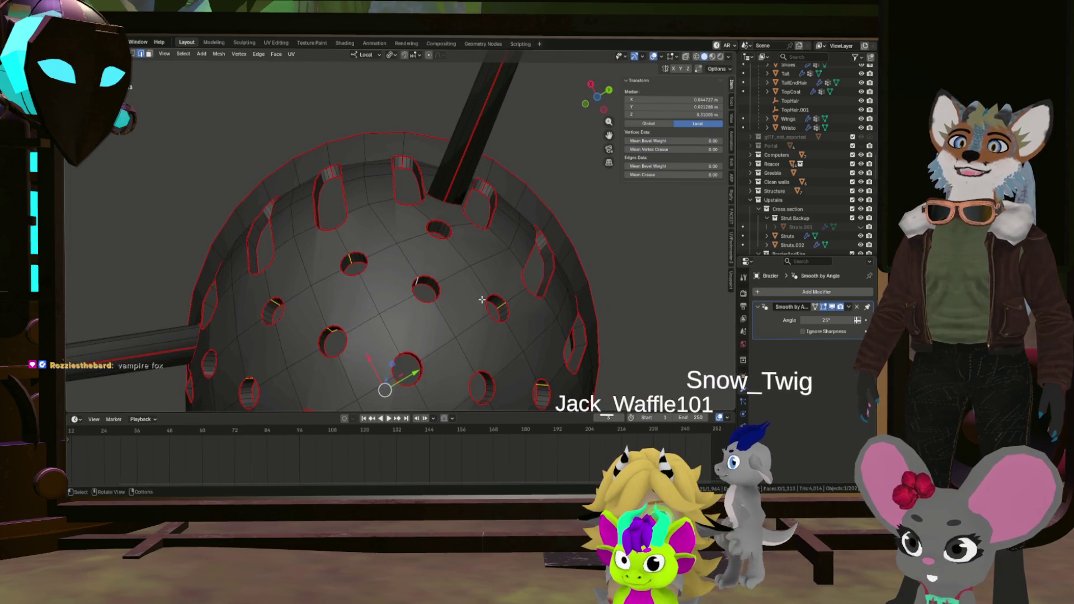
scroll(down, 3)
drag(439, 237, 562, 246)
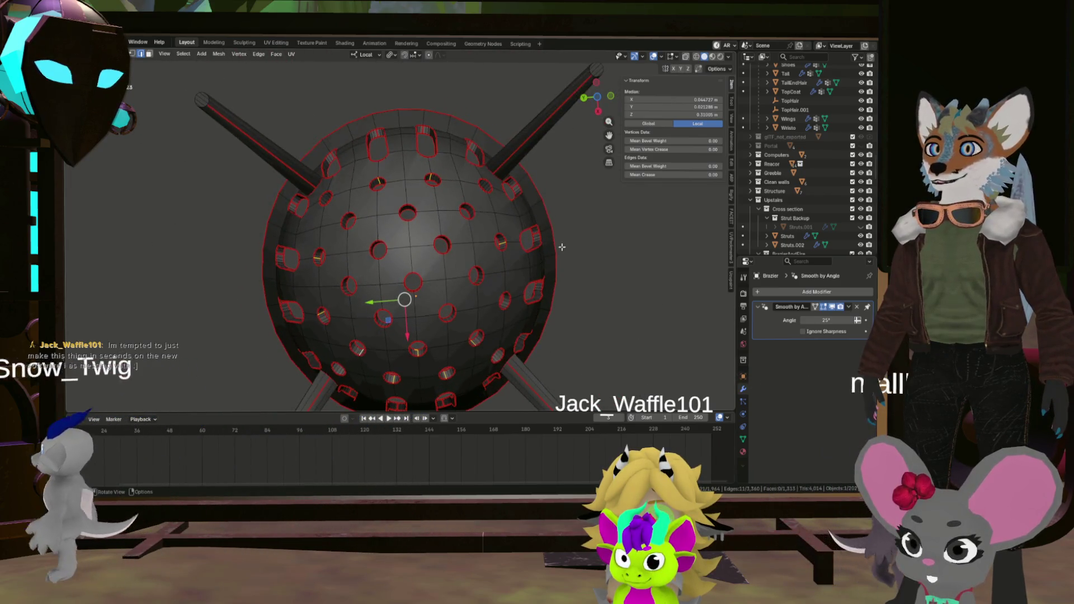
scroll(up, 3)
scroll(down, 3)
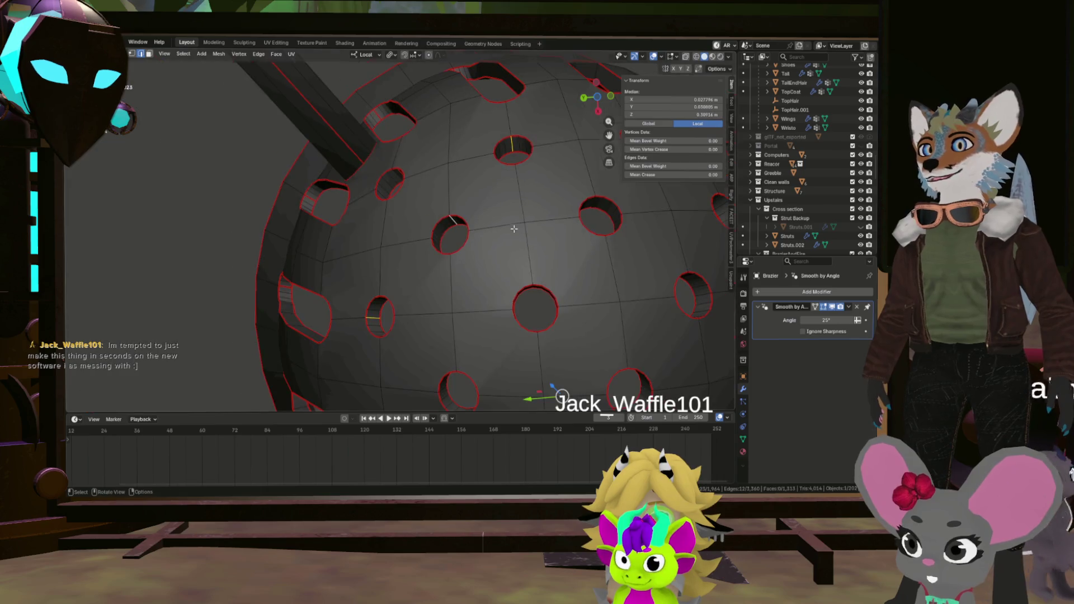
drag(360, 213, 481, 218)
scroll(up, 3)
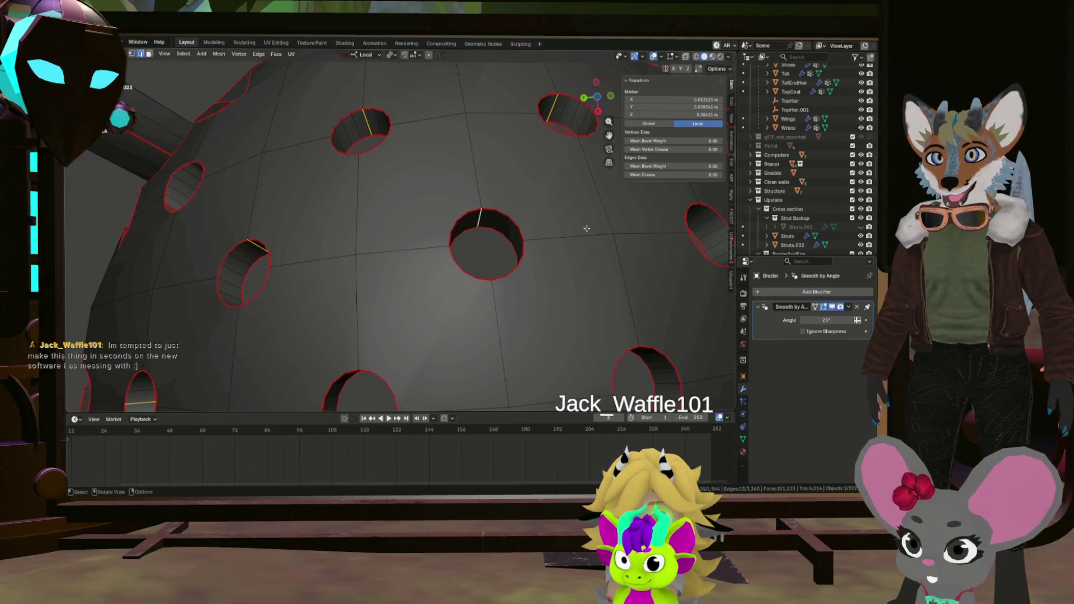
scroll(down, 3)
scroll(up, 3)
click(509, 246)
scroll(down, 3)
scroll(up, 3)
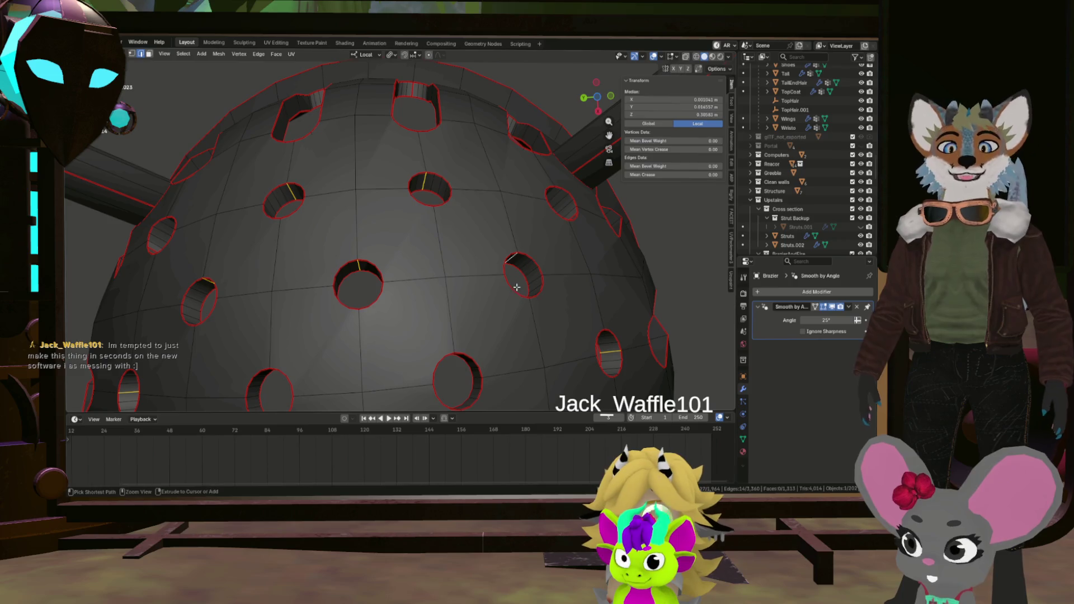
key(ctrl+e)
click(518, 288)
Select wall edges across several more holes around the dome.
scroll(down, 3)
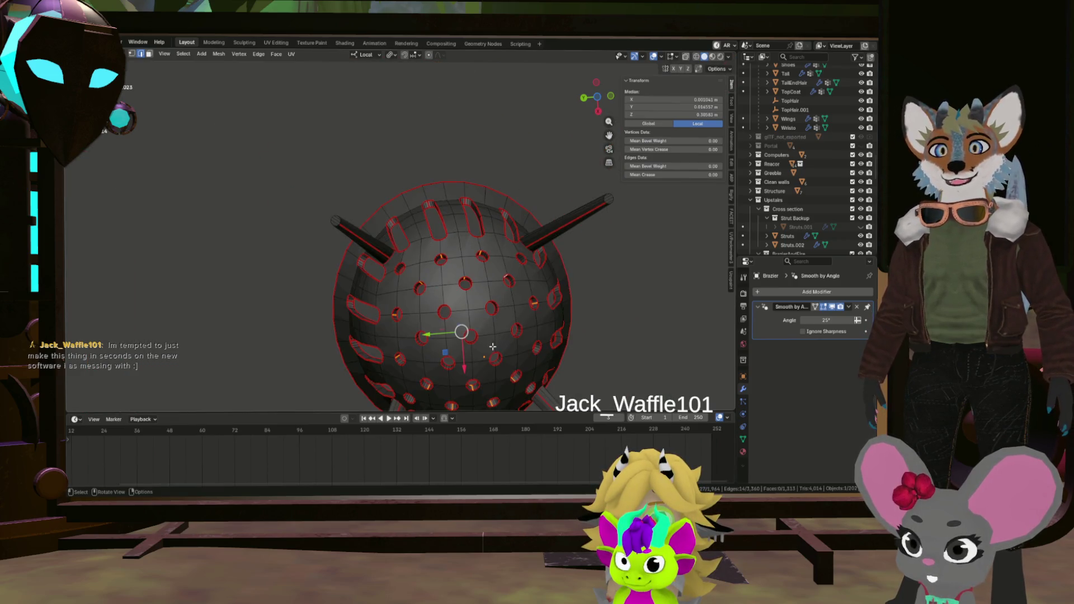
scroll(up, 3)
scroll(up, 3)
click(434, 297)
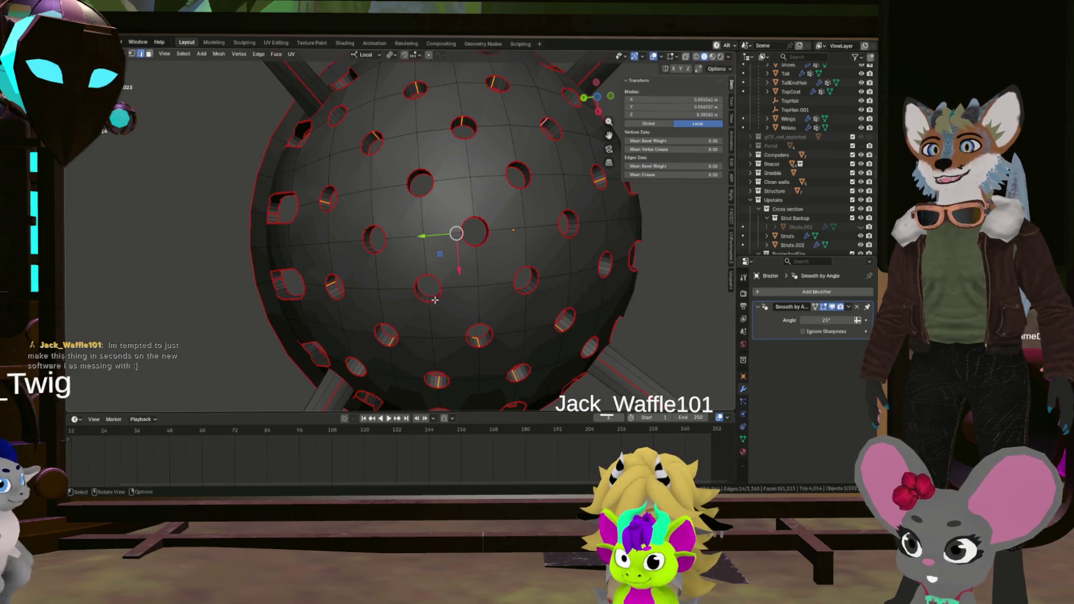
scroll(up, 3)
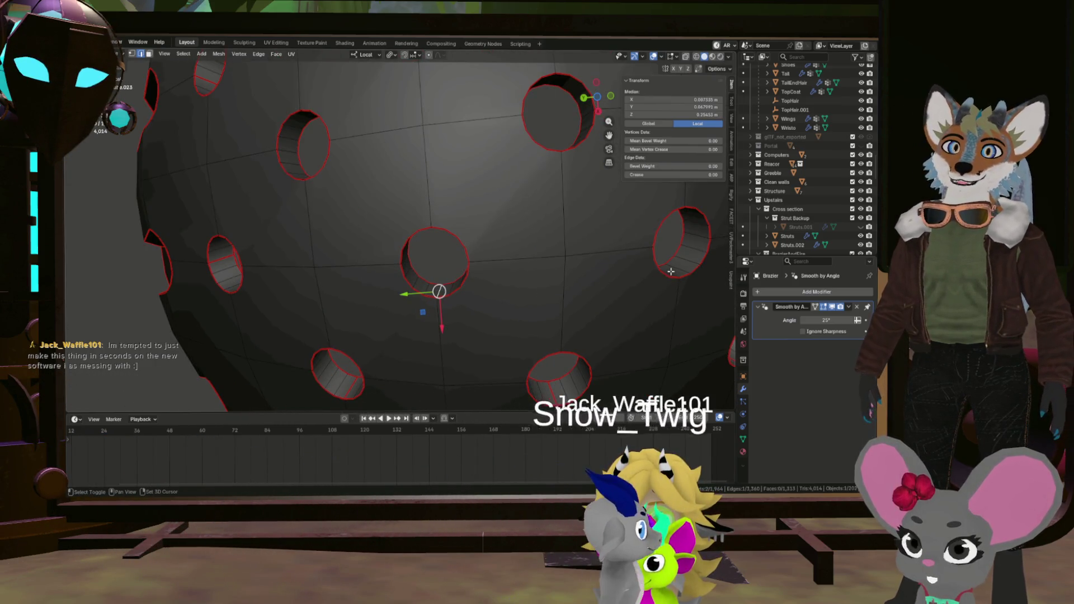
scroll(down, 3)
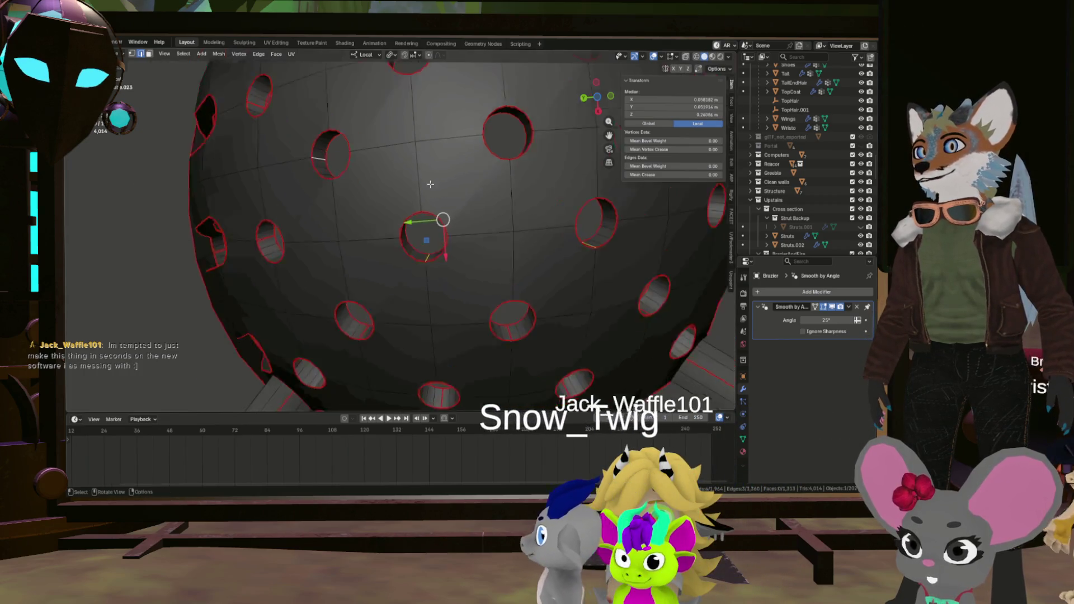
click(414, 220)
scroll(up, 3)
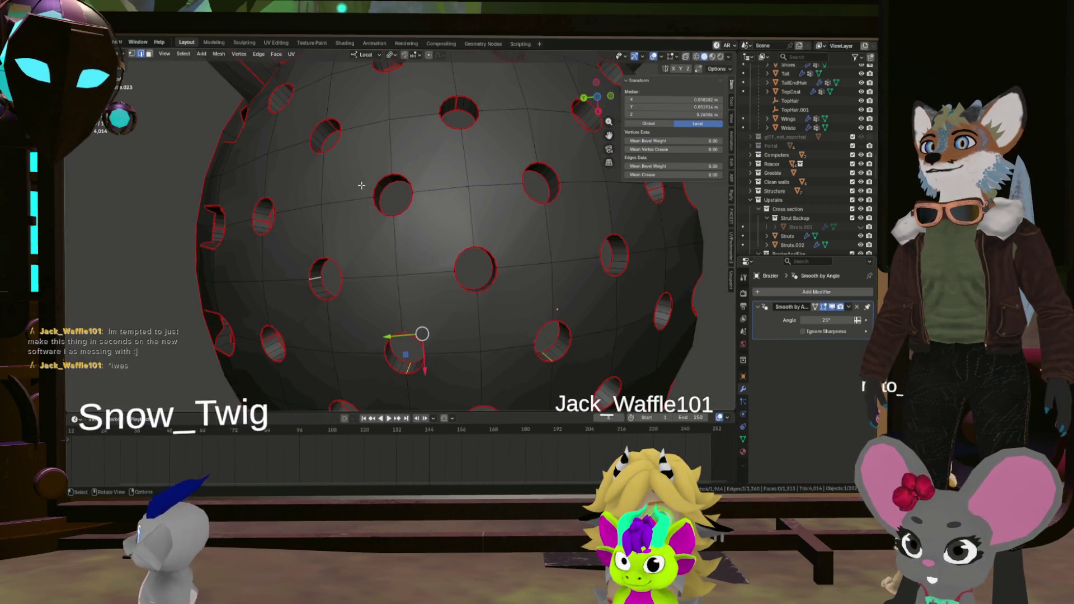
click(393, 178)
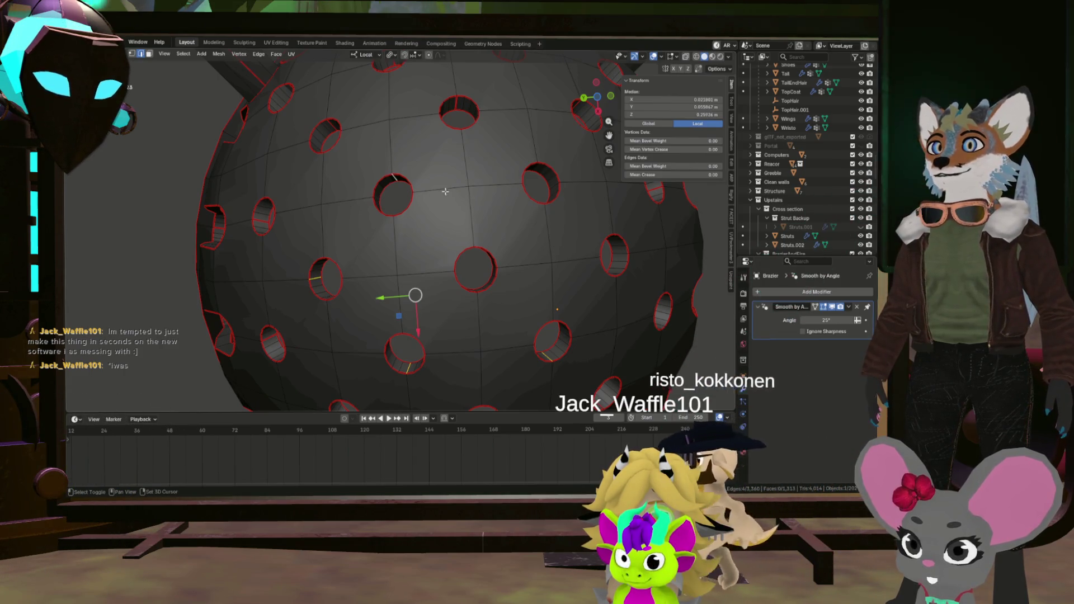
drag(574, 202, 482, 213)
click(384, 262)
drag(384, 262, 427, 264)
scroll(up, 3)
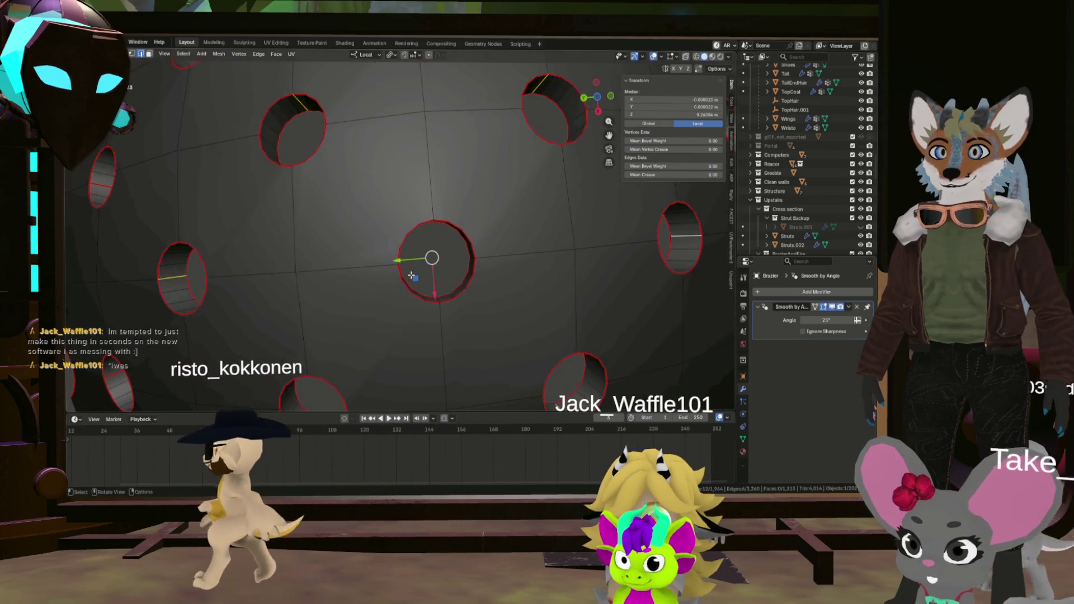
click(449, 311)
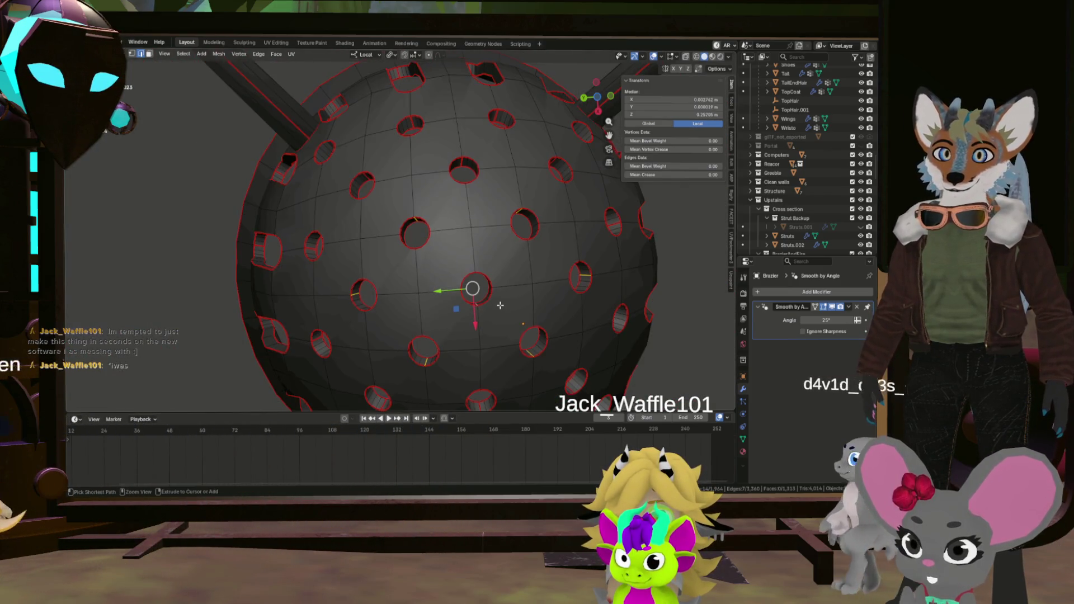
From underneath the dome, mark a seam on an edge of one hole wall.
right_click(500, 305)
drag(499, 304, 512, 213)
scroll(up, 3)
scroll(down, 3)
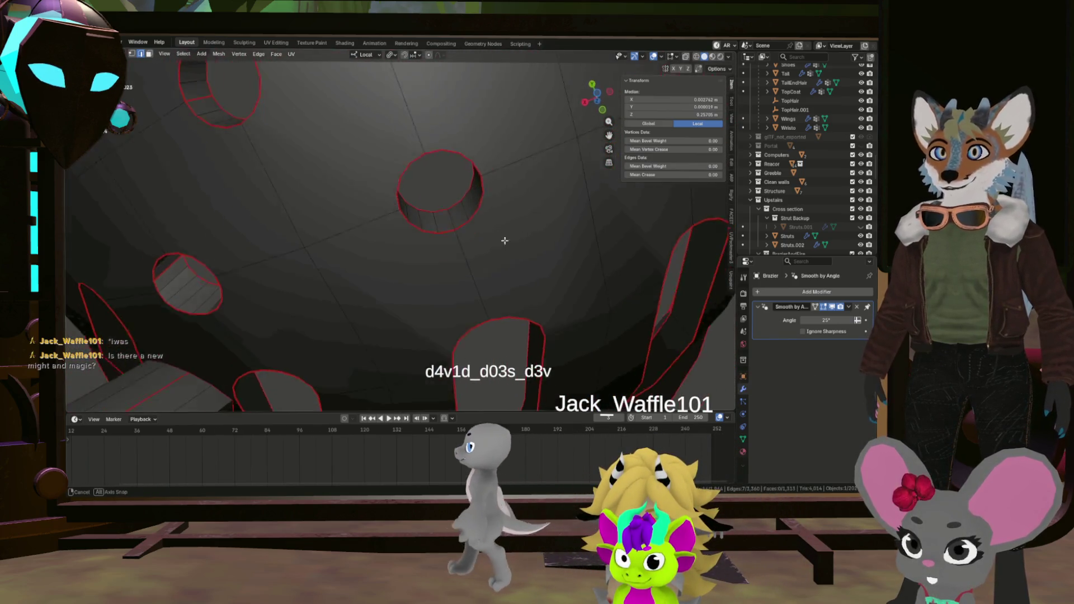
click(444, 216)
drag(444, 216, 476, 230)
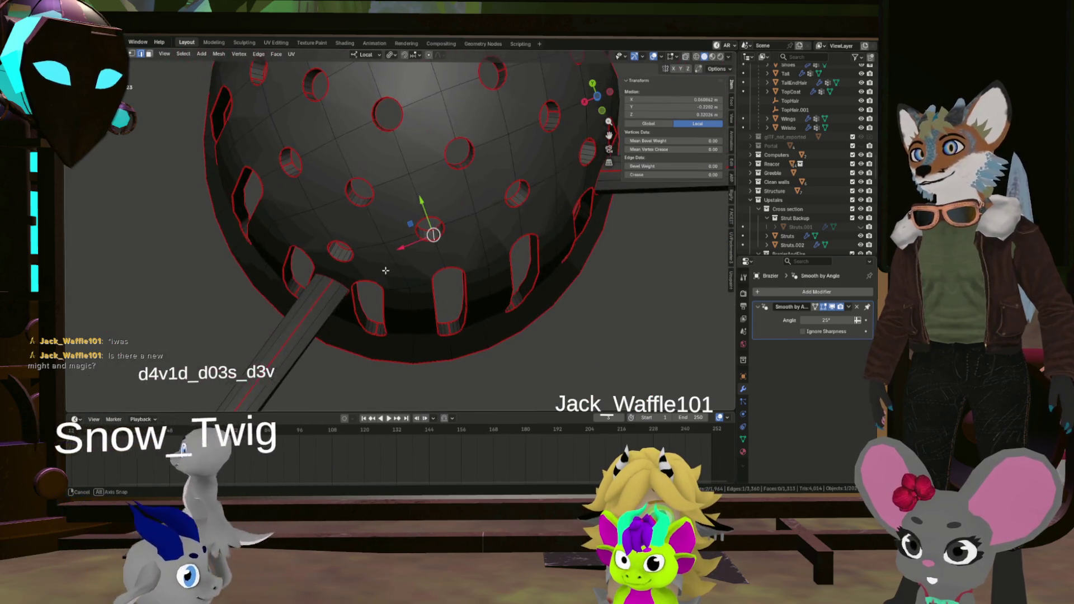
key(ctrl+e)
click(477, 231)
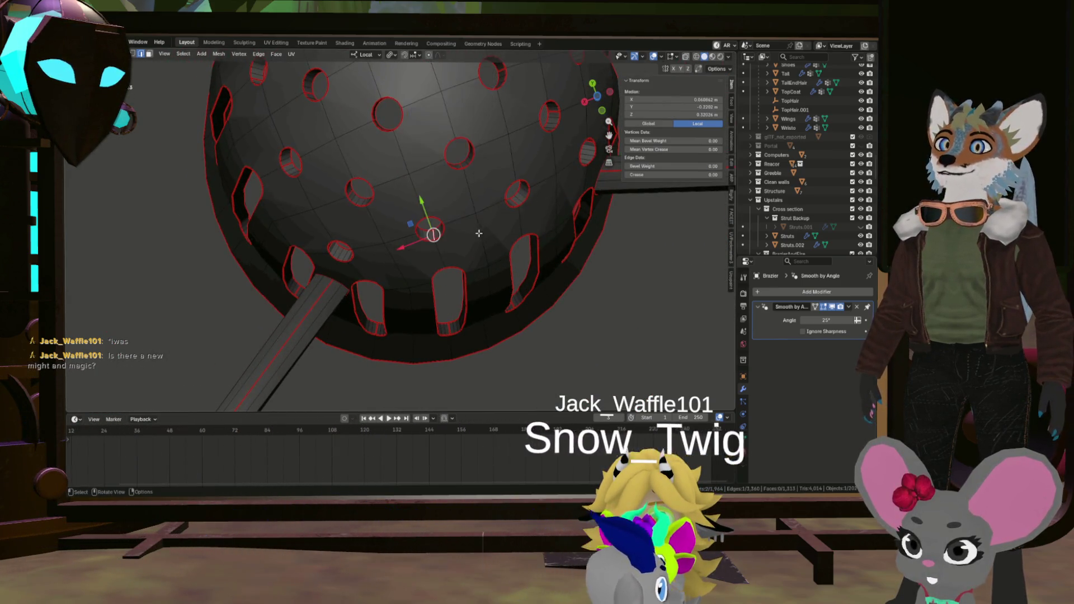
Add an edge from another underside hole wall to the selection and bring up the edge menu.
scroll(down, 3)
scroll(up, 3)
scroll(up, 3)
drag(403, 223, 303, 219)
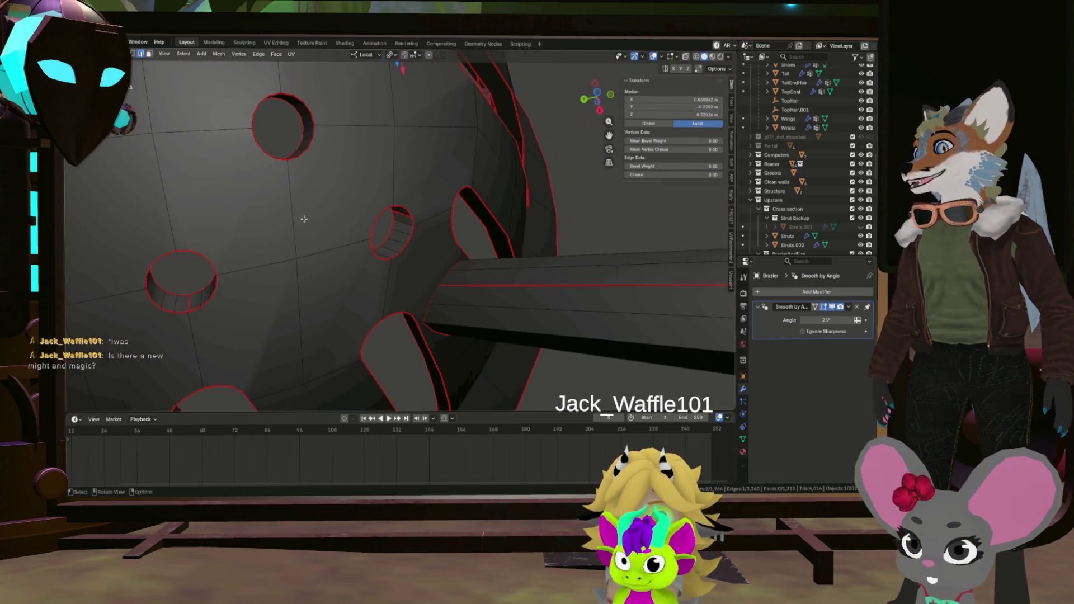
scroll(down, 3)
drag(403, 220, 504, 223)
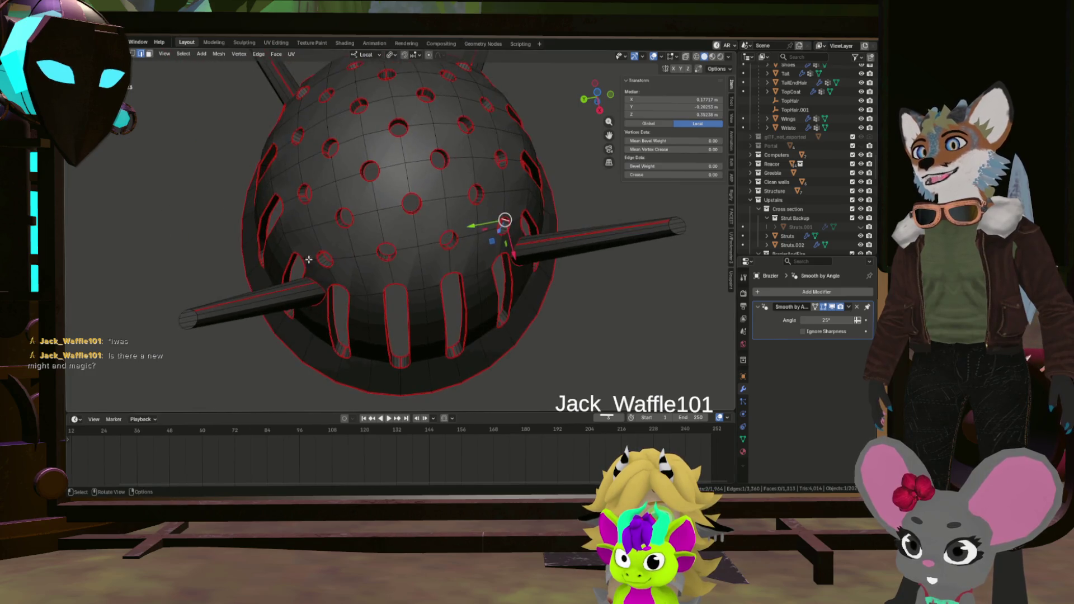
scroll(up, 3)
drag(362, 260, 341, 233)
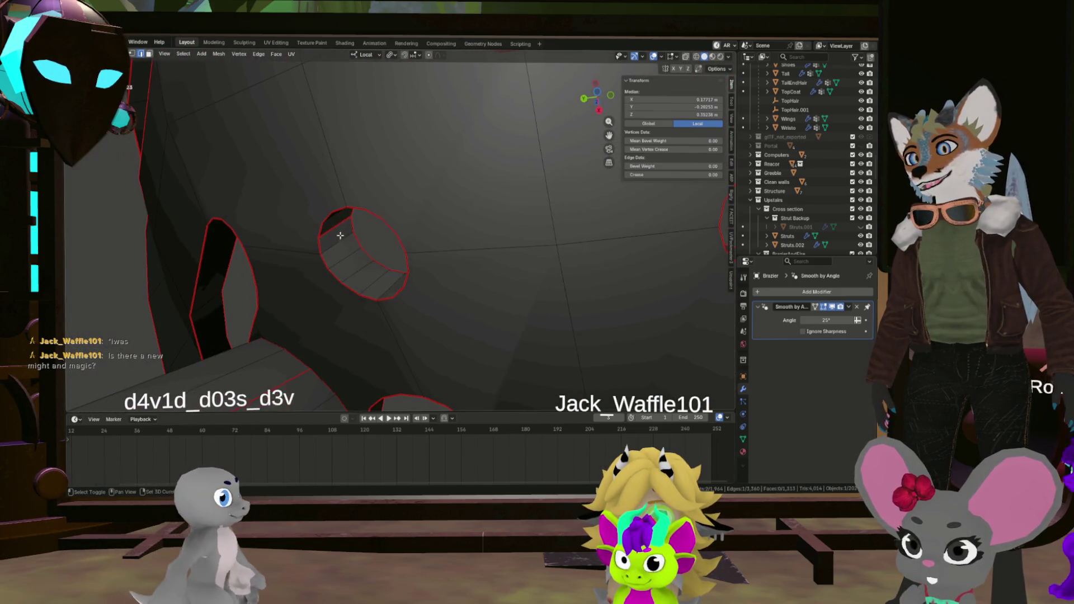
click(333, 229)
scroll(down, 3)
drag(412, 223, 510, 191)
scroll(up, 3)
scroll(down, 3)
scroll(up, 3)
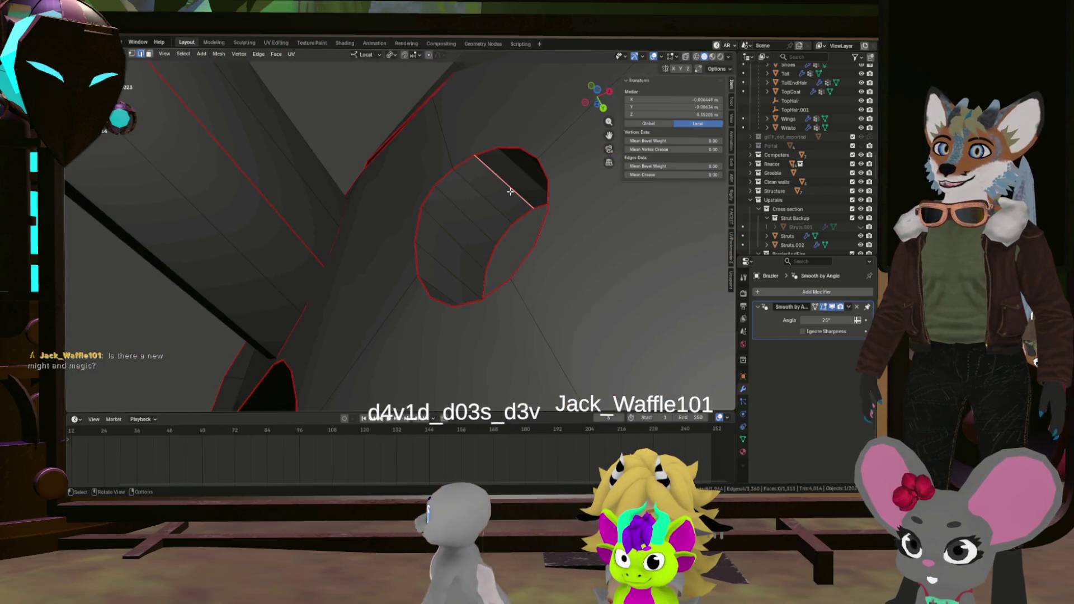
scroll(down, 3)
drag(614, 239, 521, 338)
scroll(up, 3)
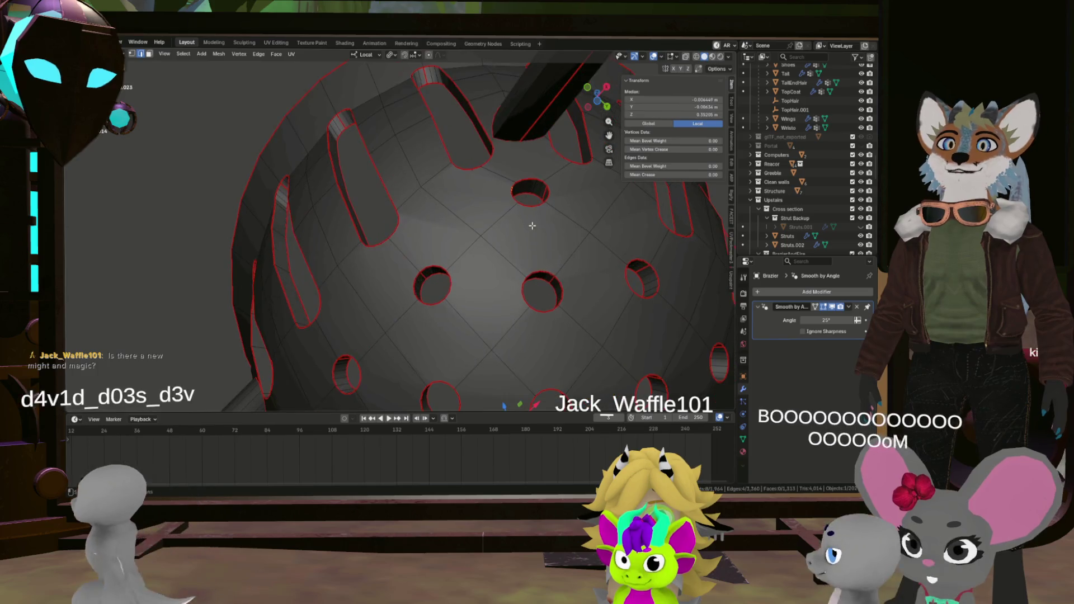
key(ctrl+e)
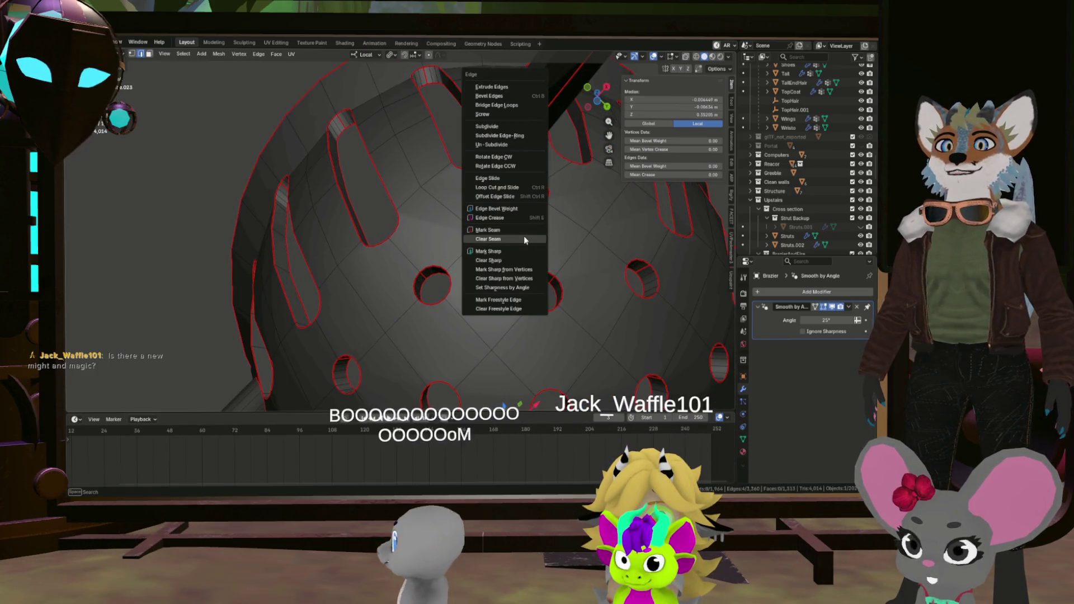
key(Escape)
scroll(down, 3)
drag(525, 246, 532, 268)
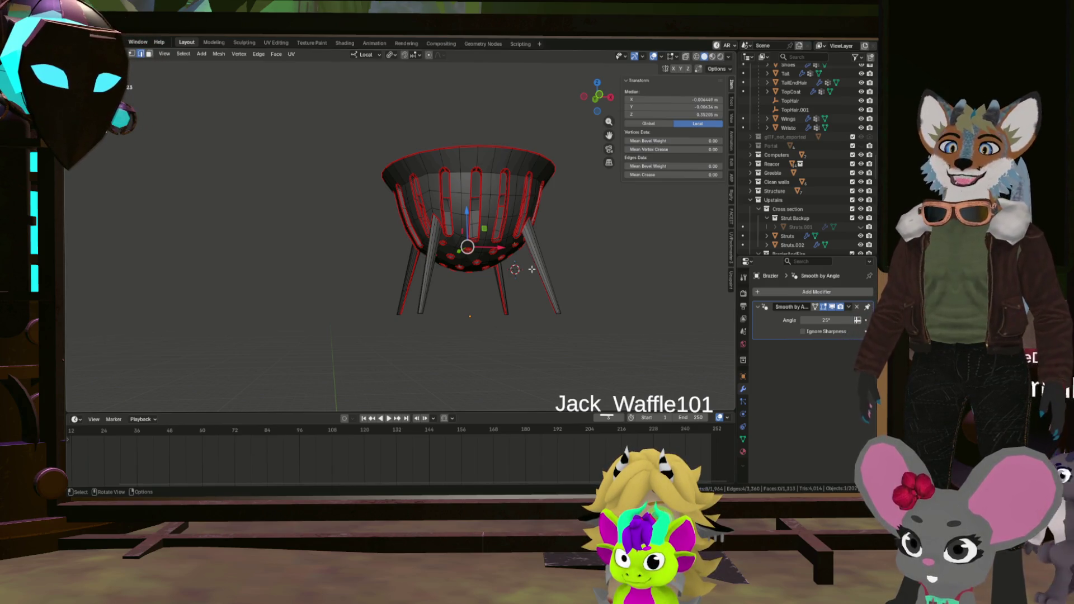
drag(538, 281, 532, 294)
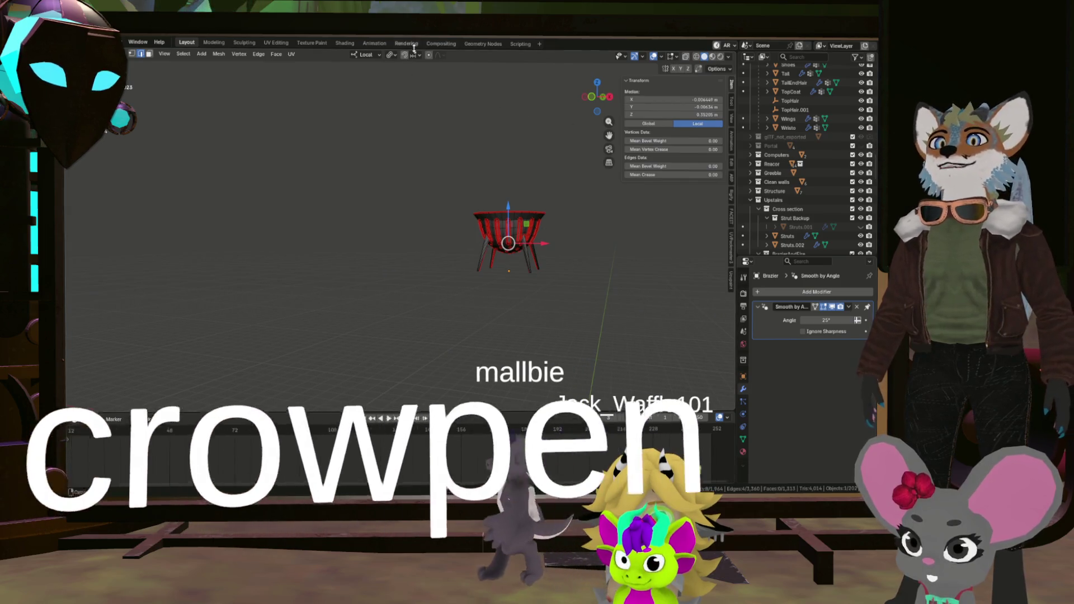
click(276, 42)
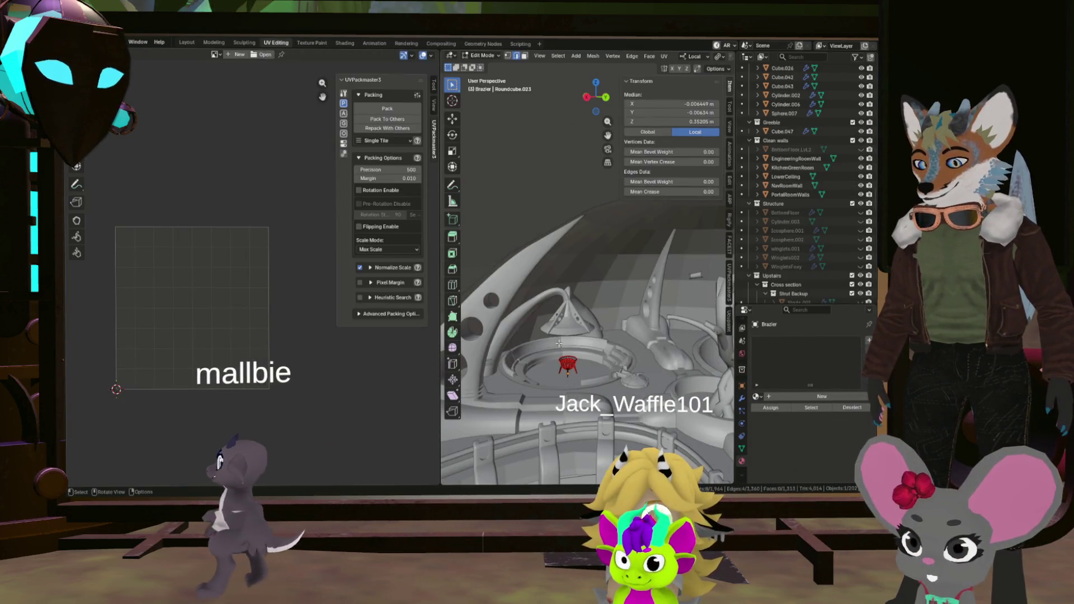
Frame the brazier mesh and rename its material to 'Brazier'.
key(KP_Decimal)
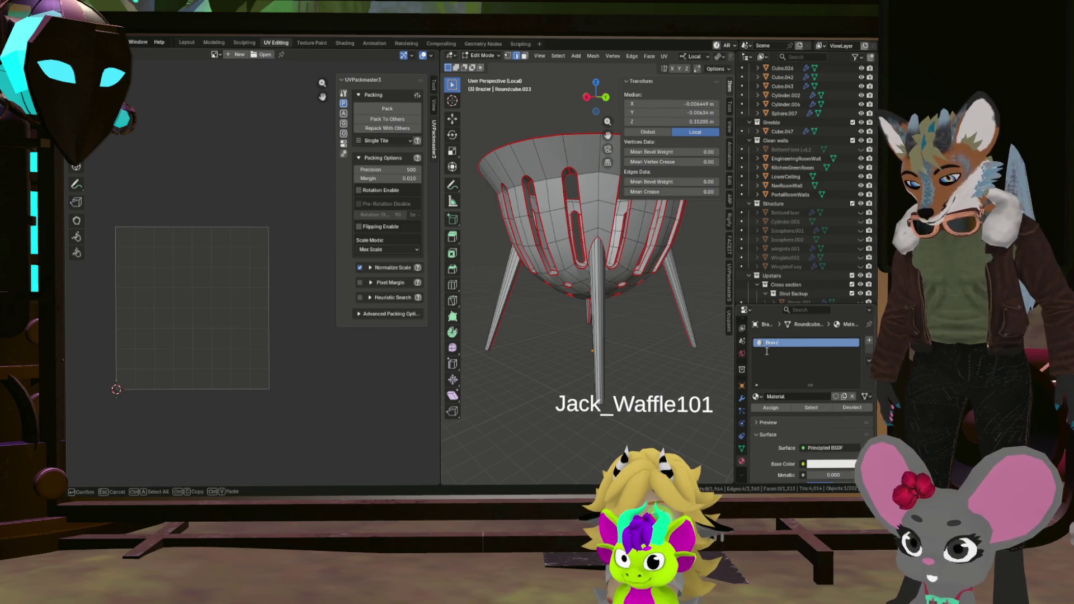
text(zier)
key(Return)
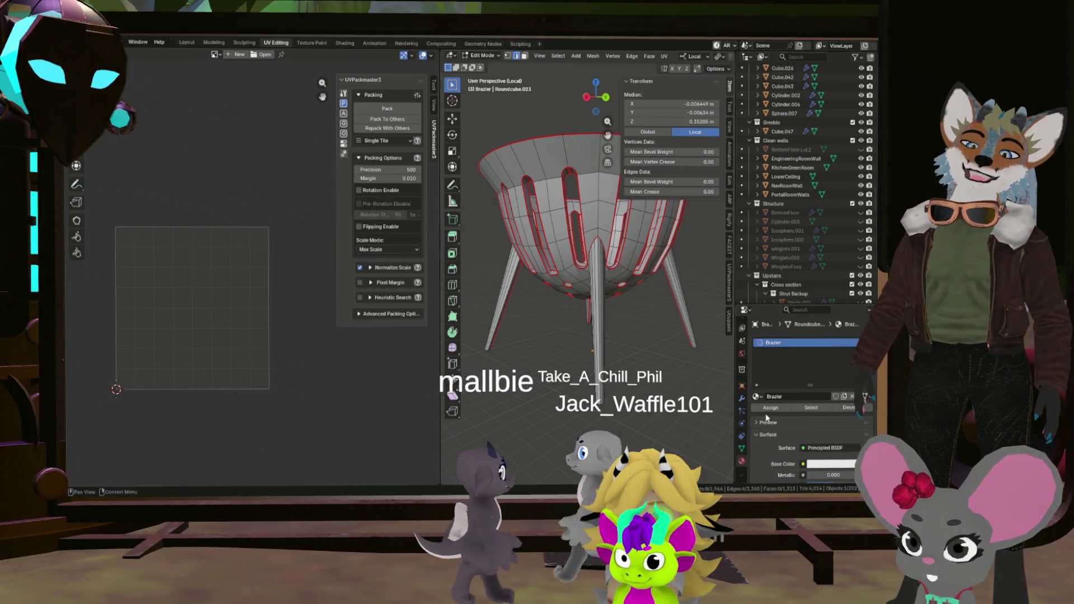
Select the entire brazier mesh in Edit Mode.
drag(582, 313, 583, 311)
key(a)
scroll(down, 3)
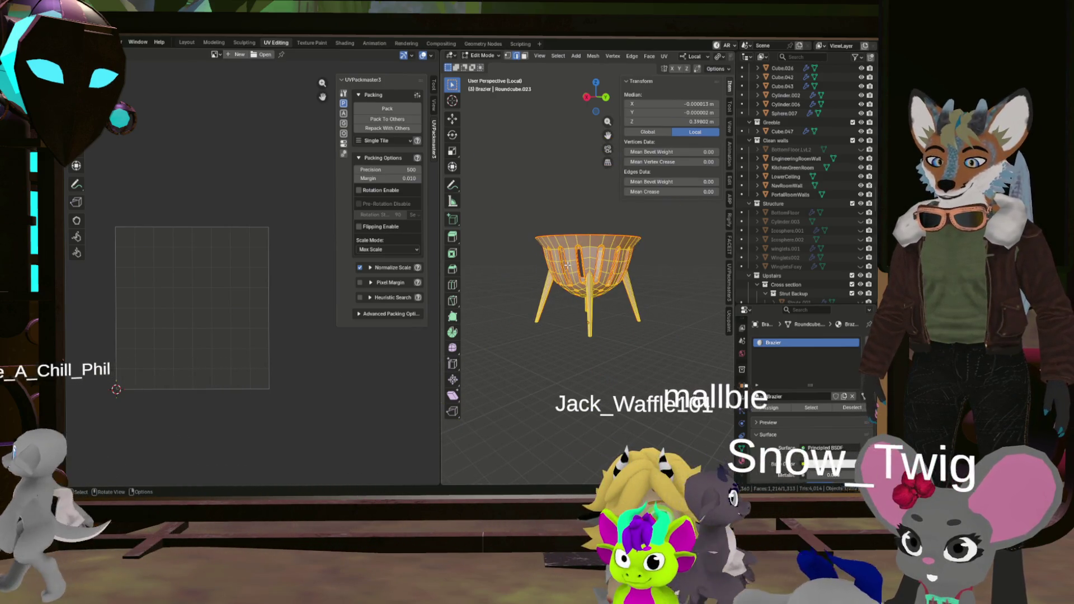
scroll(up, 3)
Unwrap the selected brazier mesh and bring its strip islands into view.
key(u)
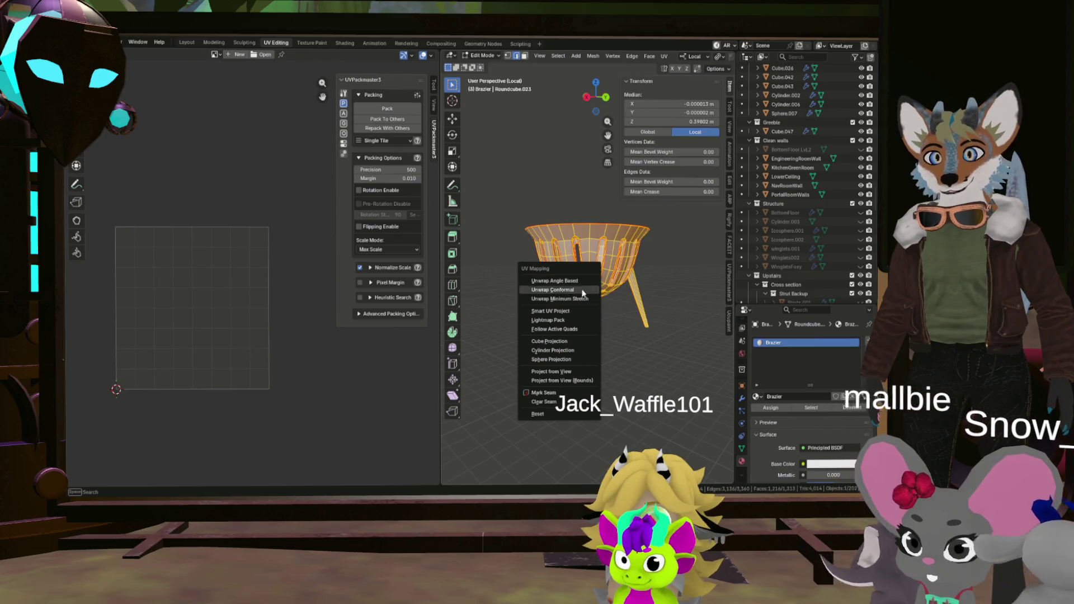
click(582, 288)
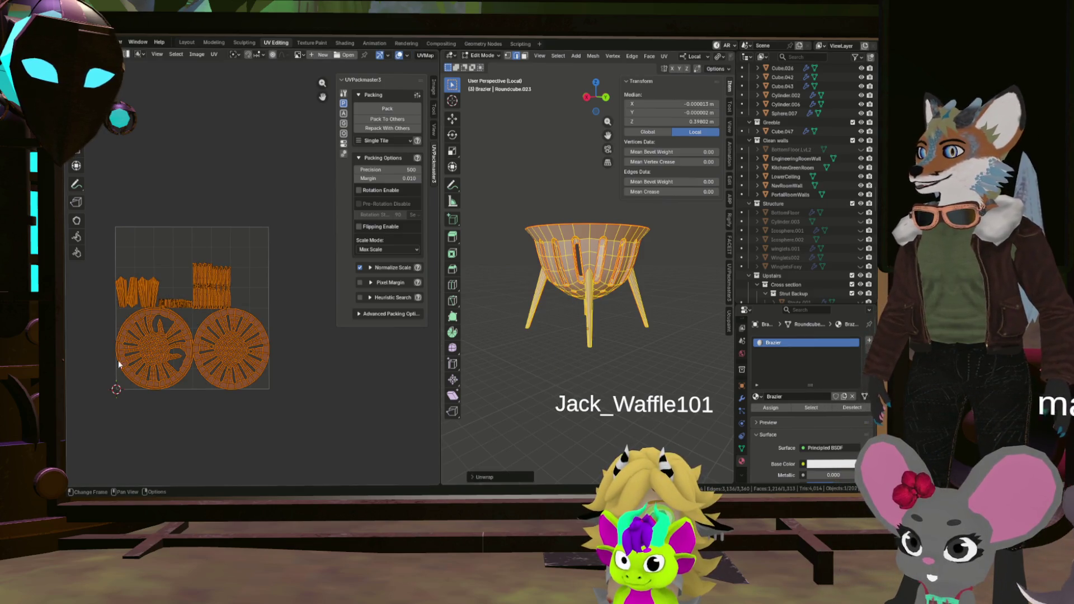
scroll(up, 3)
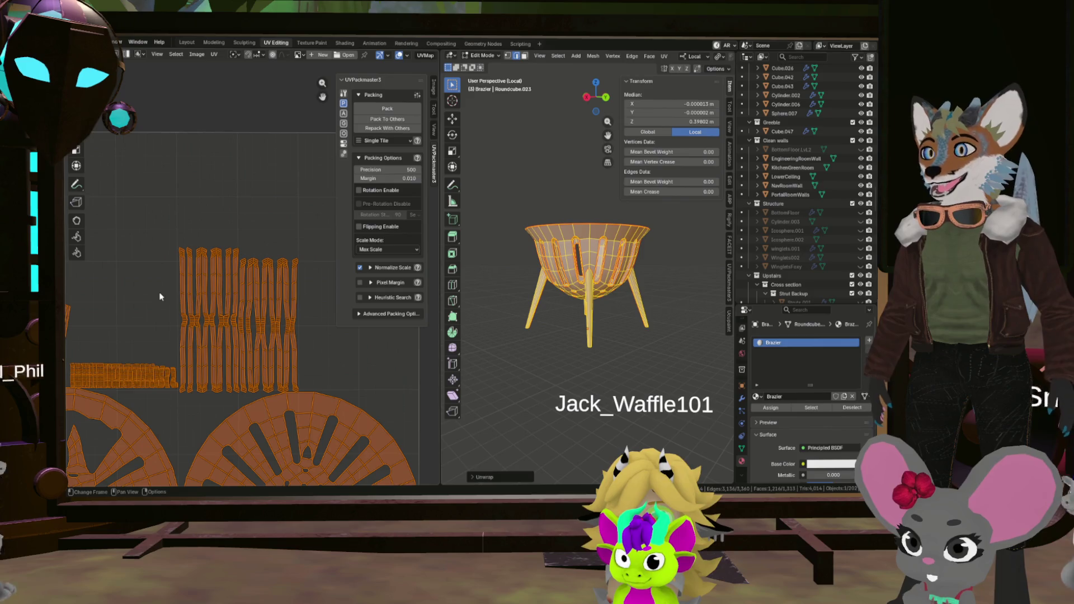
scroll(up, 3)
scroll(down, 3)
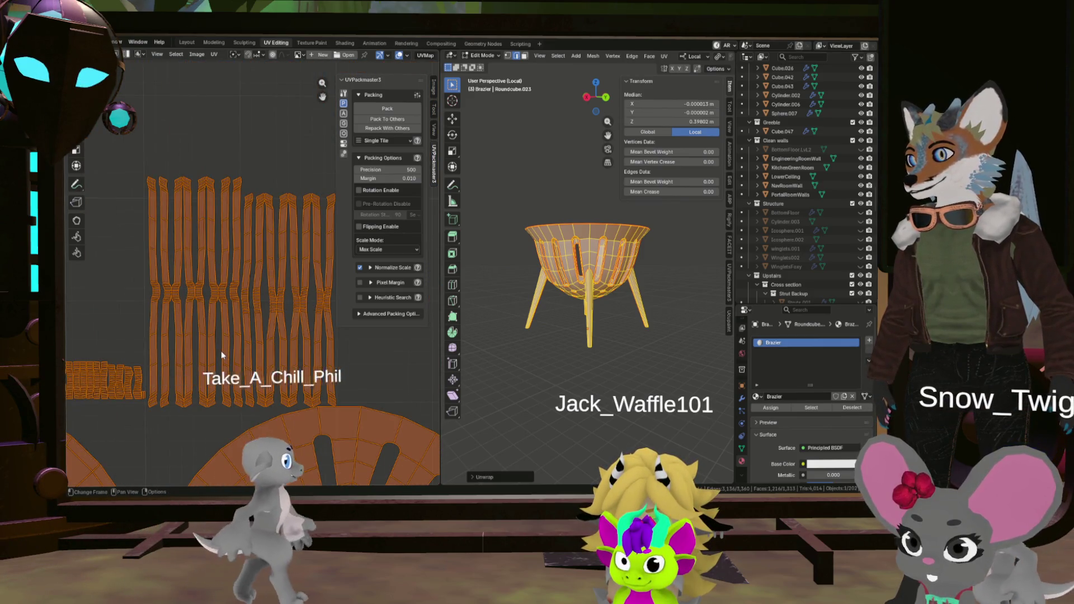
scroll(down, 3)
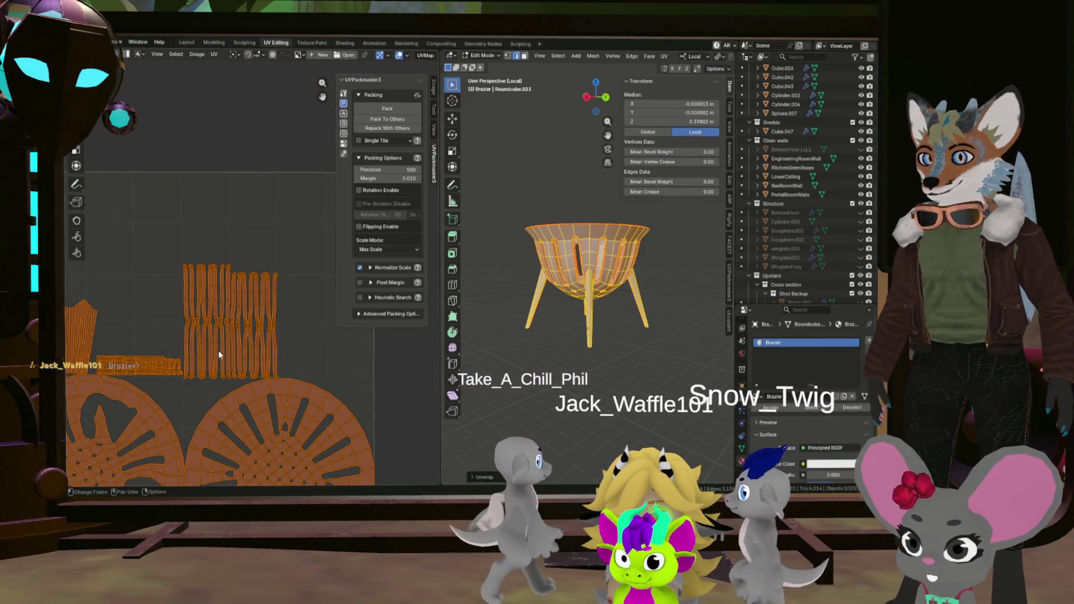
drag(219, 355, 336, 343)
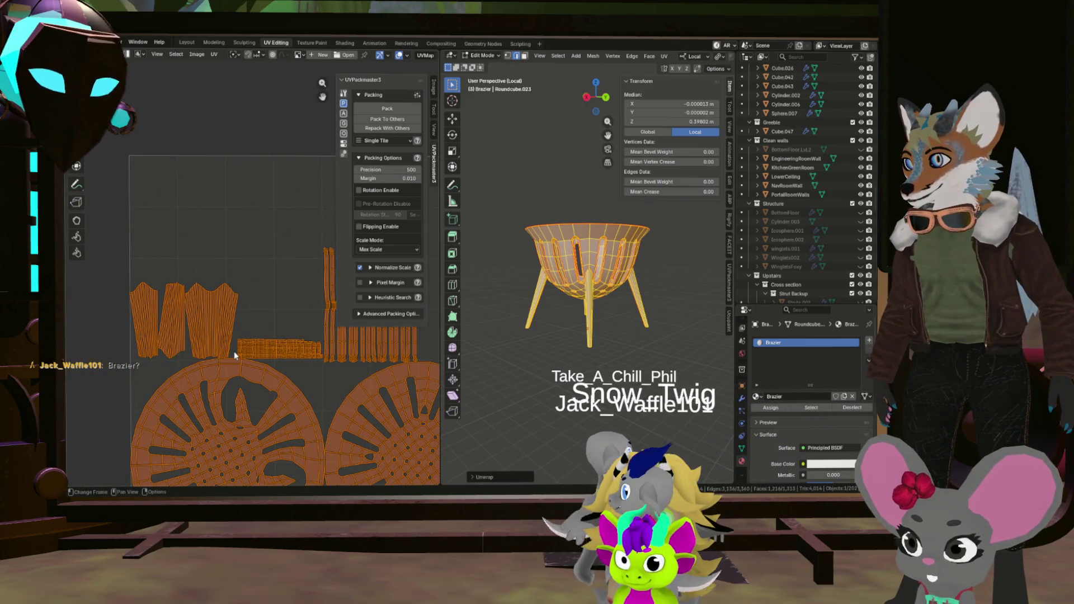
scroll(up, 3)
scroll(up, 3)
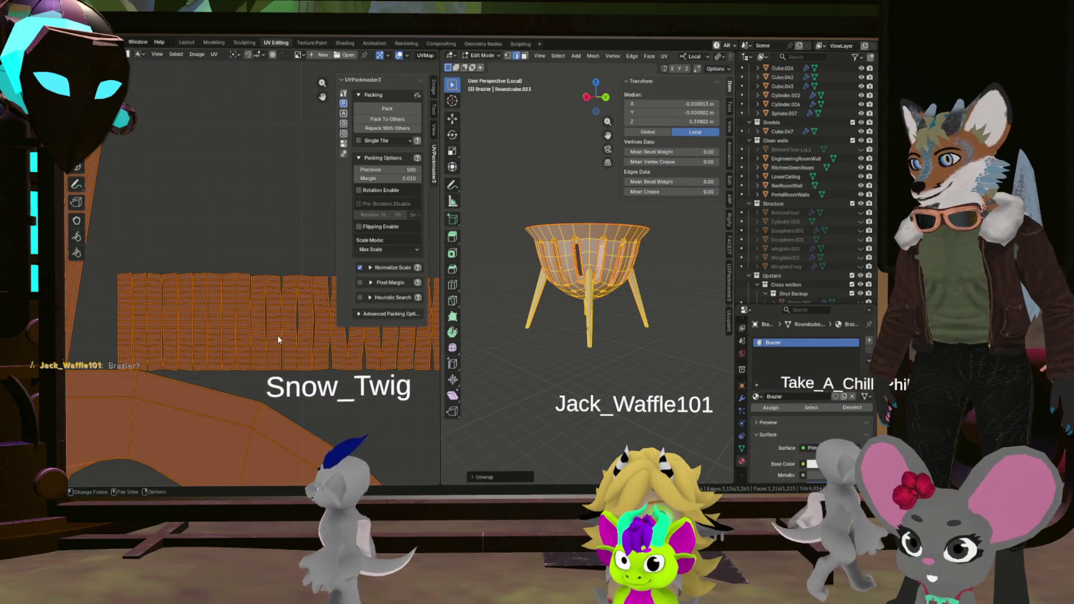
Select faces in the round bowl island, then an edge at a slot, and apply an edge operation.
key(alt+a)
scroll(down, 3)
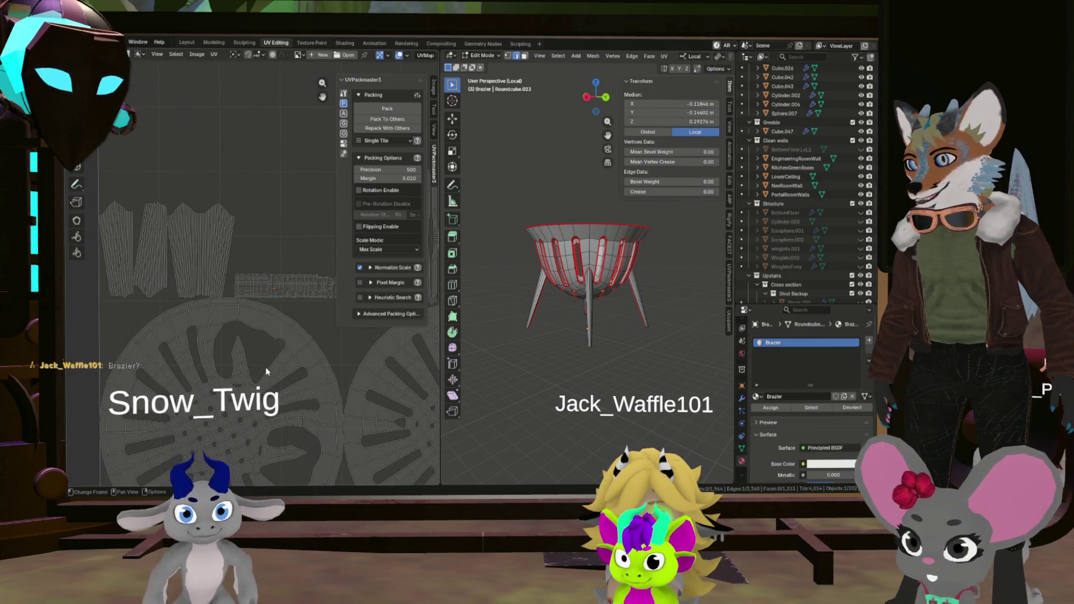
scroll(up, 3)
scroll(down, 3)
drag(214, 377, 254, 333)
scroll(up, 3)
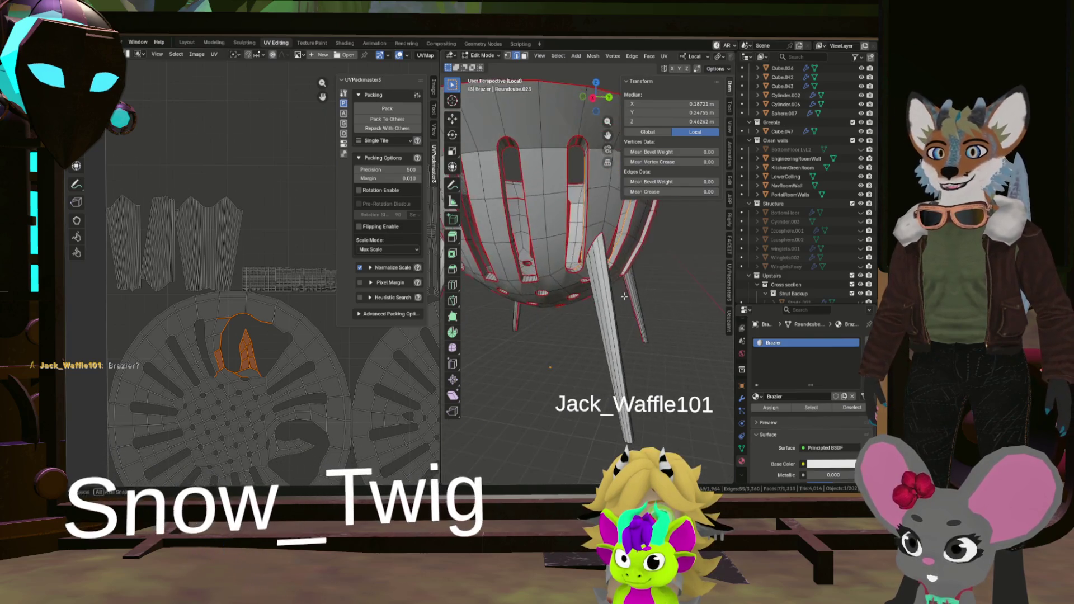
scroll(down, 3)
drag(624, 296, 539, 213)
scroll(up, 3)
click(538, 212)
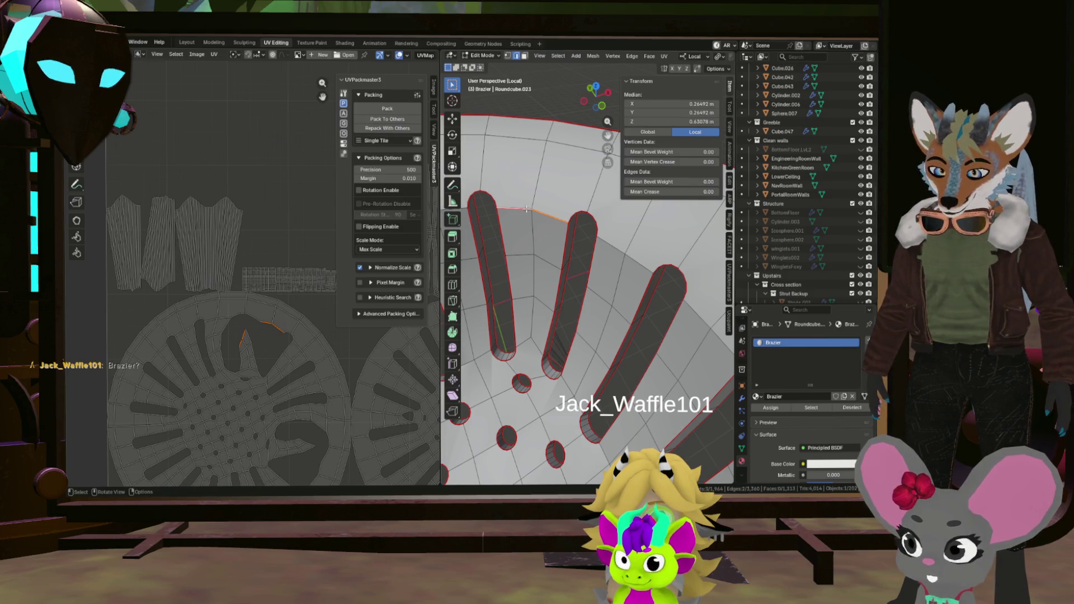
right_click(526, 208)
click(526, 209)
scroll(down, 3)
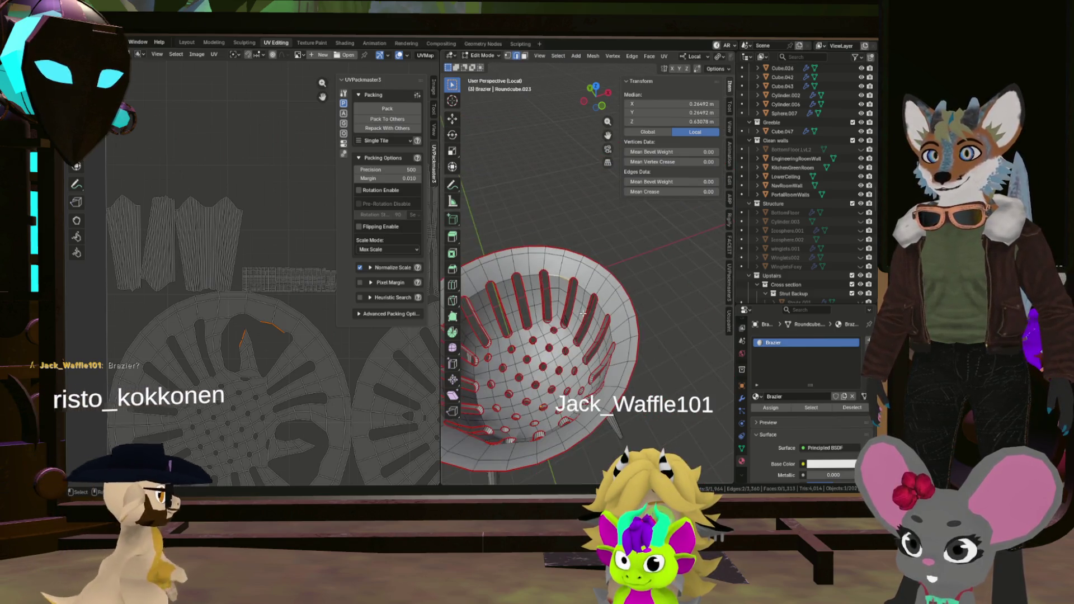
Select all and re-unwrap the whole brazier into a new UV layout.
key(a)
key(u)
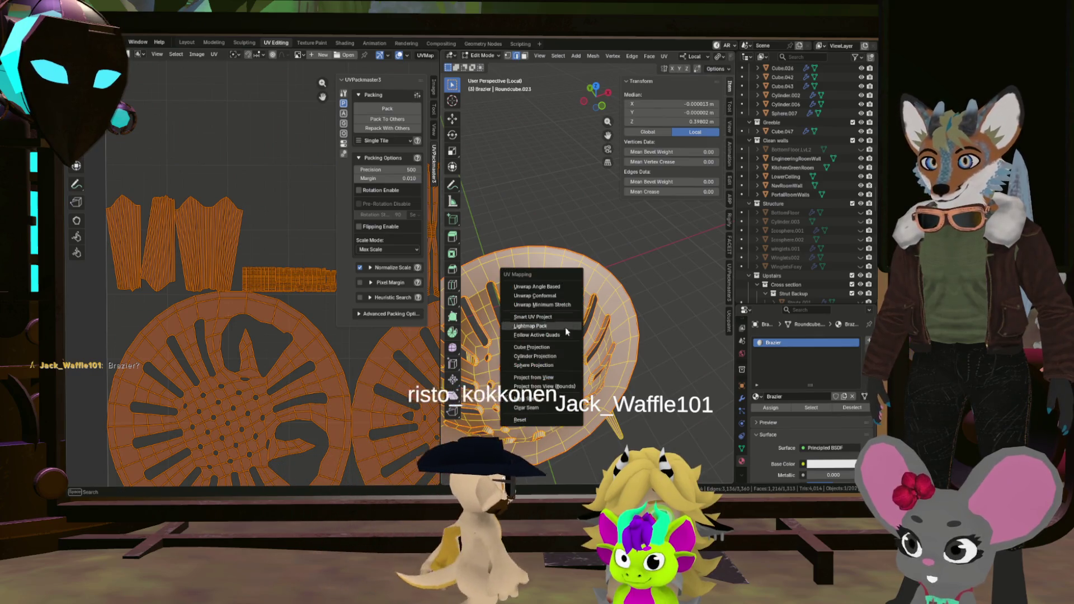
click(538, 287)
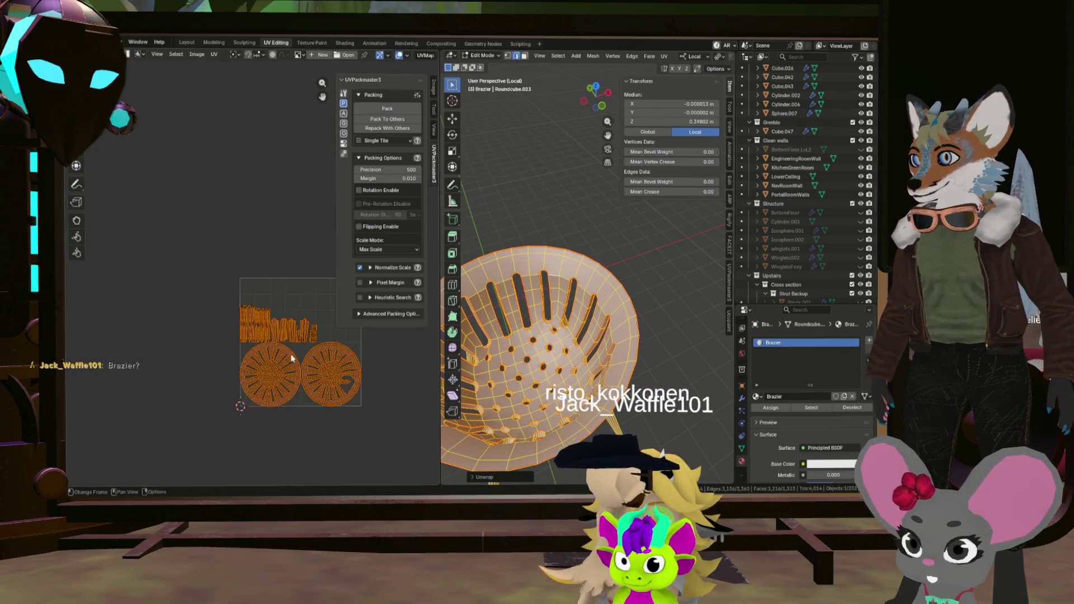
scroll(up, 3)
From a top-down angle, apply an edge operation from the Ctrl+E edge menu.
key(alt+a)
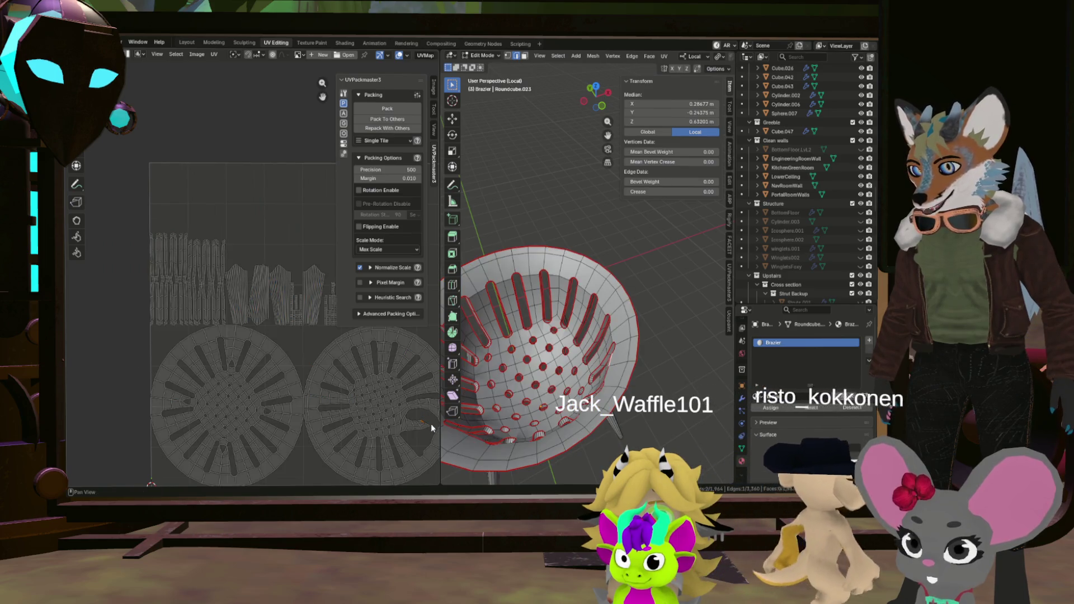
drag(621, 372, 669, 368)
scroll(up, 3)
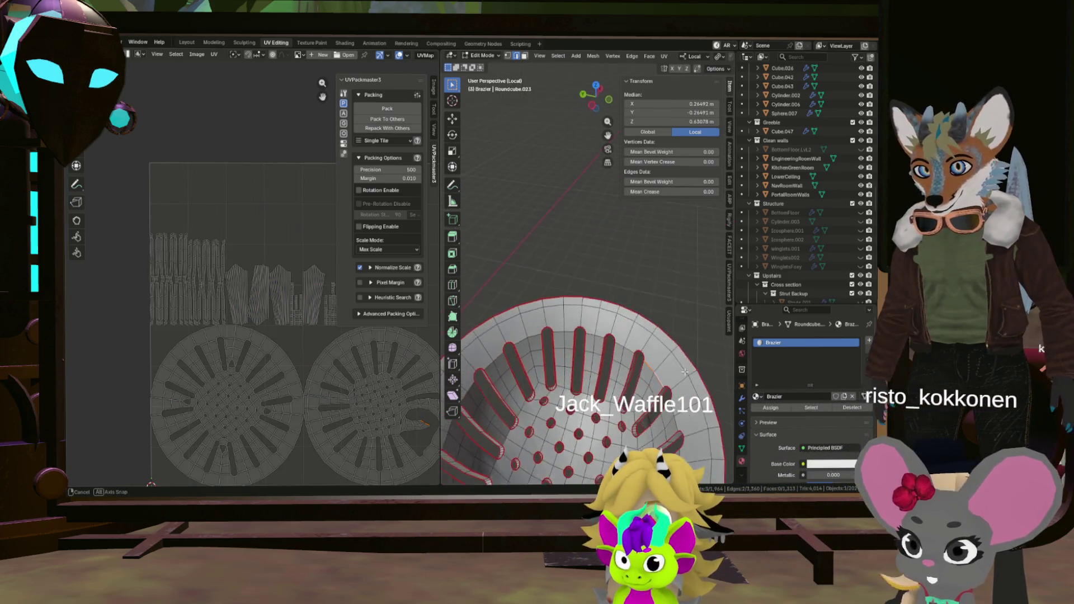
key(ctrl+e)
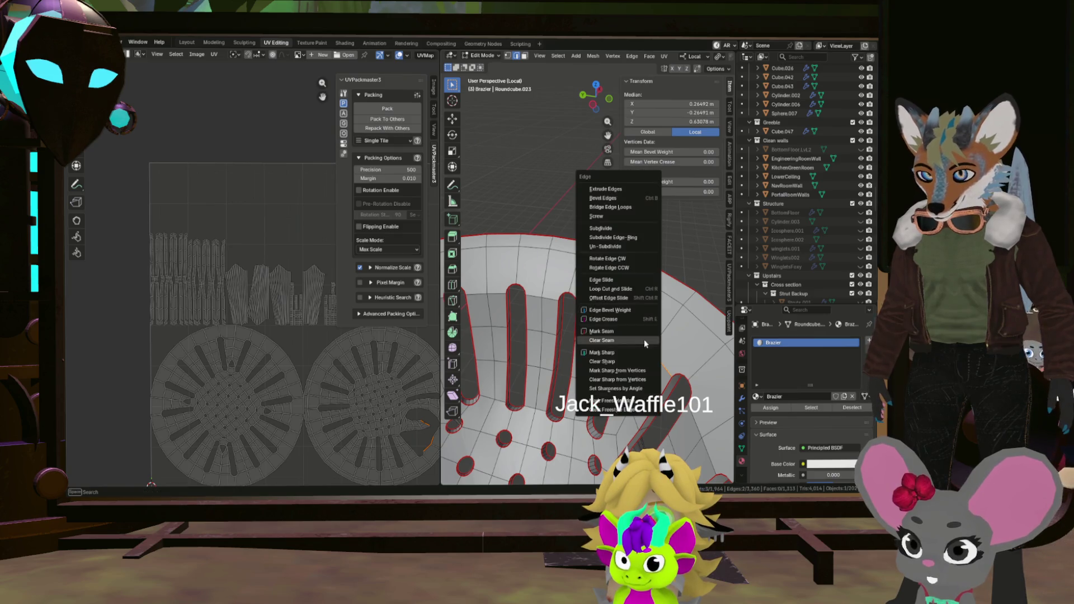
click(629, 340)
scroll(down, 3)
Select all and unwrap once more from the UV Editor's context menu.
key(a)
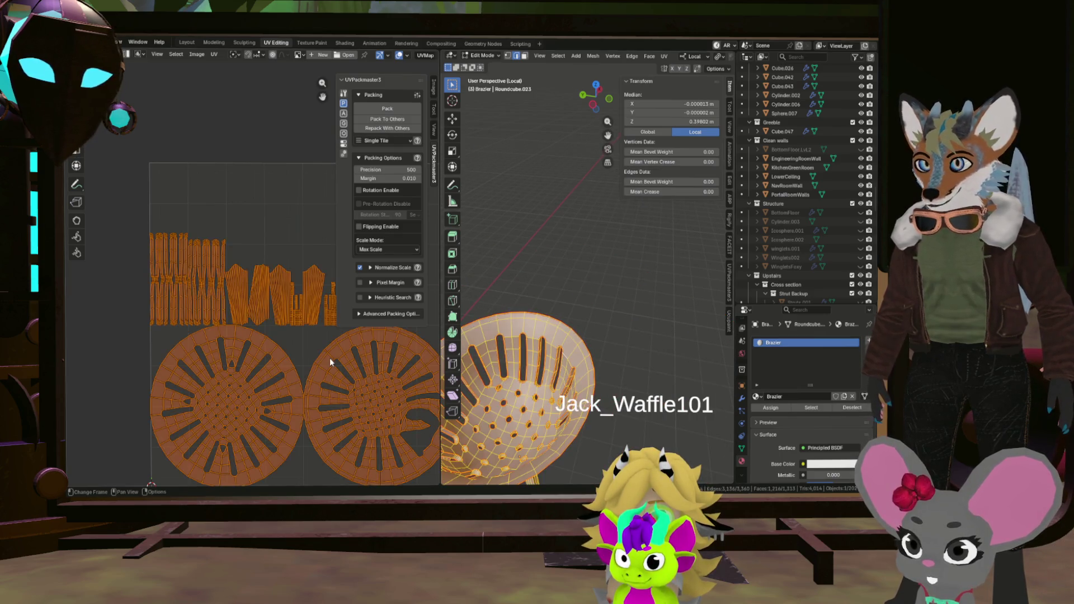
right_click(401, 329)
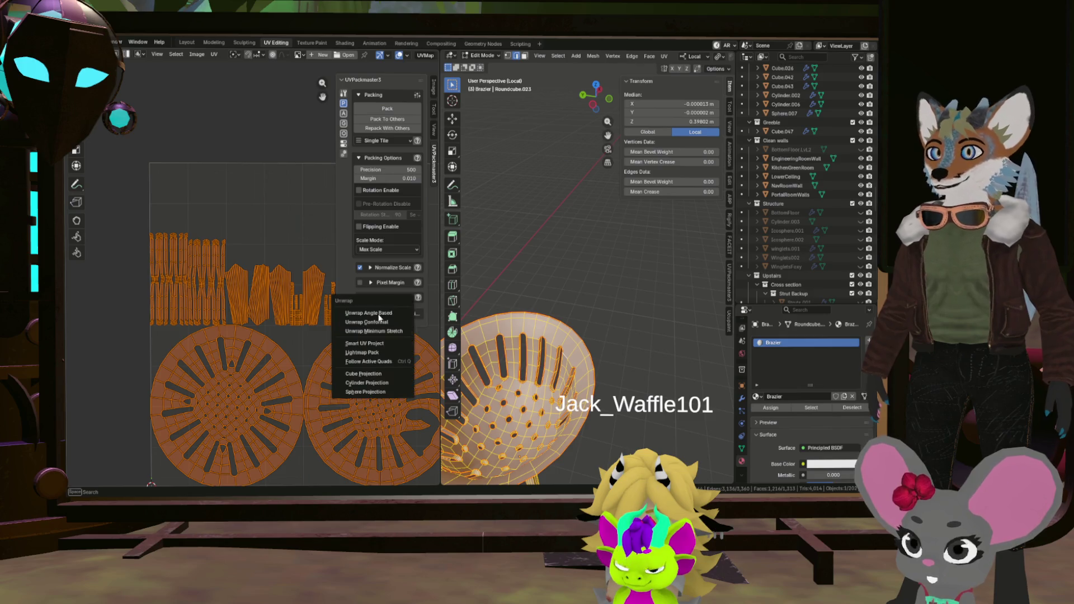
click(371, 338)
scroll(up, 3)
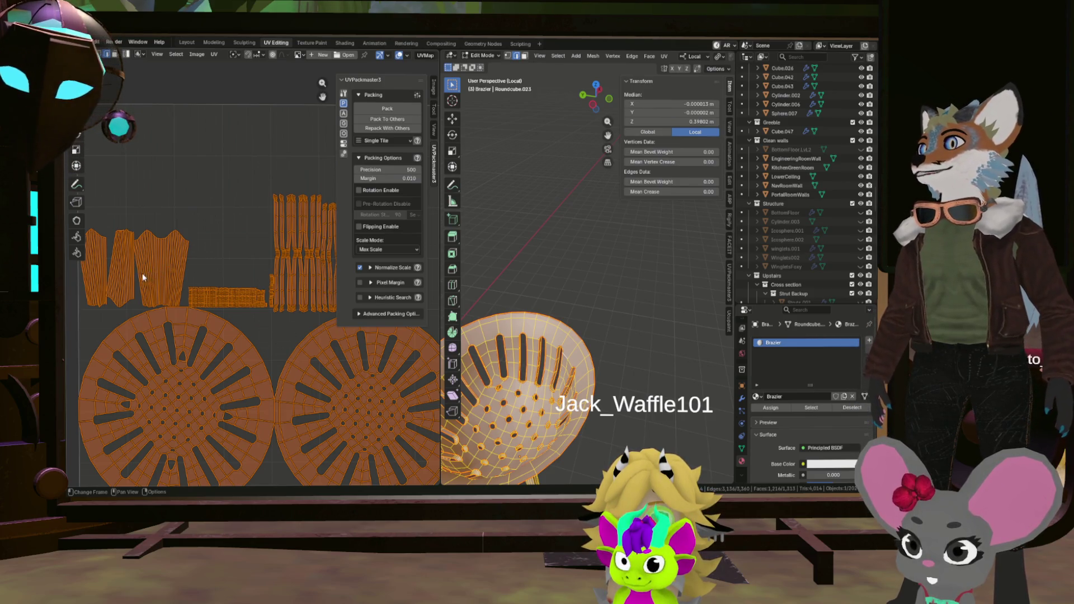
Select an edge of a side-strip island and drag the area border to widen the UV Editor.
scroll(up, 3)
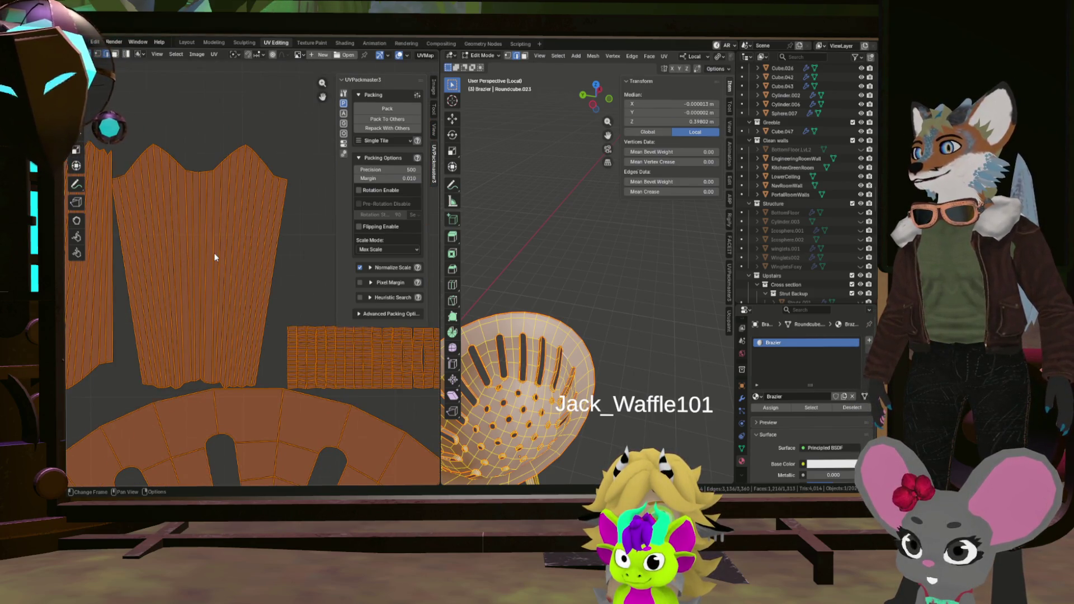
click(215, 253)
scroll(down, 3)
scroll(up, 3)
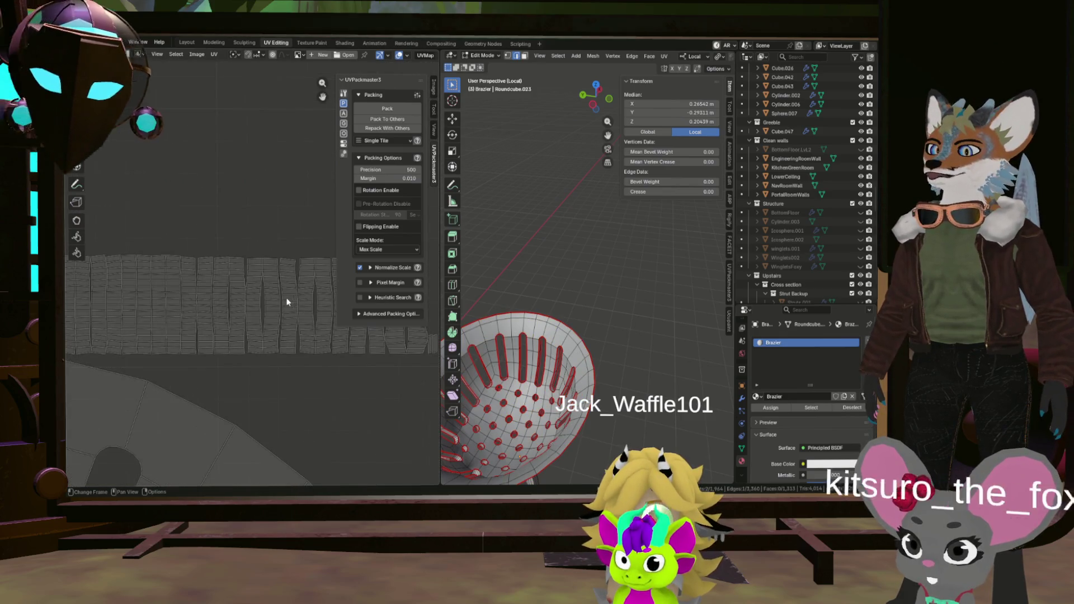
scroll(down, 3)
drag(439, 297, 709, 297)
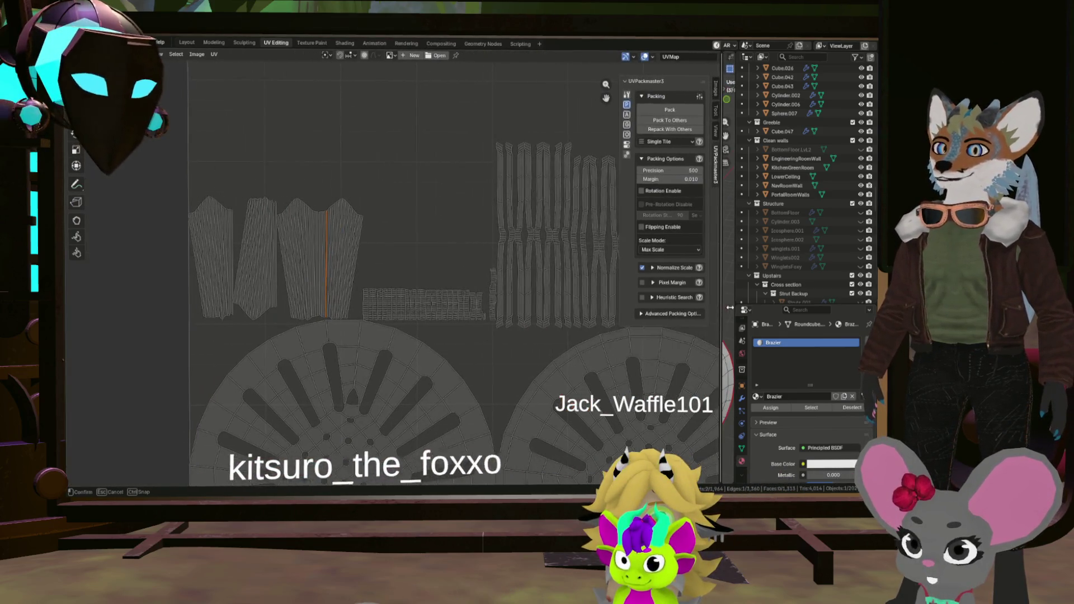
Select the whole left strip island and start rotating it upright.
scroll(down, 3)
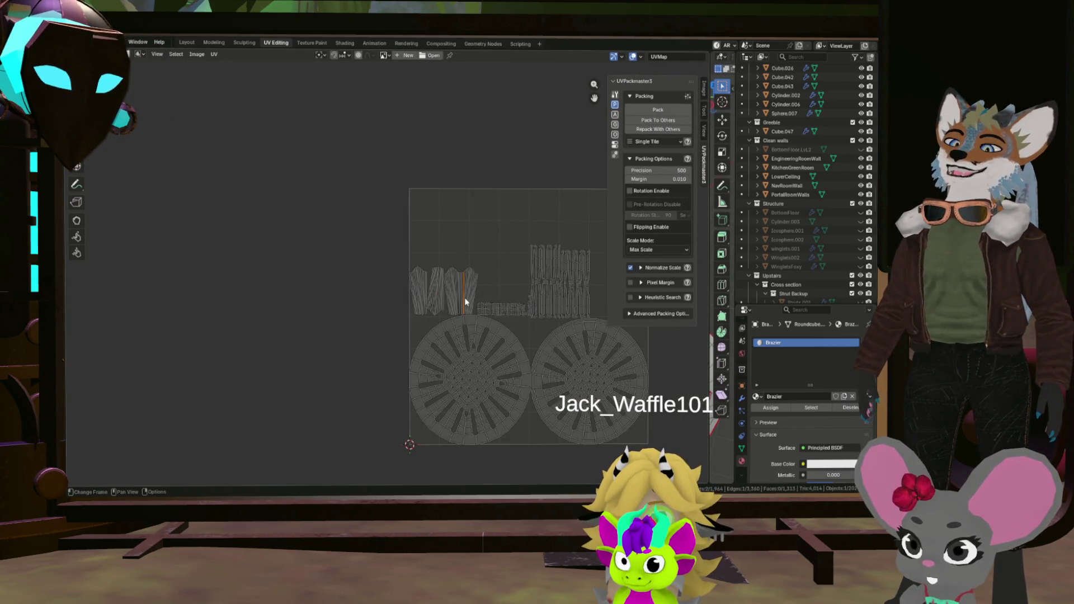
scroll(up, 3)
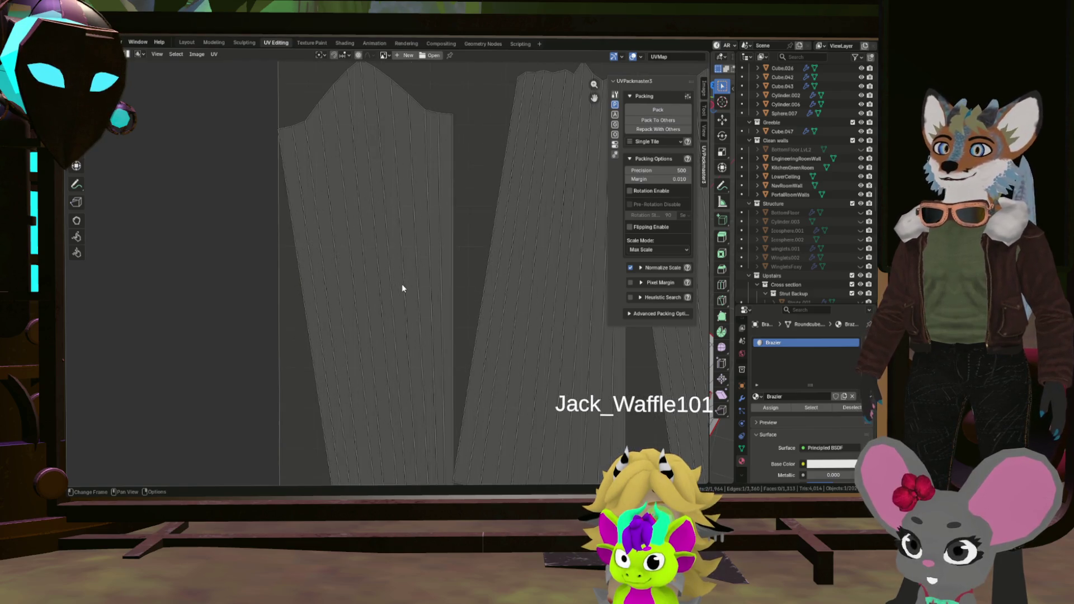
scroll(down, 3)
scroll(up, 3)
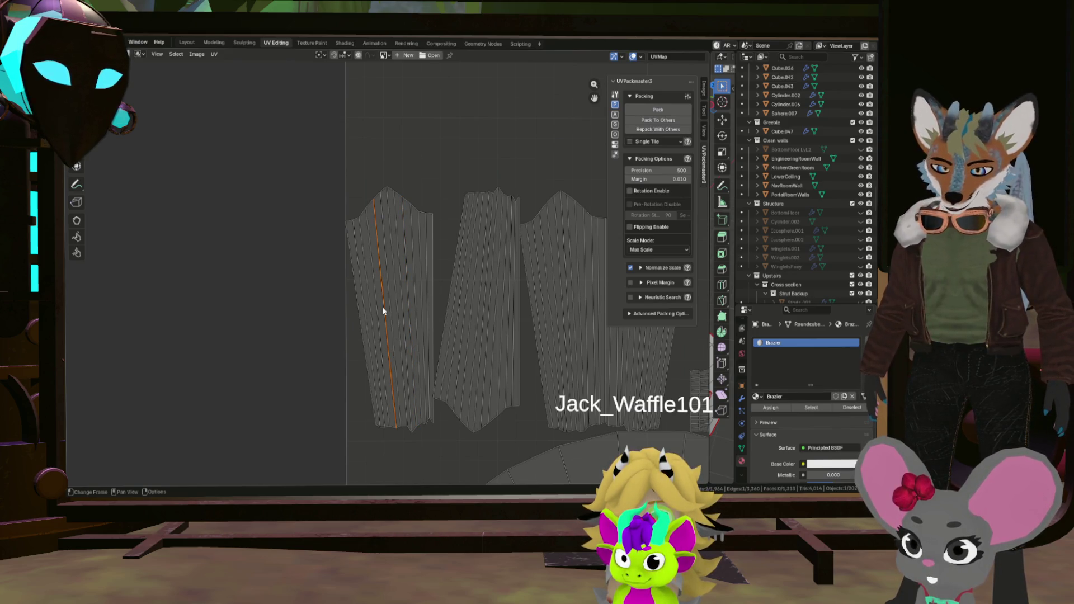
key(l)
key(r)
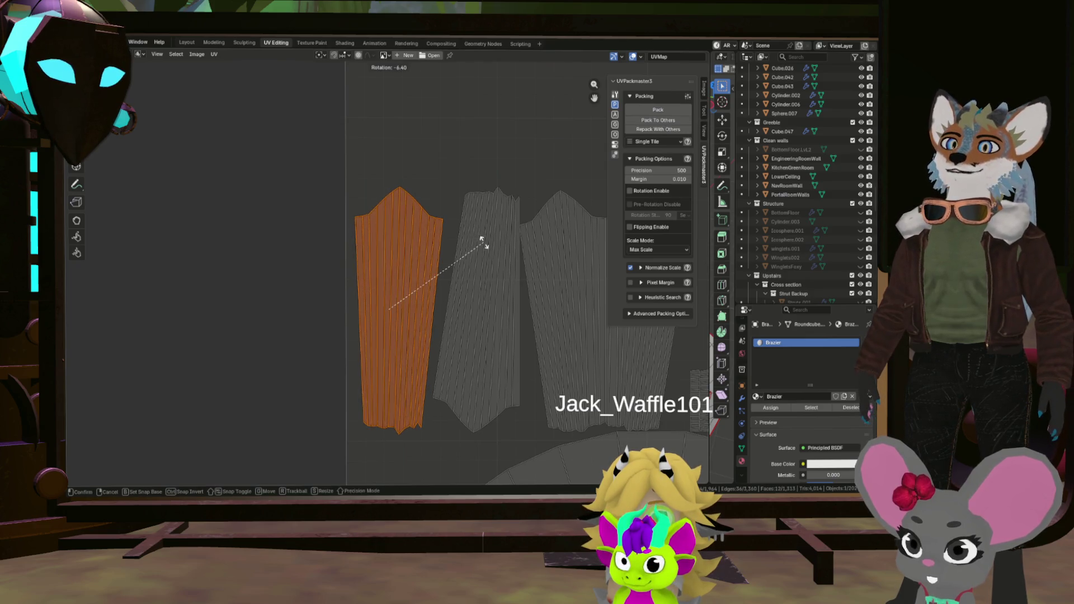
Make the thin face strip on the left island's left edge the active face.
scroll(up, 3)
scroll(down, 3)
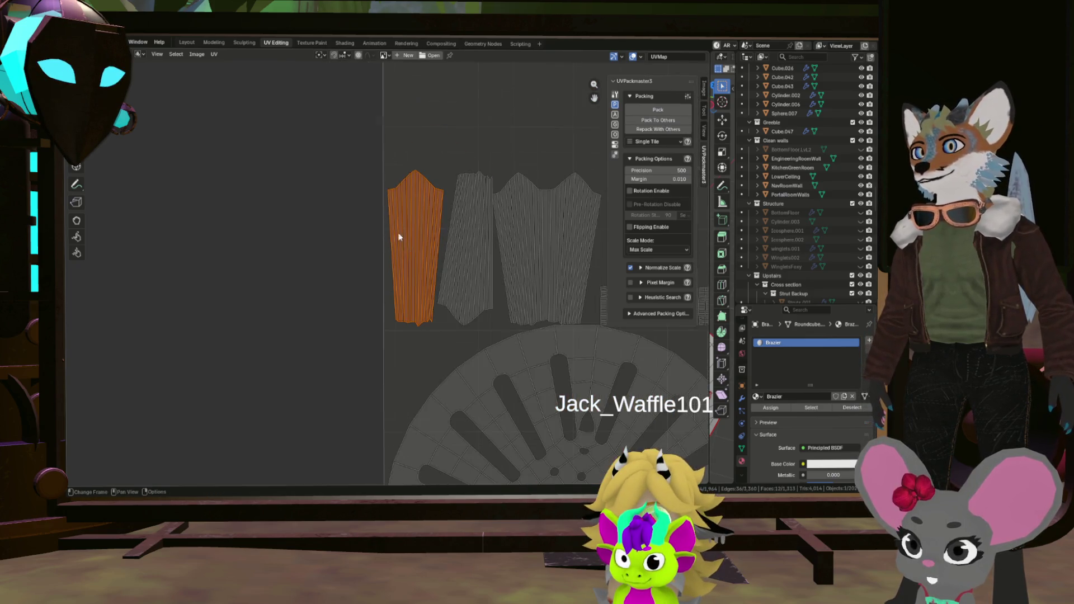
scroll(up, 3)
scroll(down, 3)
click(397, 385)
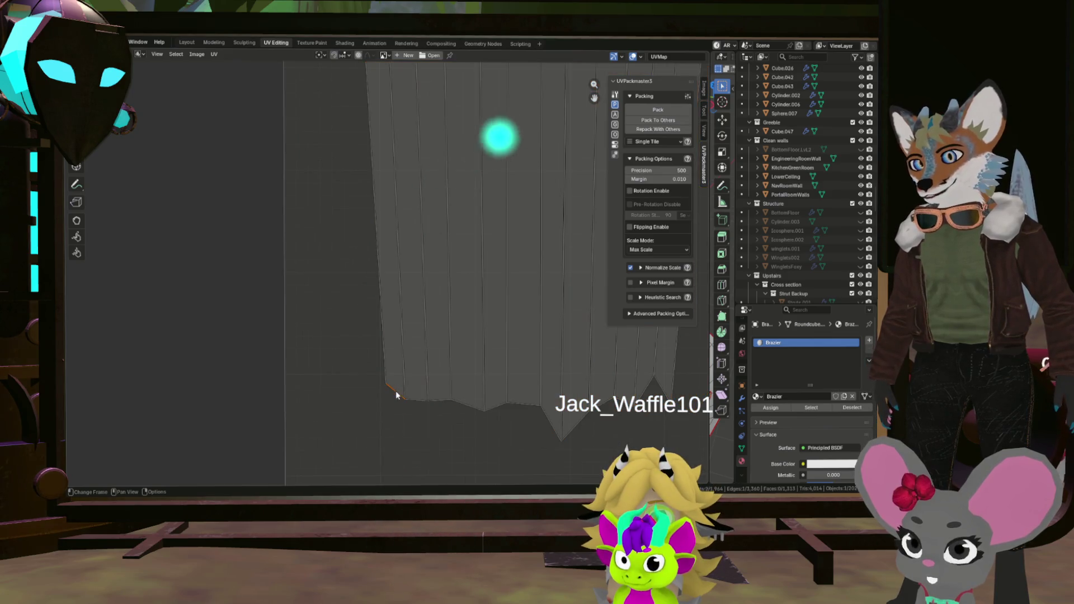
click(398, 371)
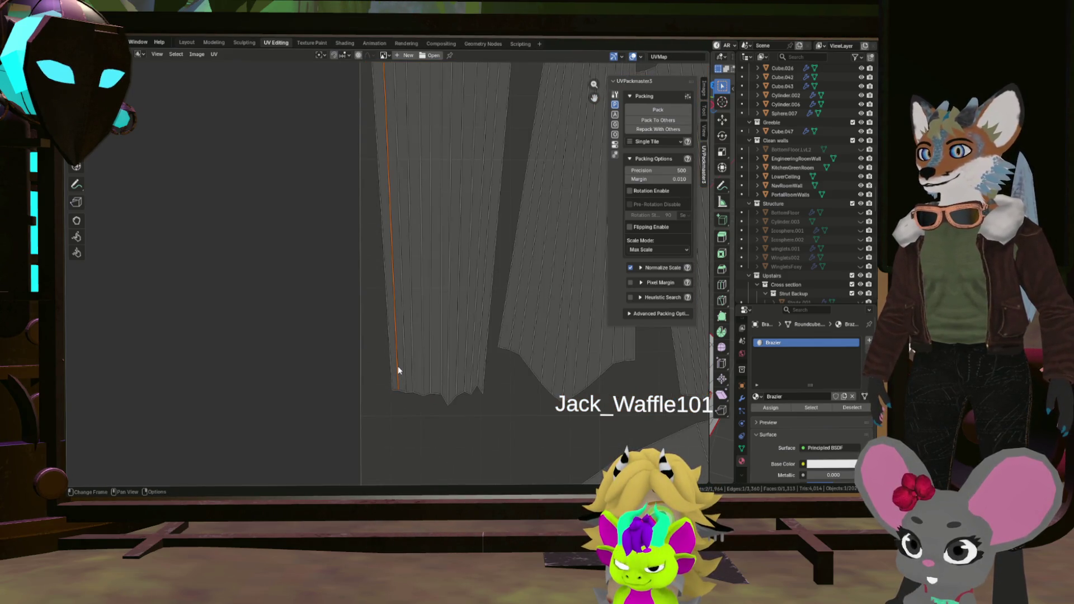
scroll(down, 3)
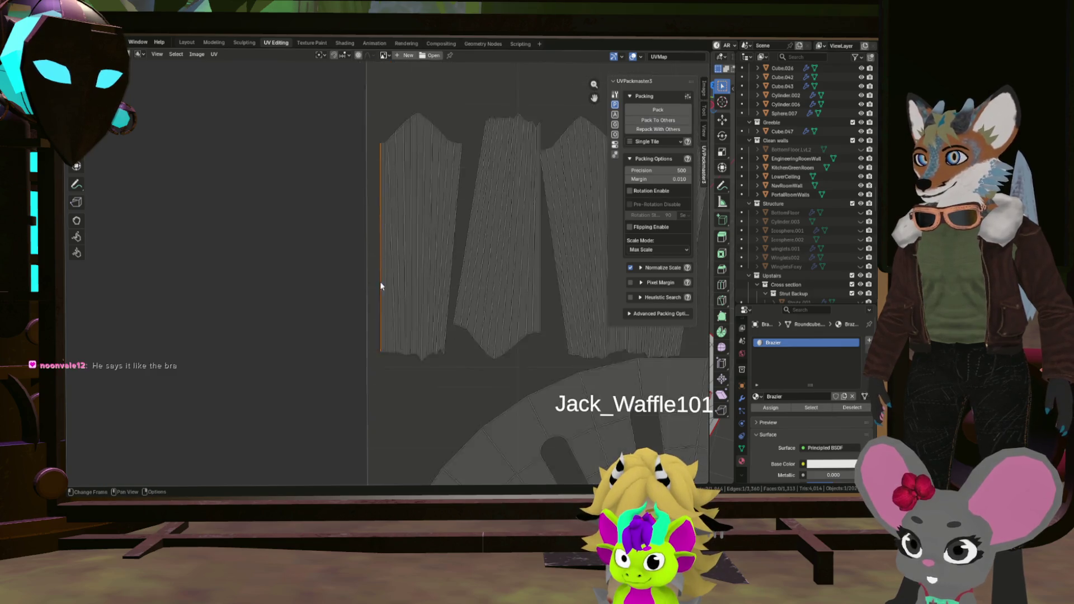
scroll(up, 3)
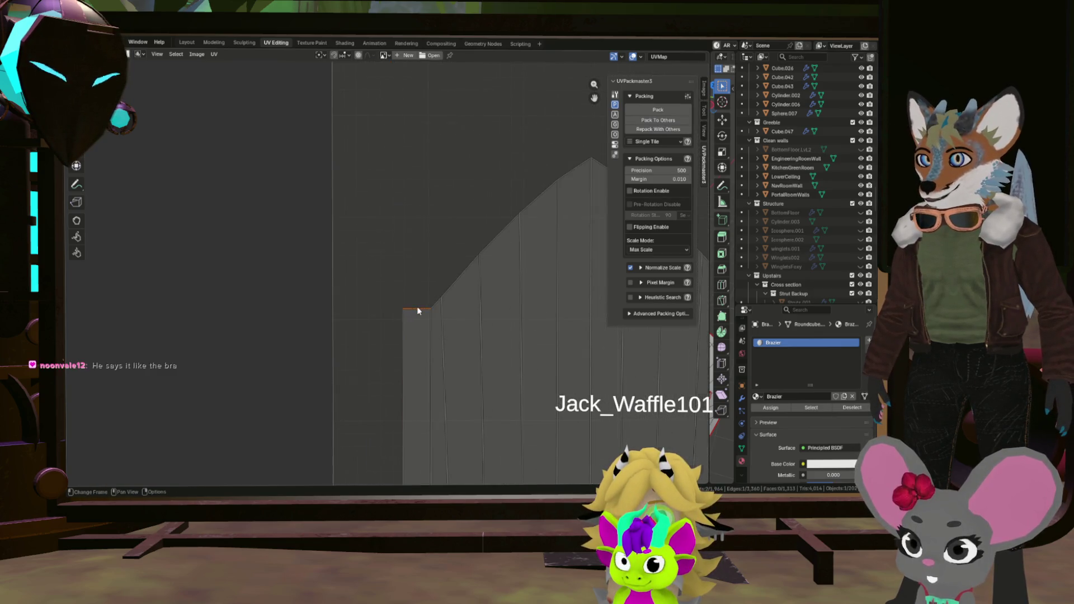
scroll(down, 3)
scroll(up, 3)
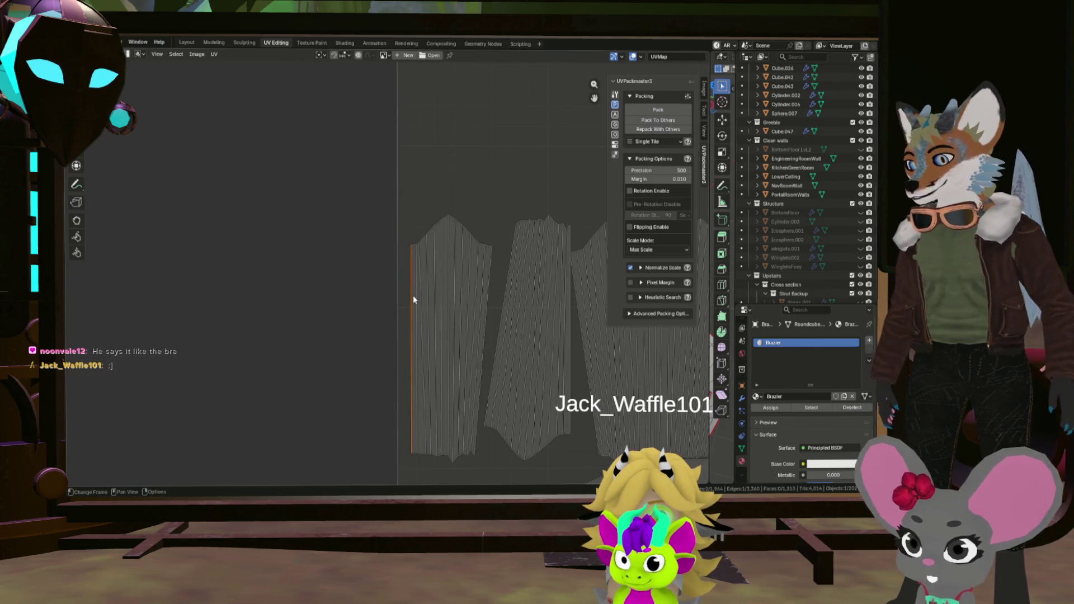
click(413, 300)
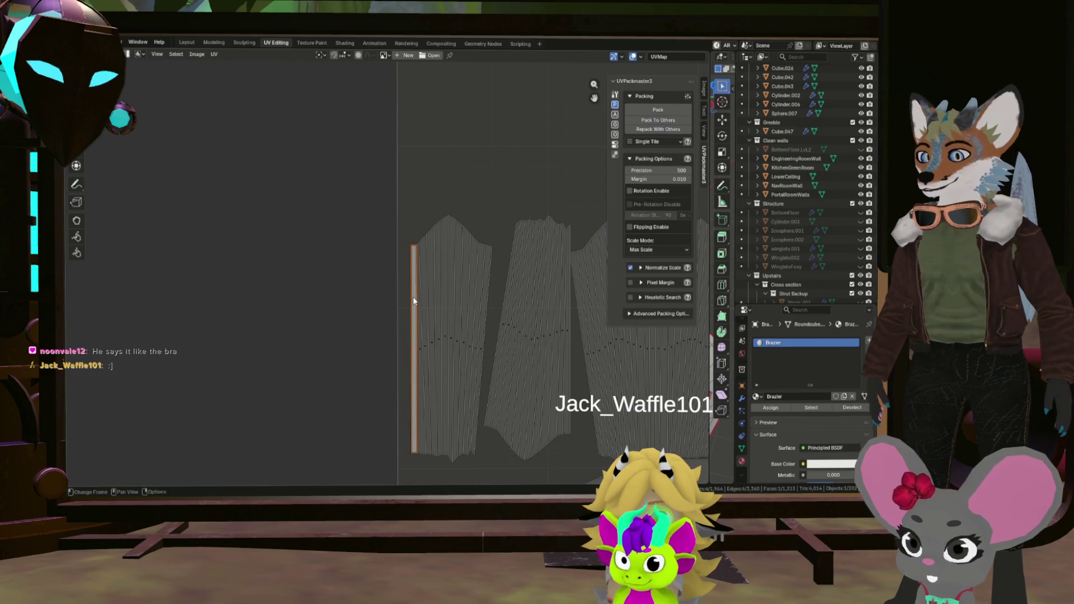
Straighten the left side-strip island into a rectangle with Follow Active Quads.
key(l)
key(u)
click(413, 301)
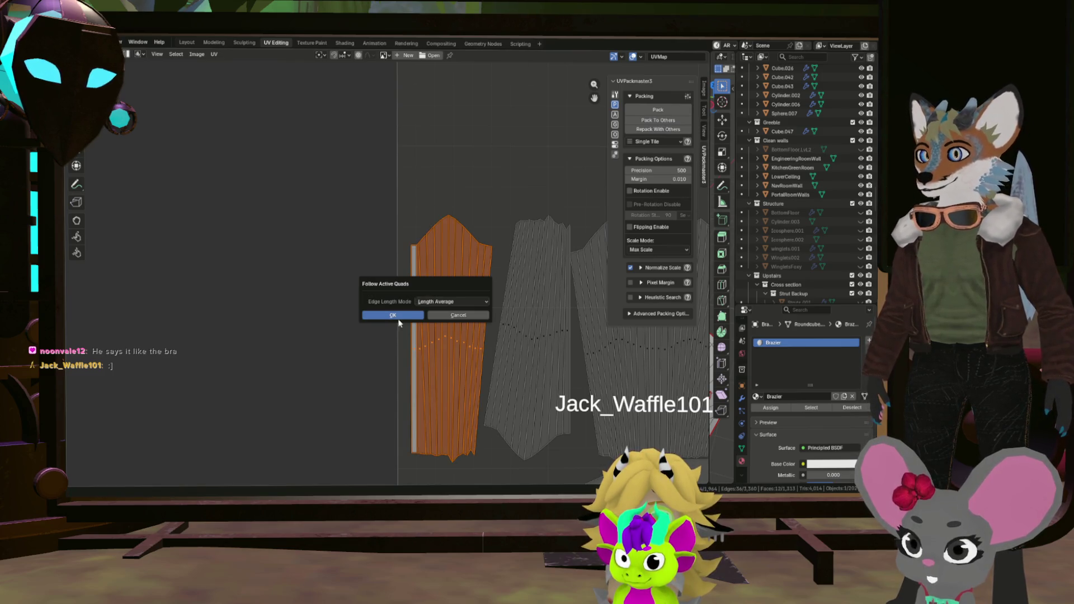
click(401, 322)
scroll(up, 3)
scroll(down, 3)
scroll(up, 3)
Rotate the middle island's thin centre strip upright and select the whole middle island.
click(437, 255)
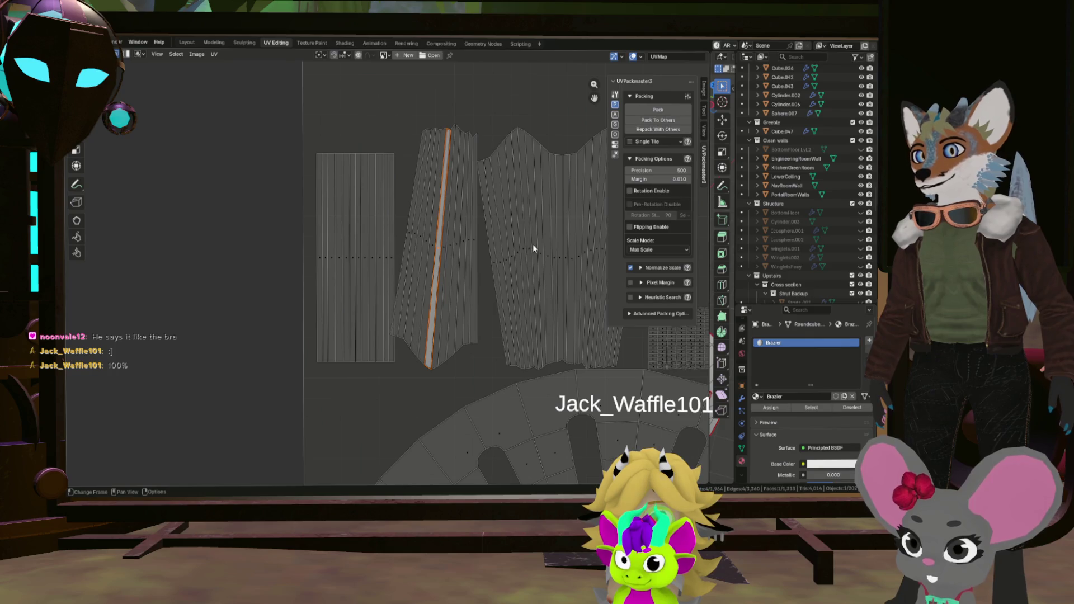
key(r)
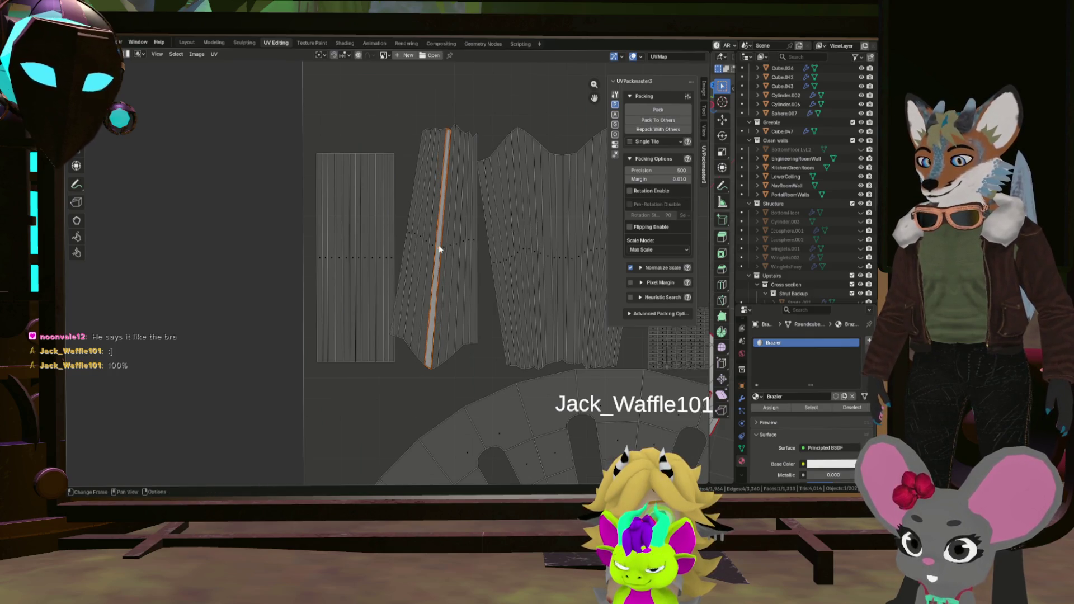
key(ctrl+l)
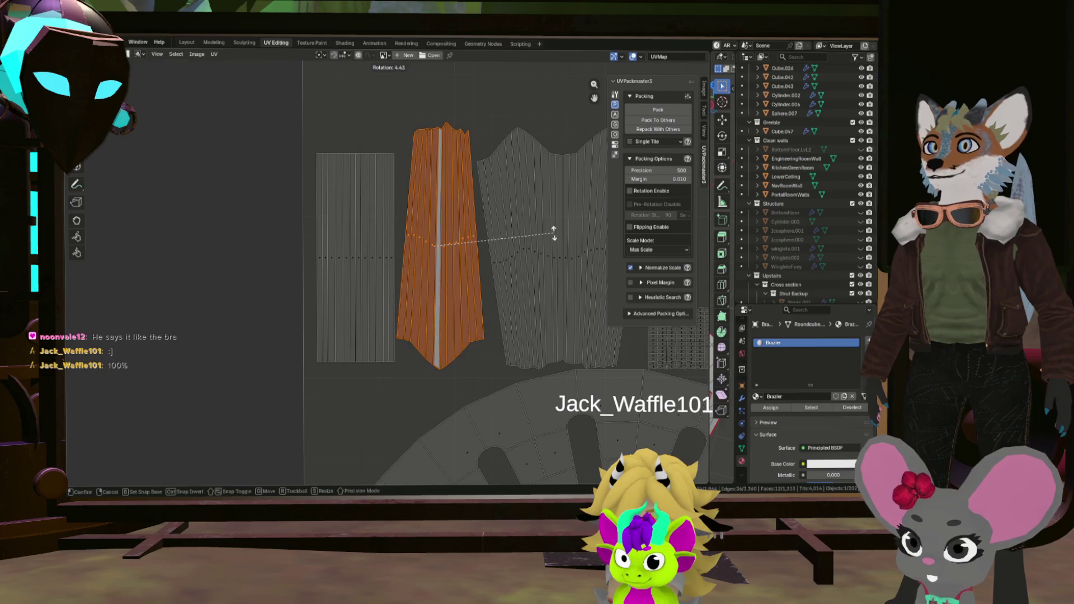
scroll(up, 3)
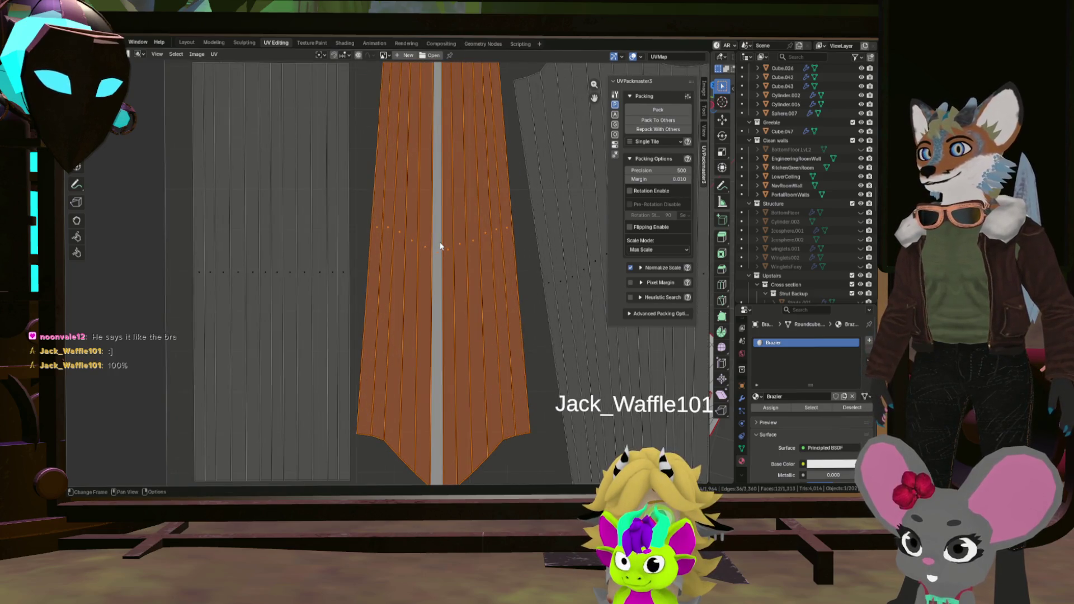
click(441, 241)
scroll(down, 3)
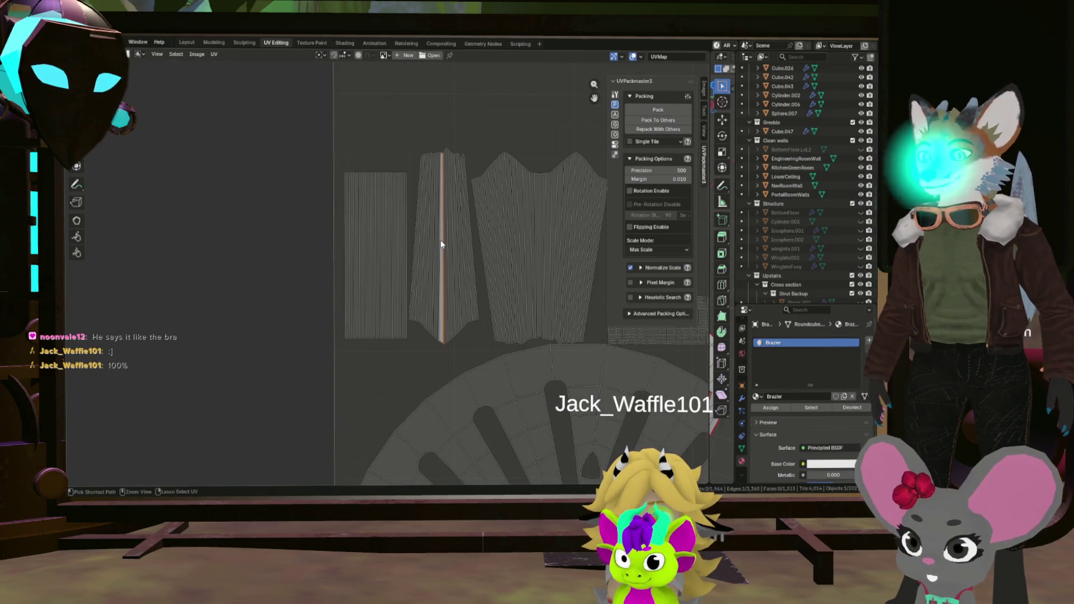
scroll(up, 3)
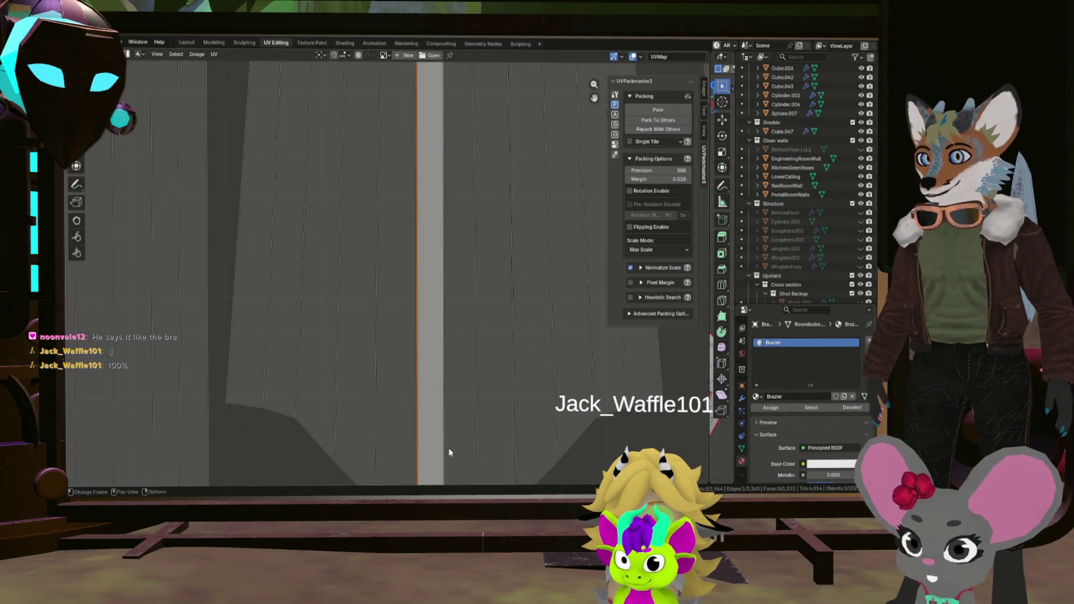
scroll(down, 3)
scroll(down, 3)
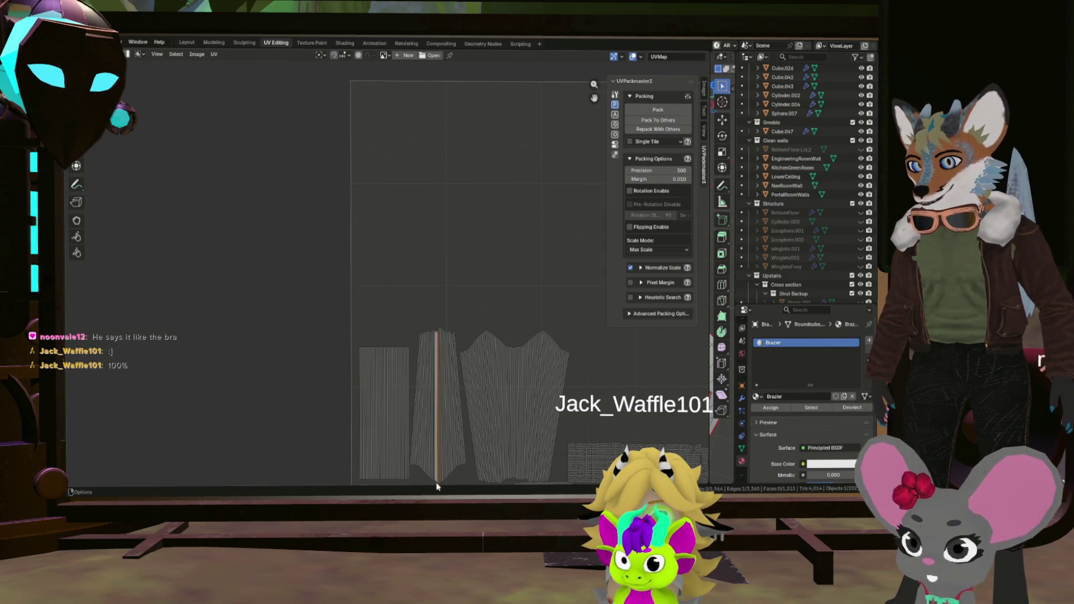
scroll(up, 3)
scroll(down, 3)
scroll(up, 3)
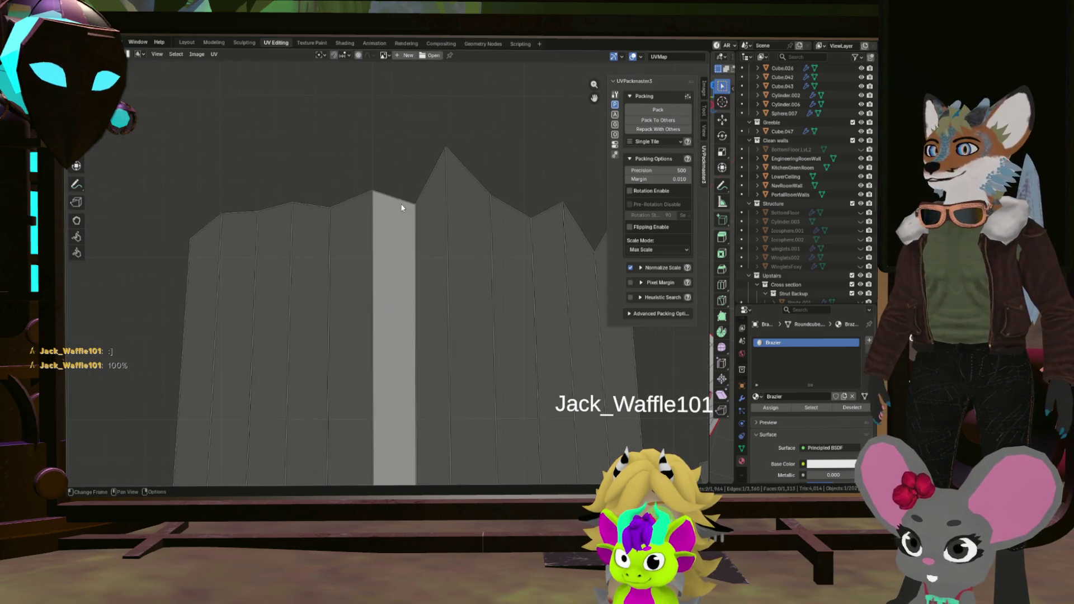
scroll(down, 3)
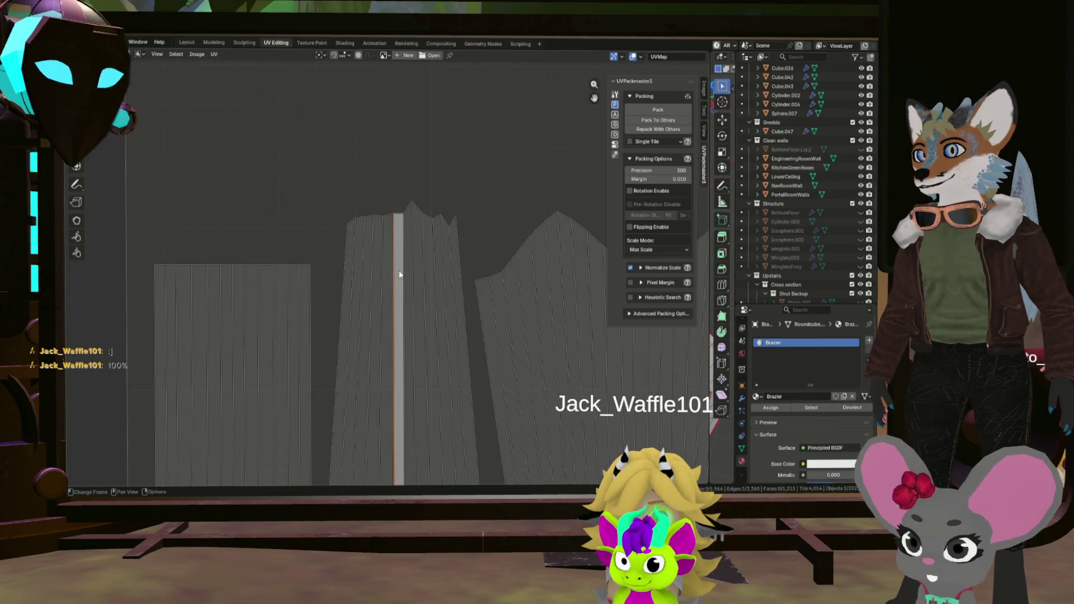
scroll(down, 3)
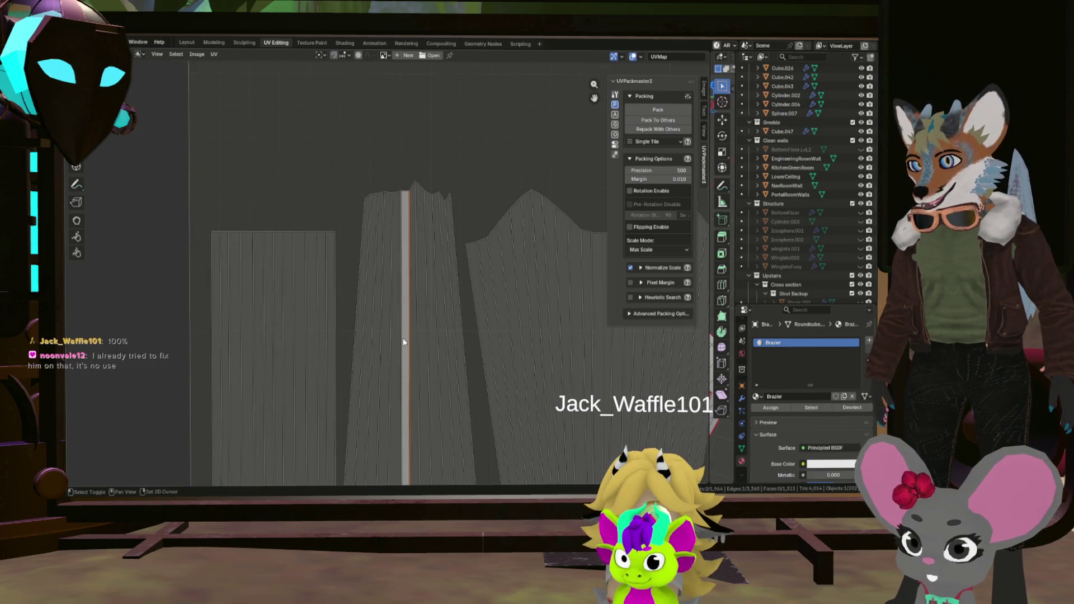
drag(403, 339, 398, 256)
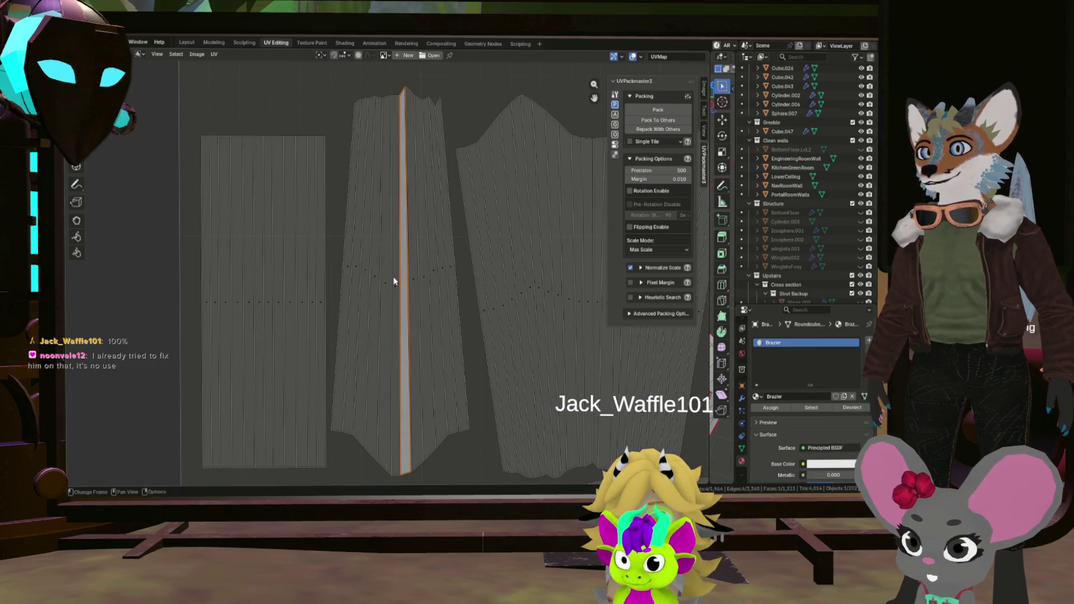
click(394, 281)
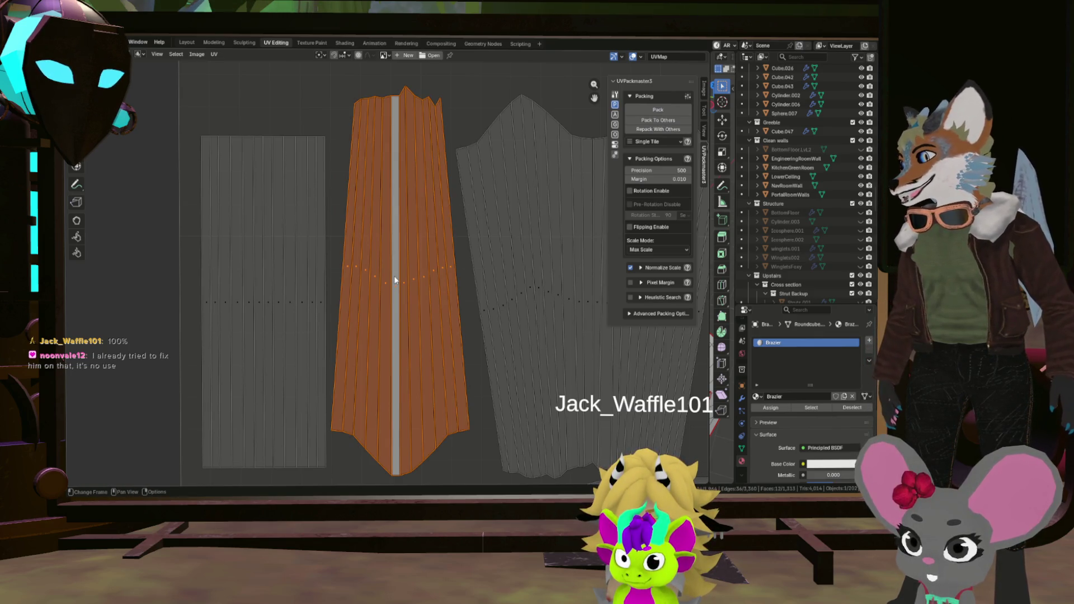
Straighten the middle island into a rectangle with Follow Active Quads.
key(u)
click(395, 280)
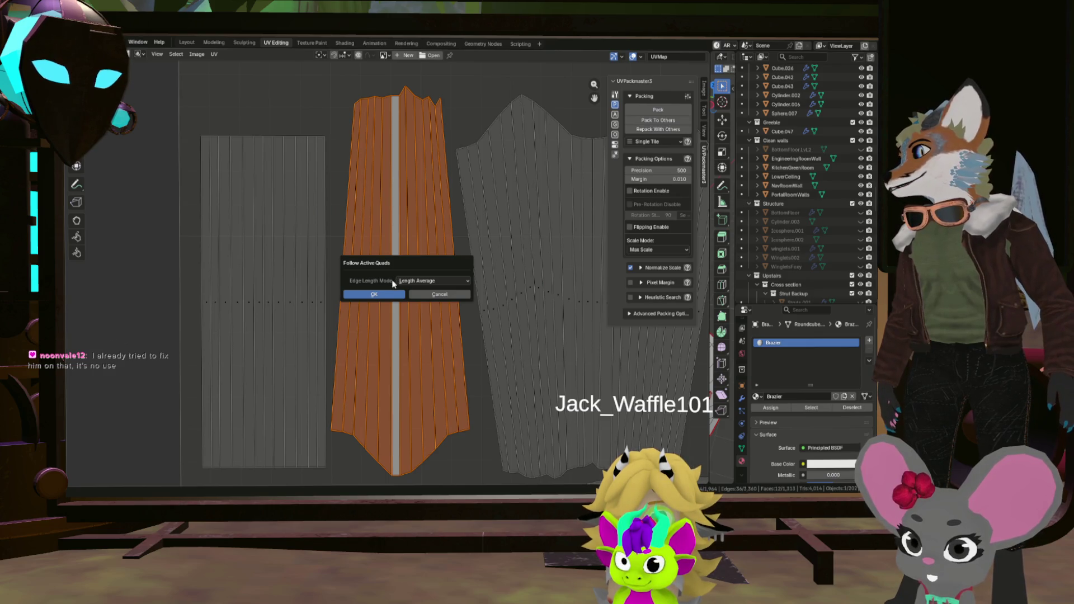
click(374, 294)
scroll(down, 3)
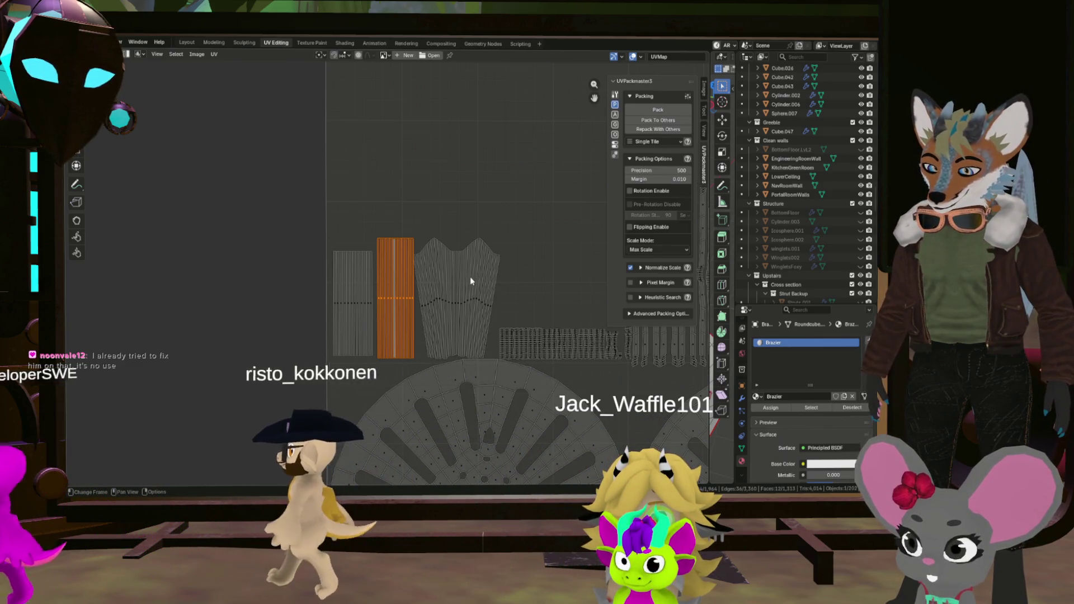
Scale the middle island to about 0.84 along Y, then deselect it.
key(s)
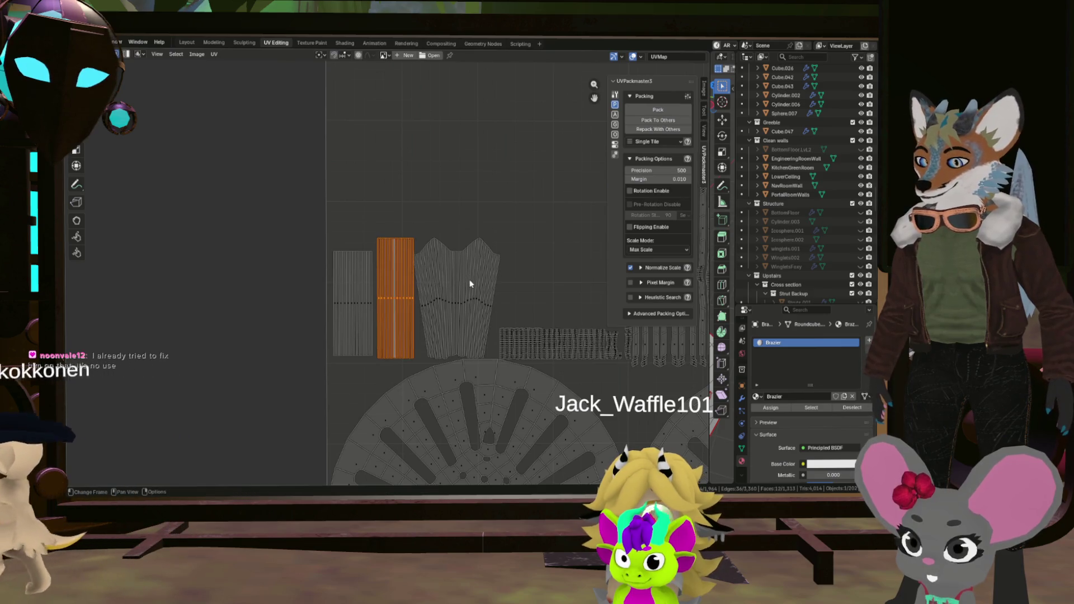
key(y)
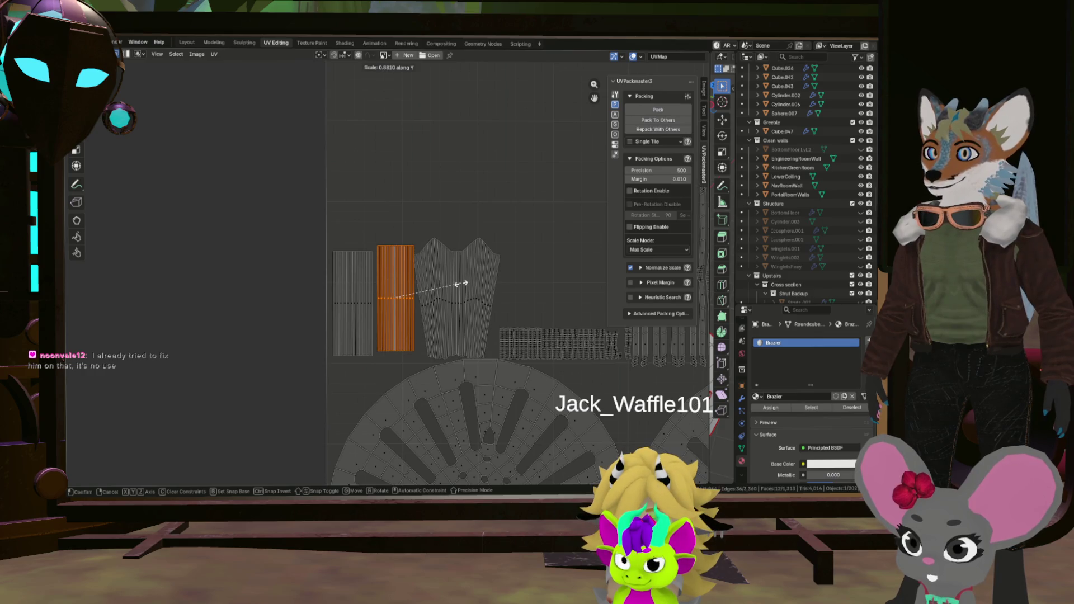
click(458, 284)
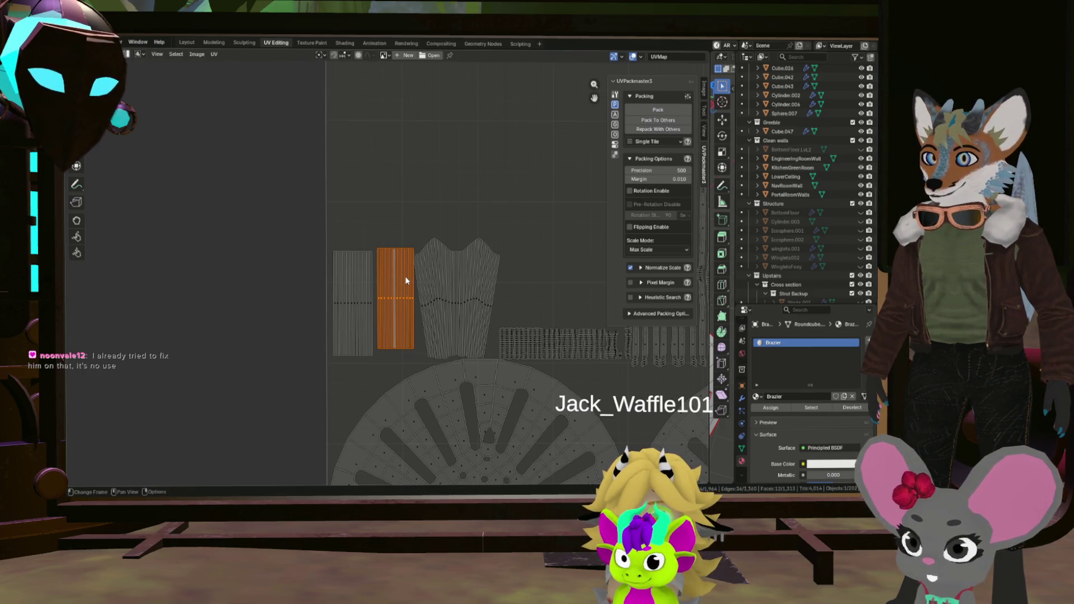
click(423, 289)
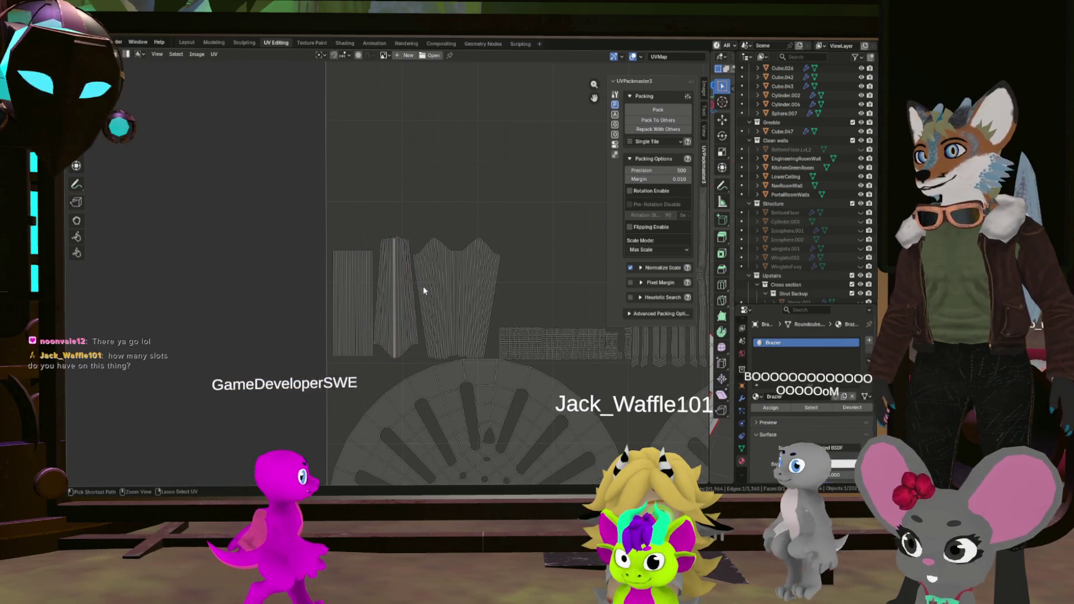
Try several vertical edge loops in the middle island, undoing back to the earlier island shapes.
click(423, 287)
key(ctrl+z)
key(ctrl+z)
key(ctrl+z)
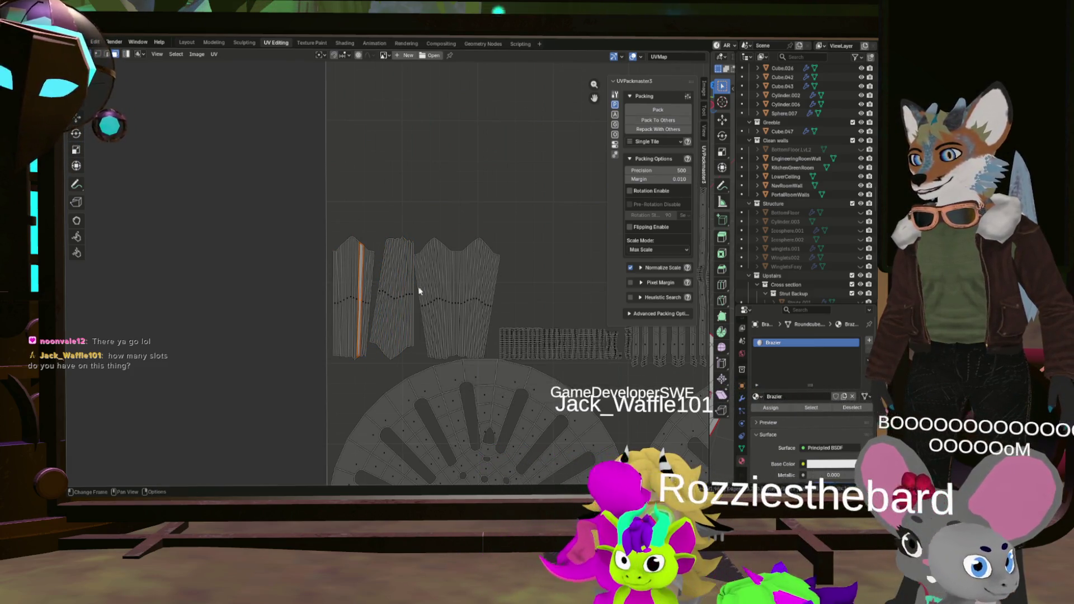
click(477, 293)
click(380, 289)
click(413, 290)
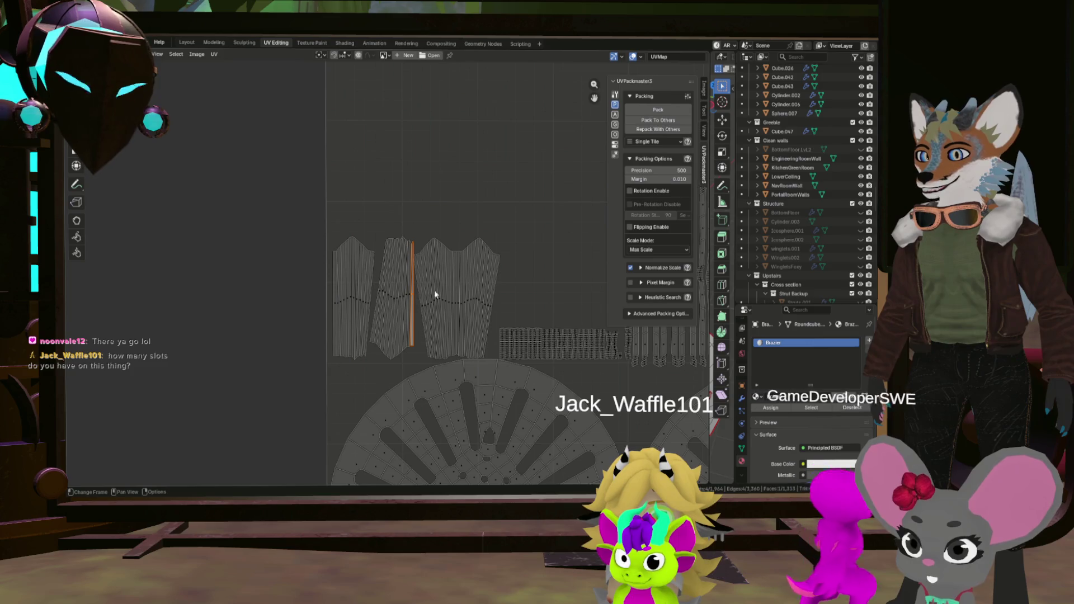
key(r)
key(Escape)
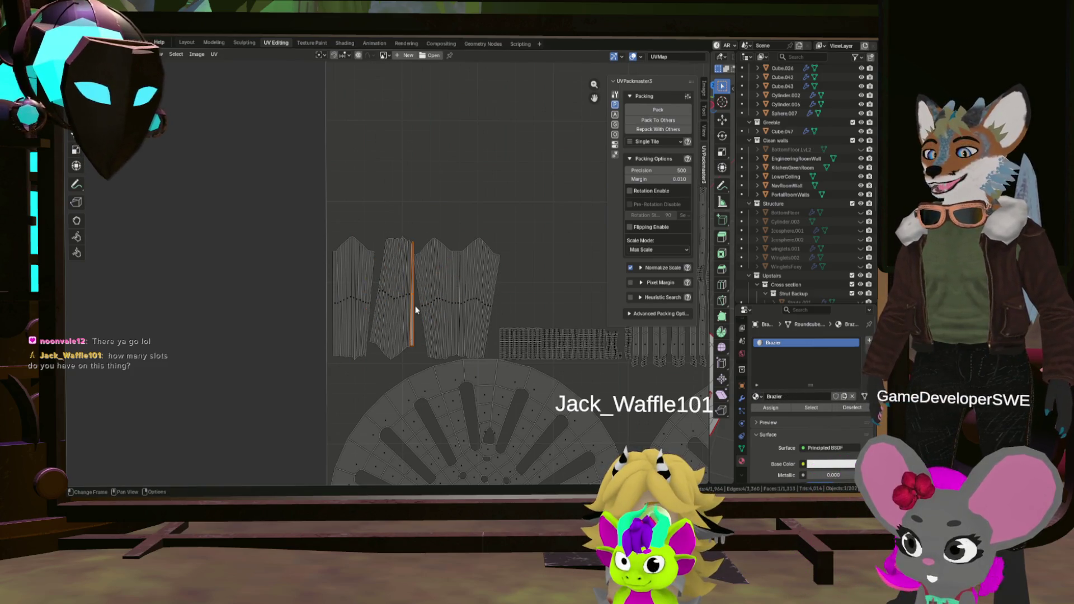
Select the middle island from its thin centre strip, turn it about 180 degrees, and move it left.
key(l)
click(421, 324)
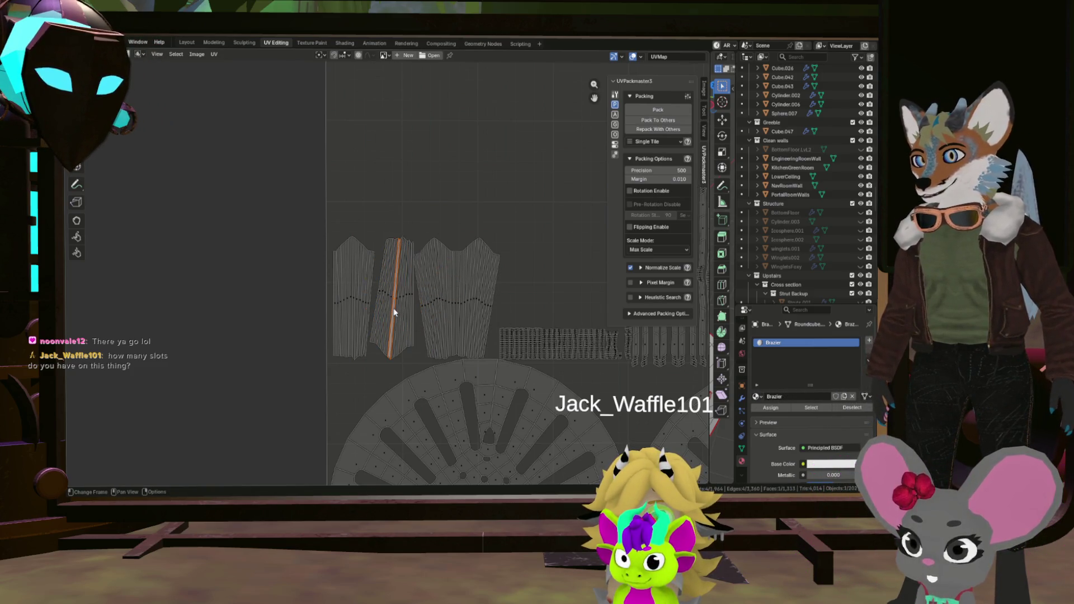
key(l)
key(r)
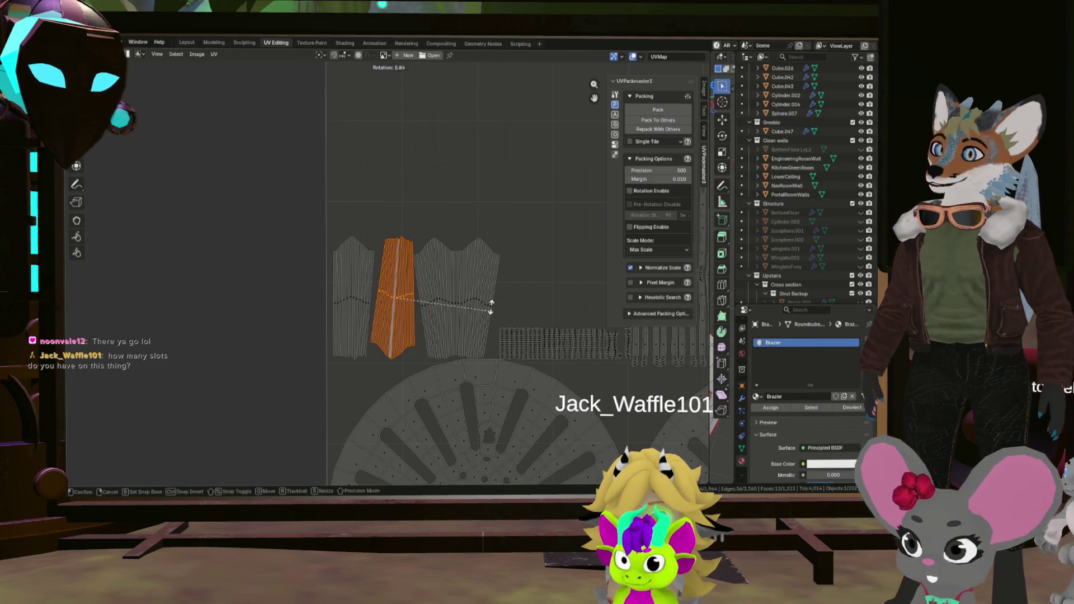
click(294, 281)
key(g)
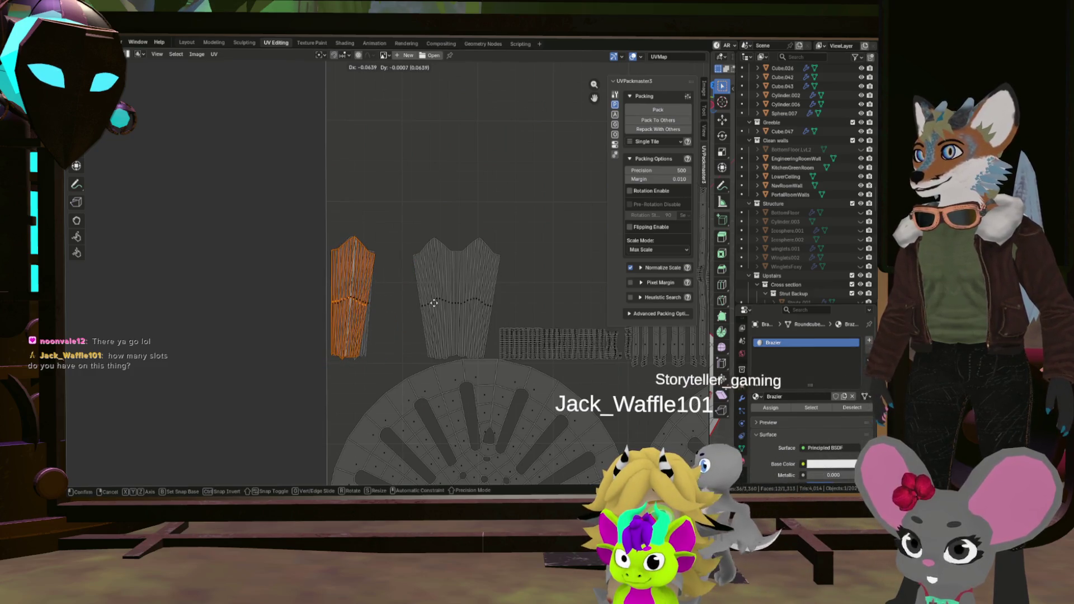
click(435, 304)
Rotate the selected island and shift it further to the right.
scroll(up, 3)
key(r)
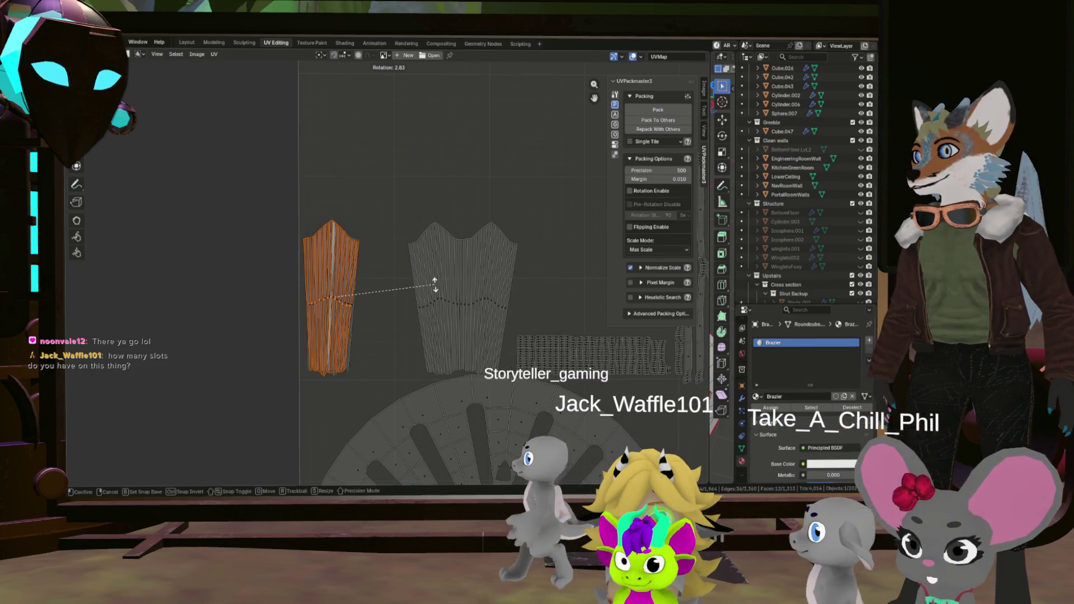
click(434, 284)
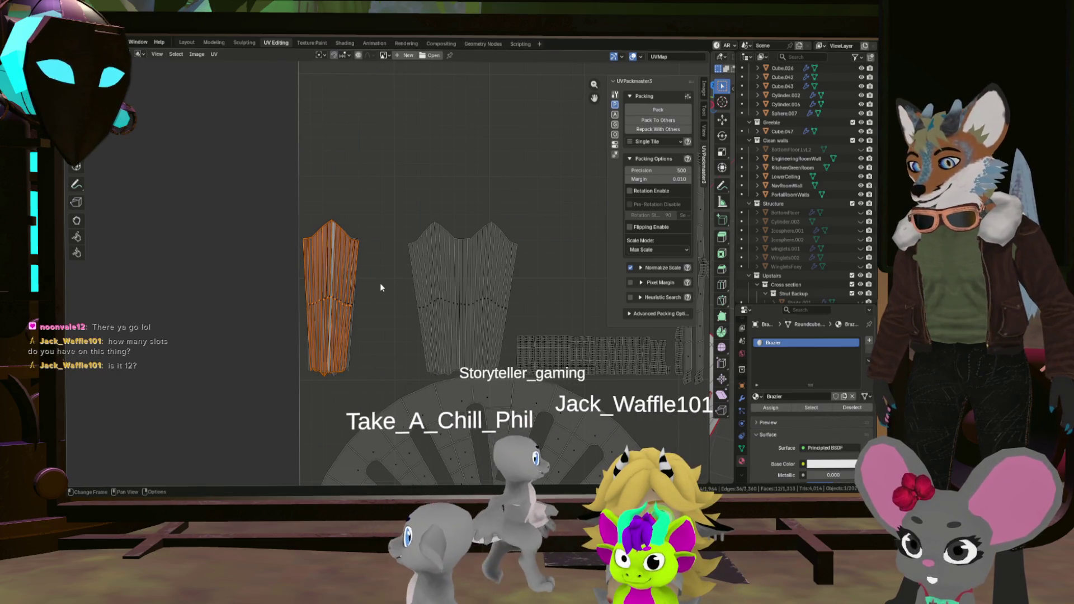
key(g)
click(437, 288)
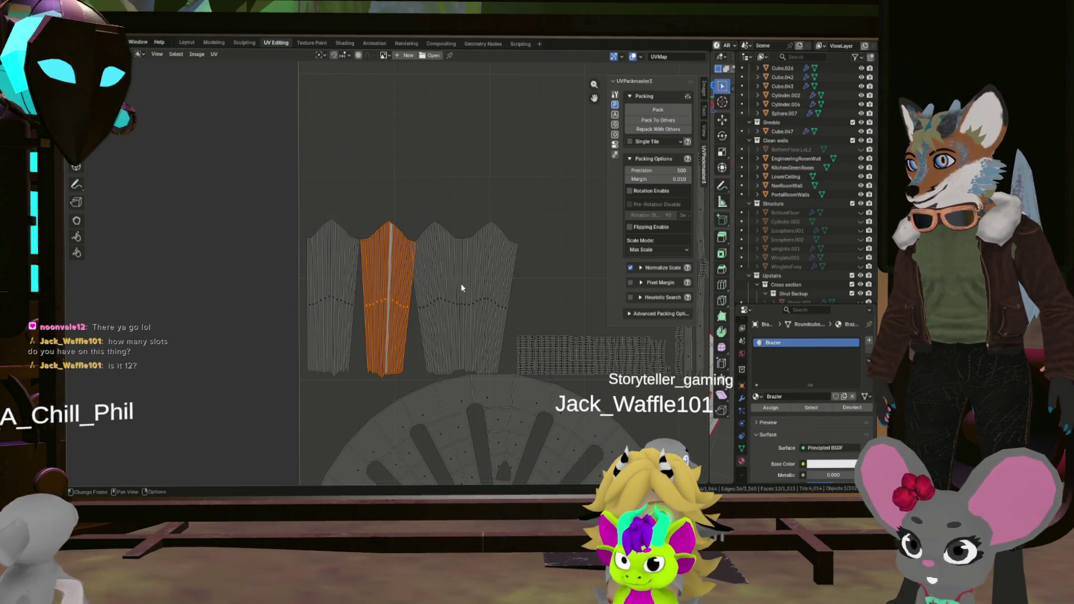
Select the whole fourth island and start rotating it upright, then cancel.
click(494, 293)
key(ctrl+l)
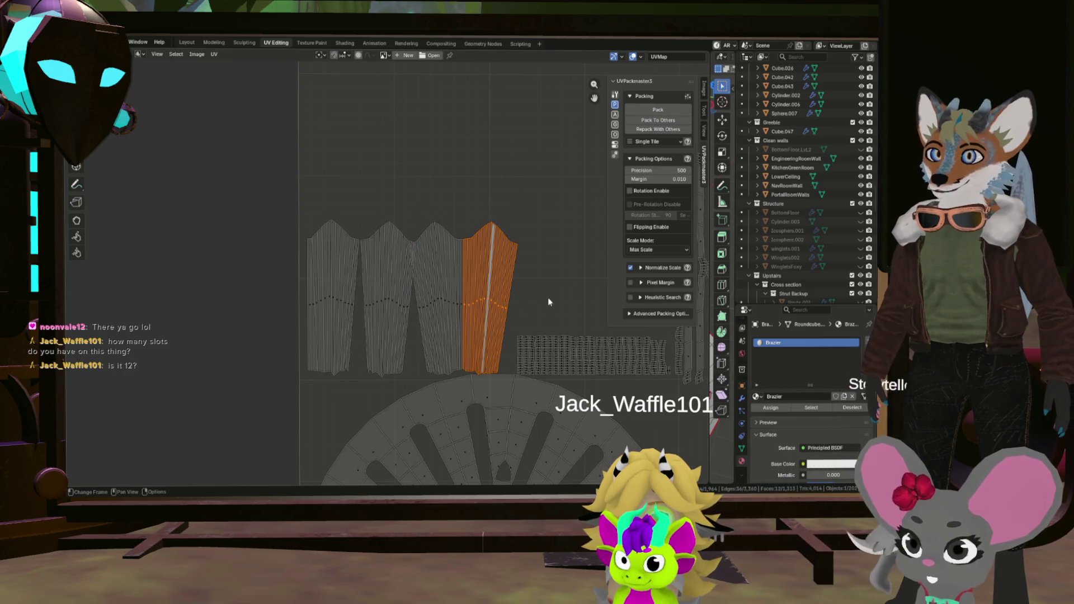
key(r)
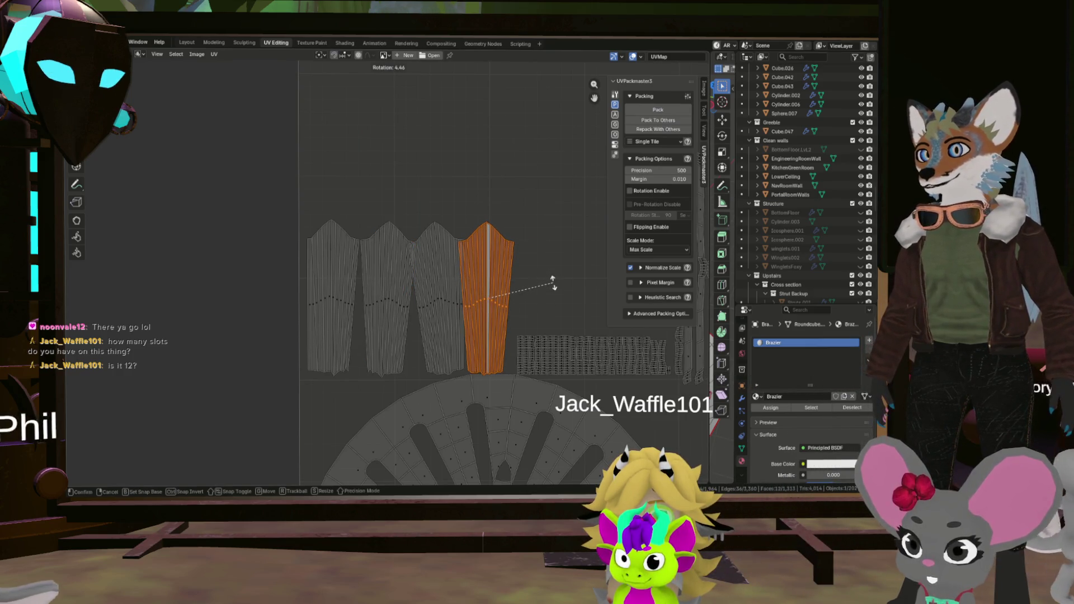
right_click(554, 286)
Select the whole third island and rotate it upright, then start moving it.
click(433, 294)
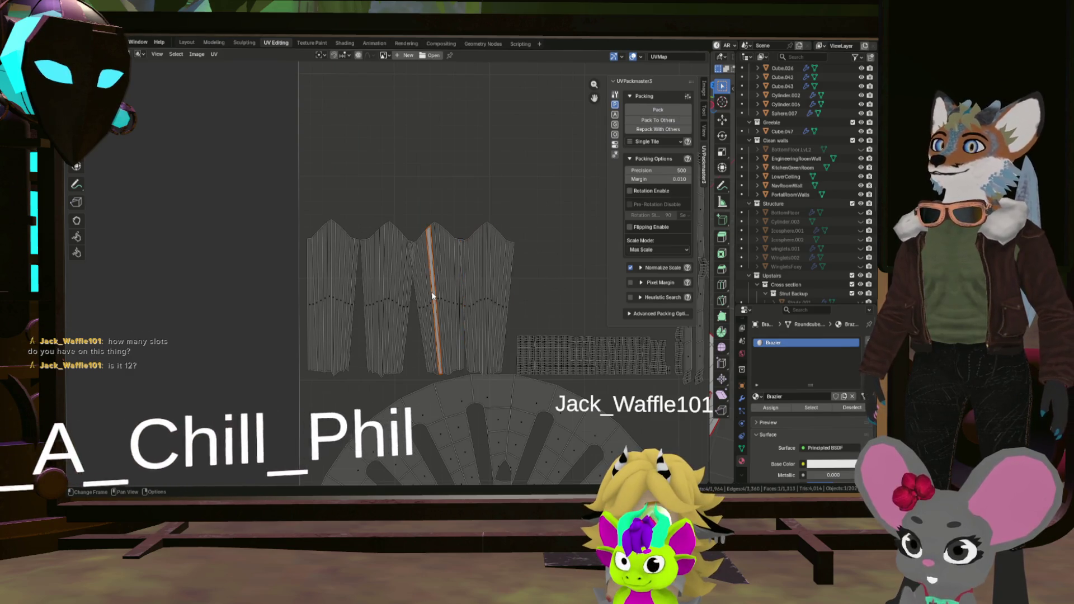
key(ctrl+l)
key(r)
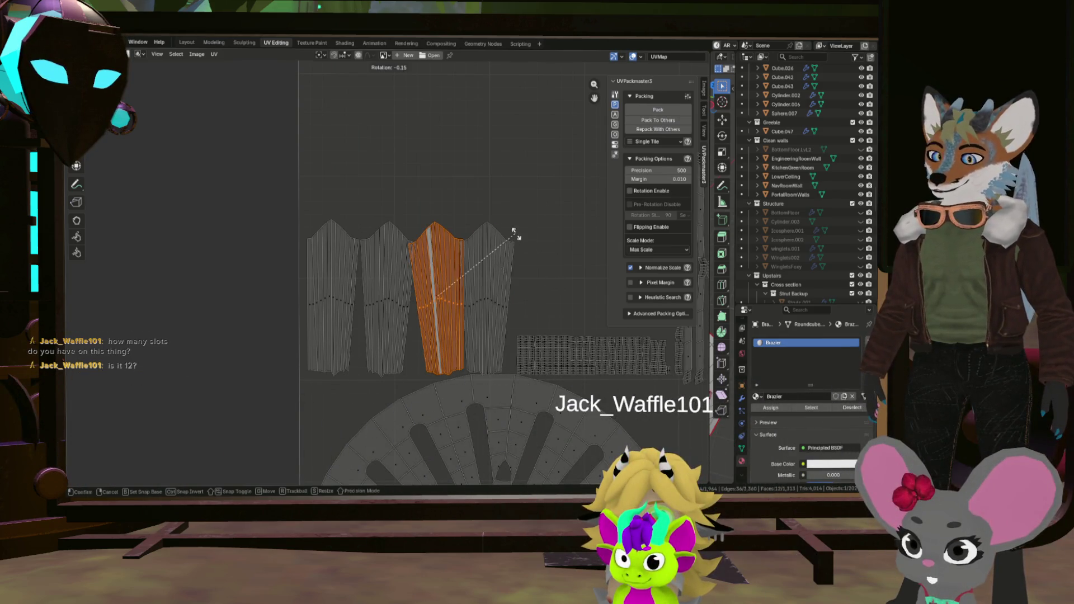
click(515, 241)
key(h)
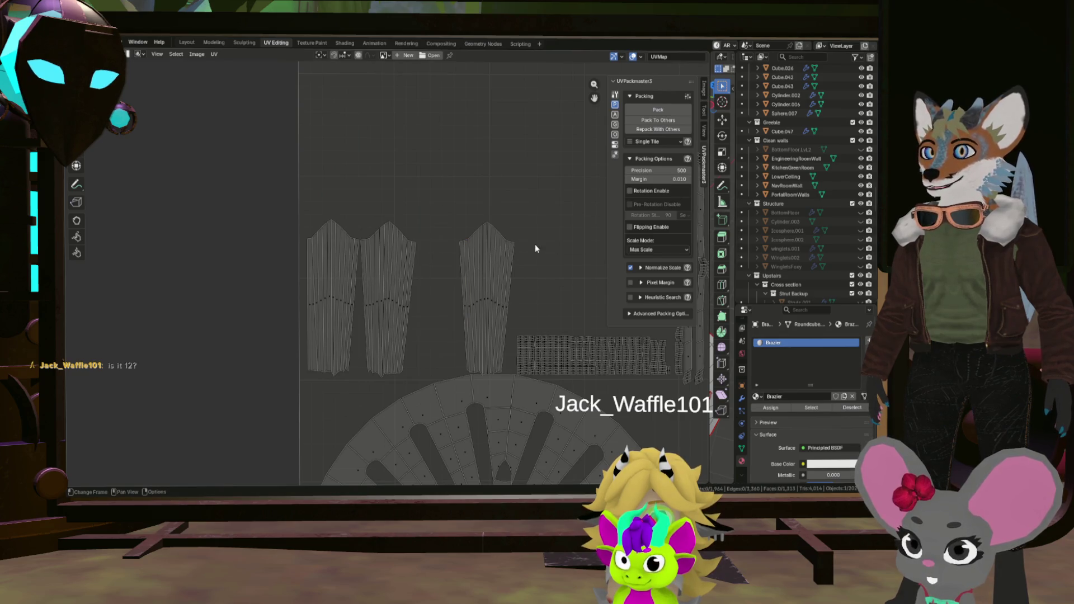
key(alt+h)
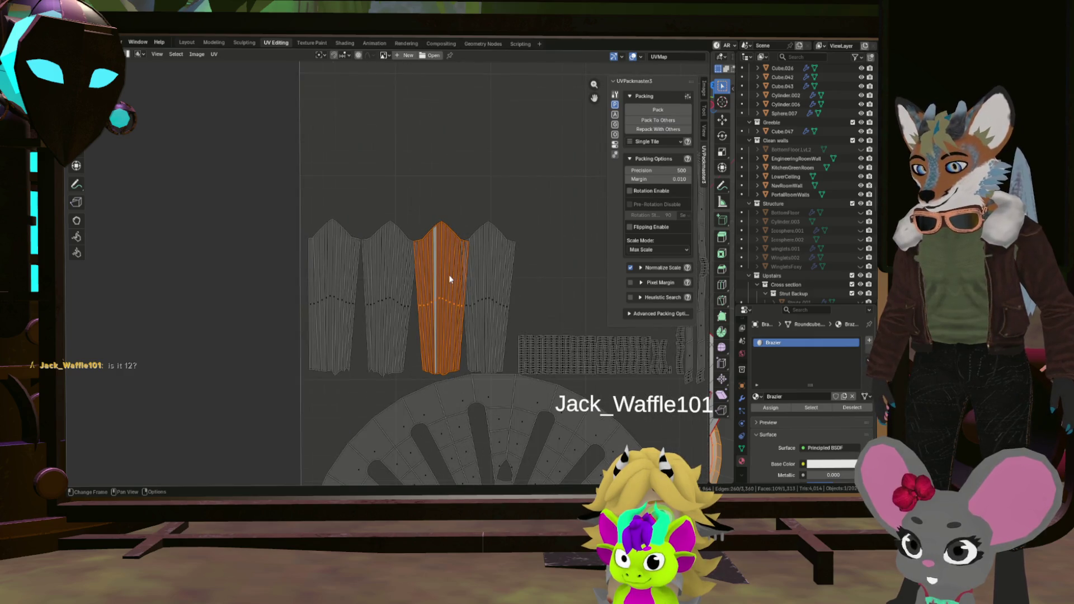
key(g)
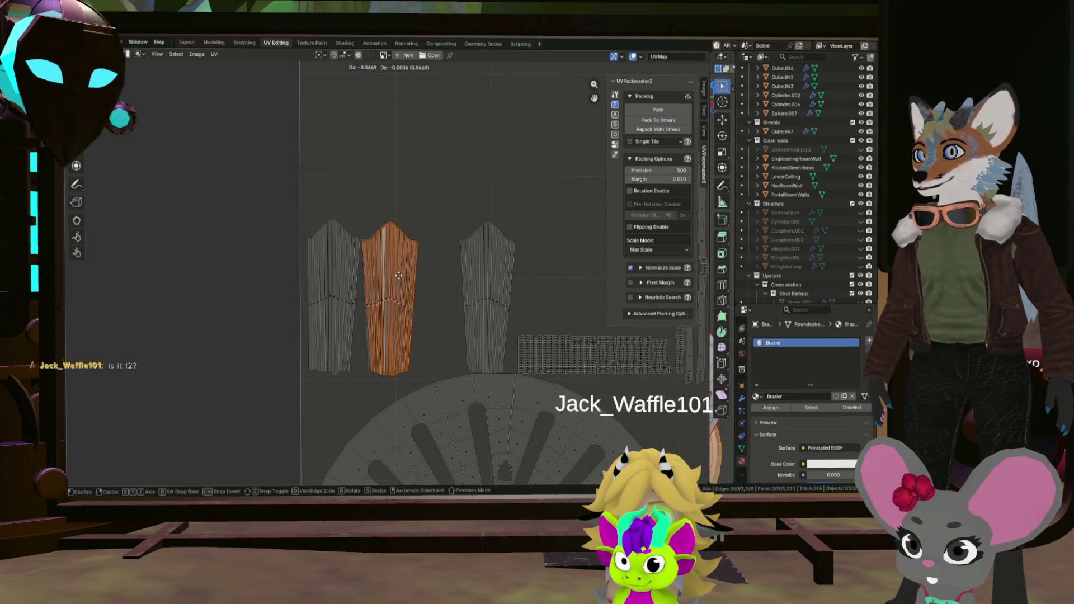
Drop the third island higher up and zoom in on the left island.
click(439, 168)
scroll(up, 3)
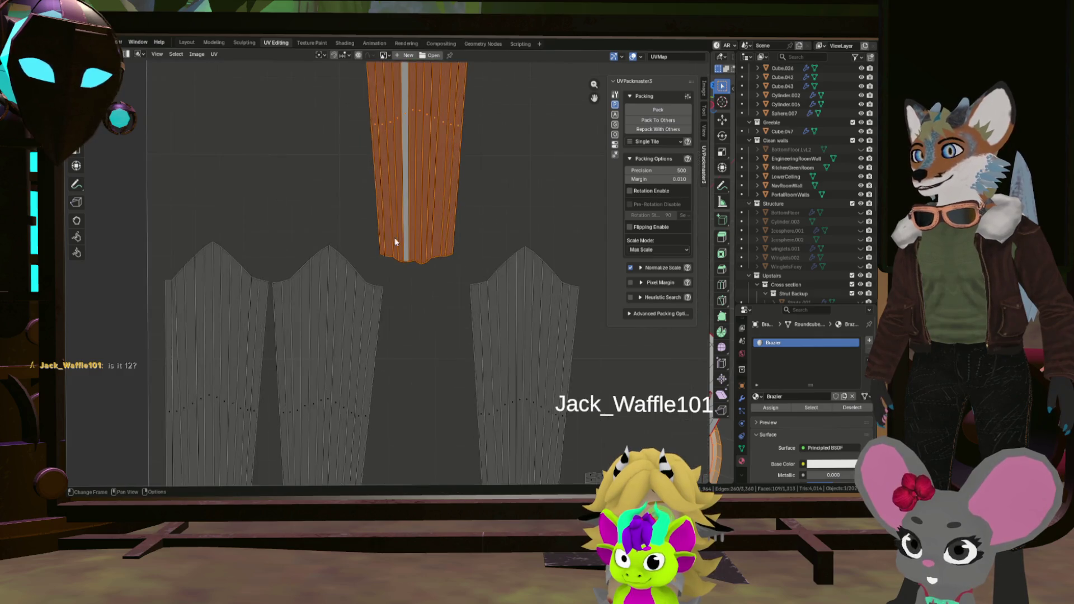
scroll(down, 3)
scroll(up, 3)
scroll(down, 3)
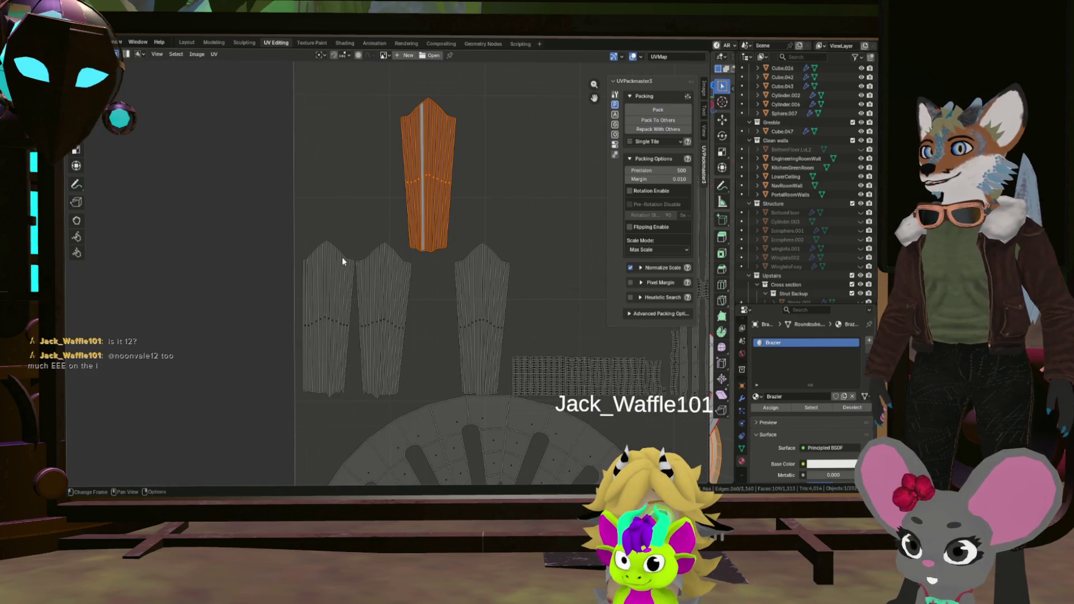
scroll(up, 3)
Make one vertical face strip of the left island active and select its whole island with Ctrl+L.
click(340, 259)
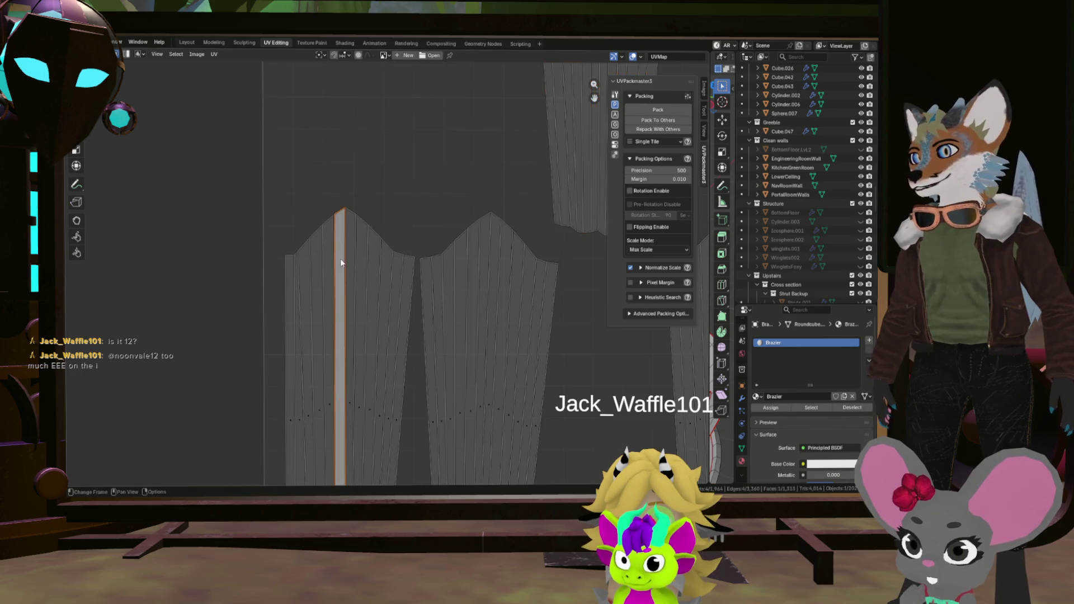
scroll(up, 3)
scroll(up, 3)
scroll(down, 3)
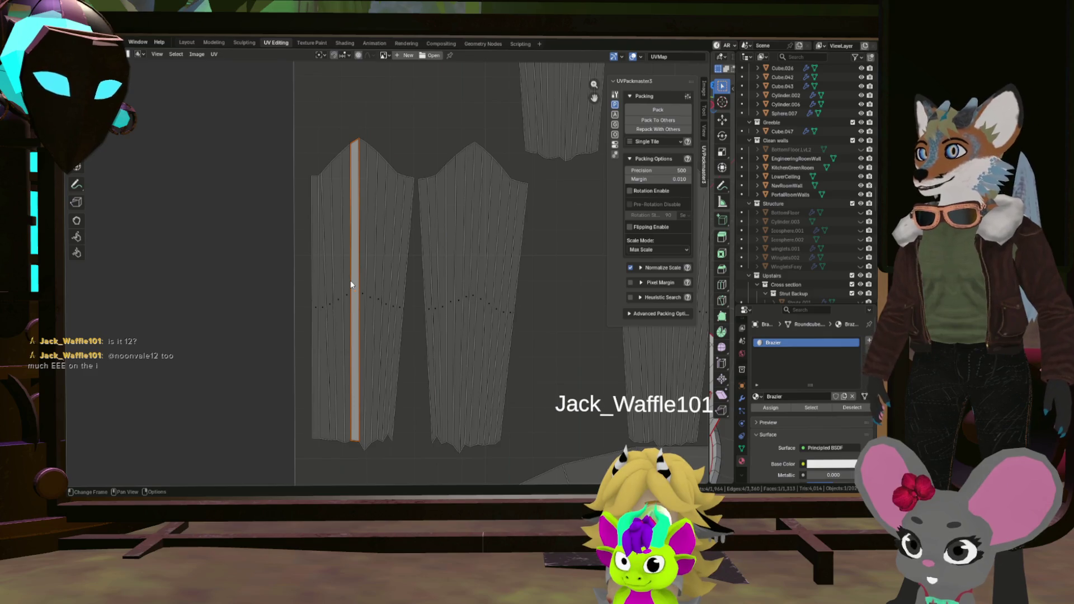
click(350, 280)
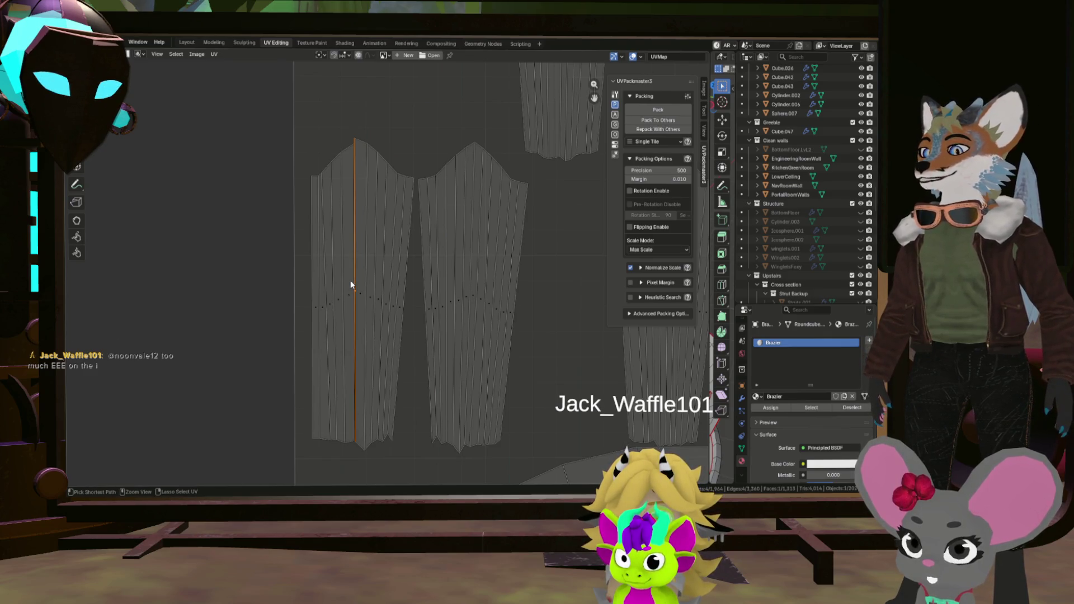
click(353, 280)
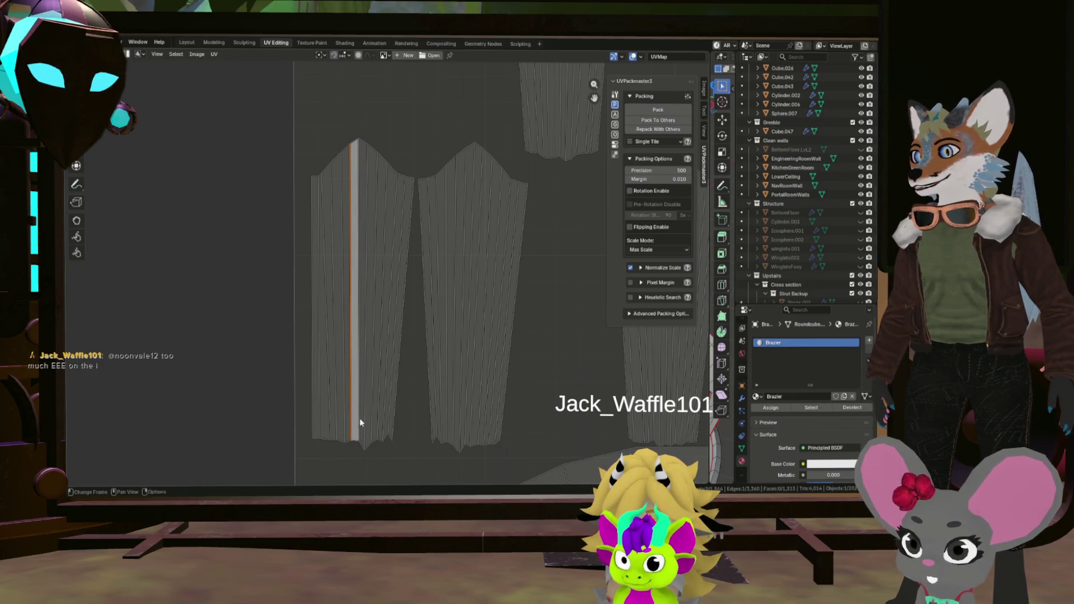
click(352, 442)
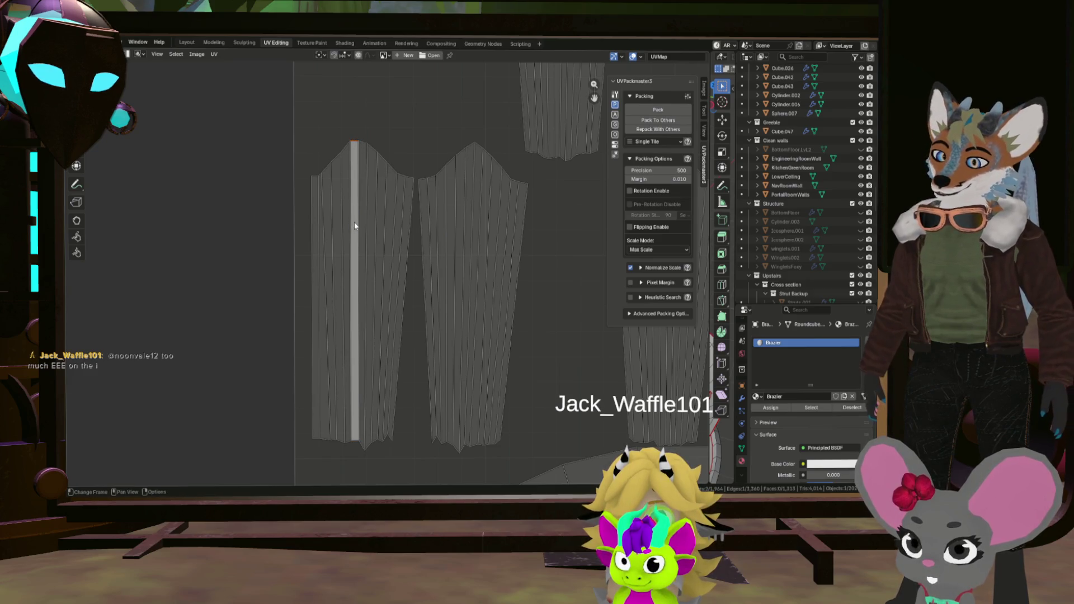
click(355, 236)
key(ctrl+l)
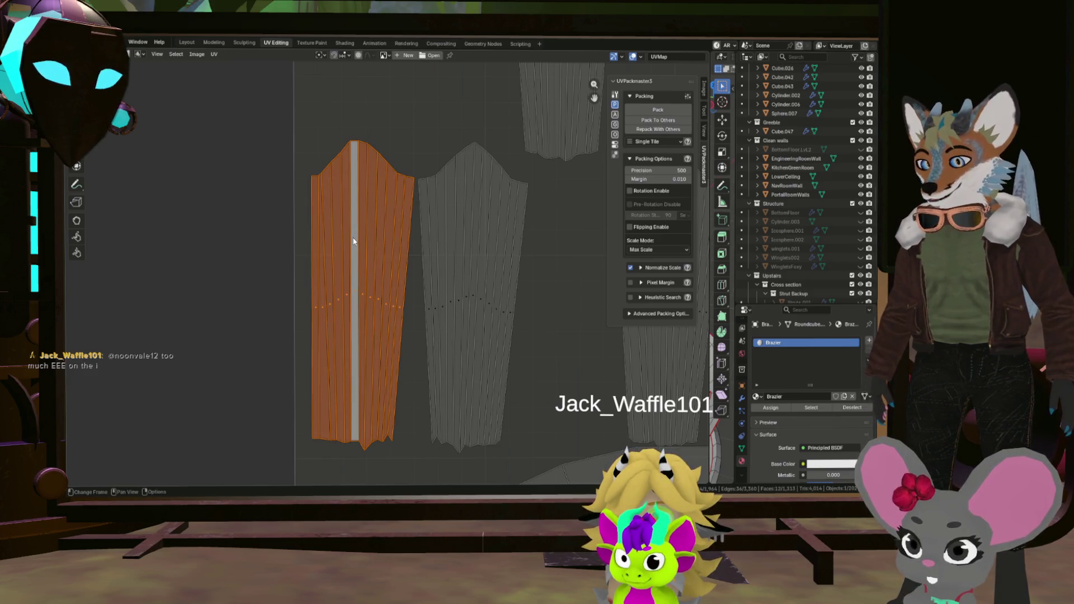
Straighten the left island into a rectangular grid with Follow Active Quads.
key(u)
click(353, 241)
click(342, 257)
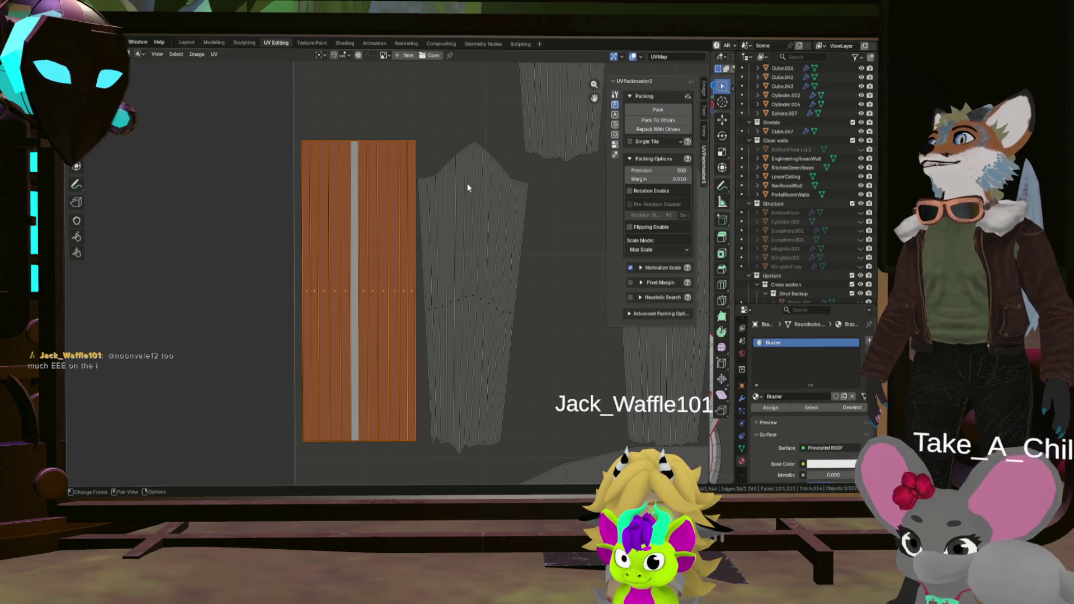
Make the slanted strip in the right island vertical by scaling it to 0 on X.
click(468, 188)
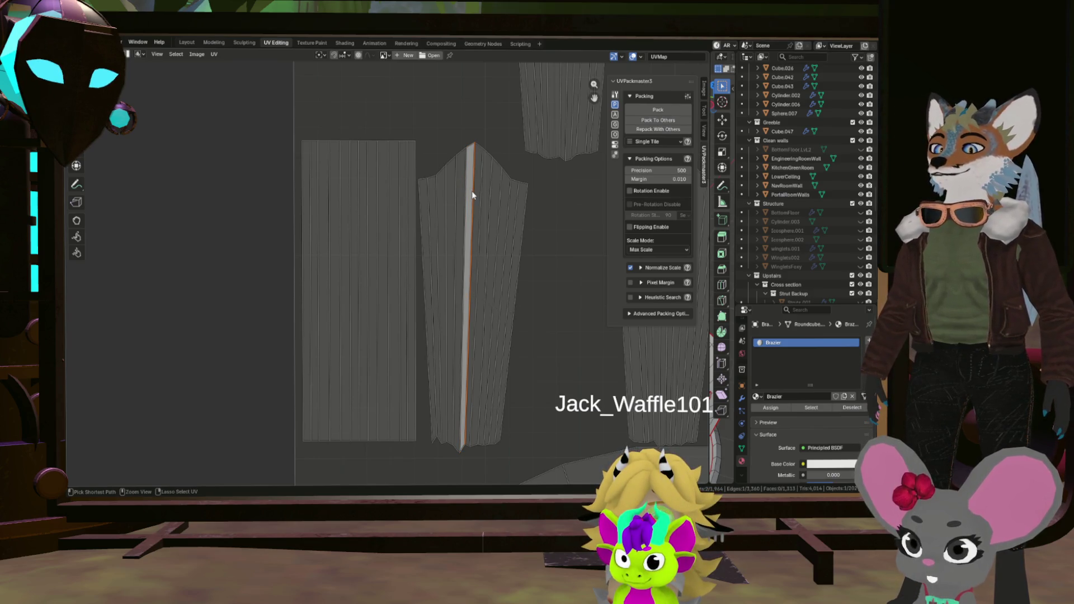
key(s)
key(x)
key(0)
key(Return)
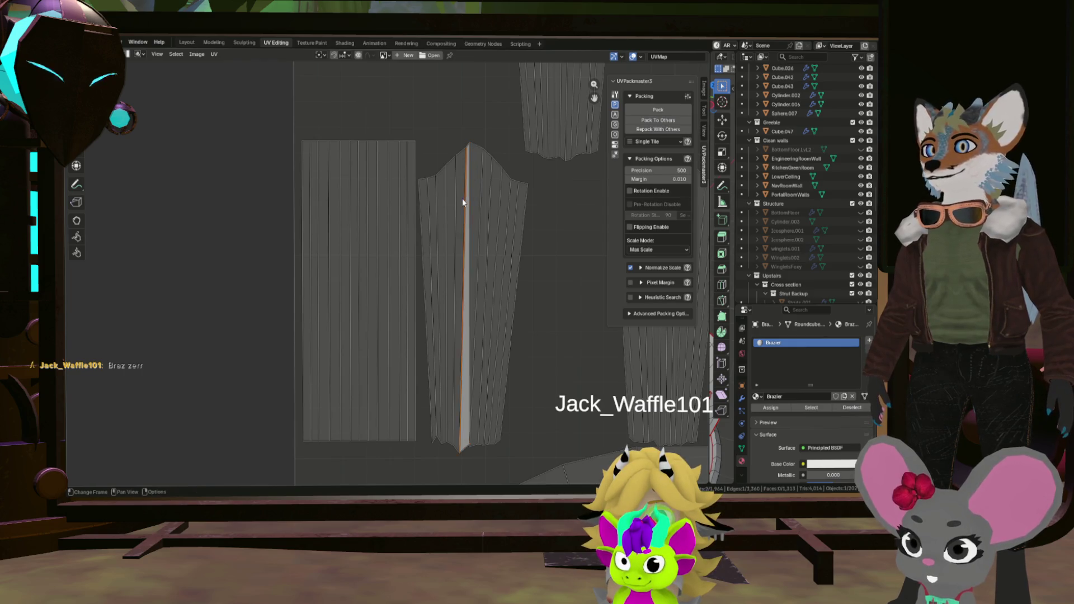
key(alt+a)
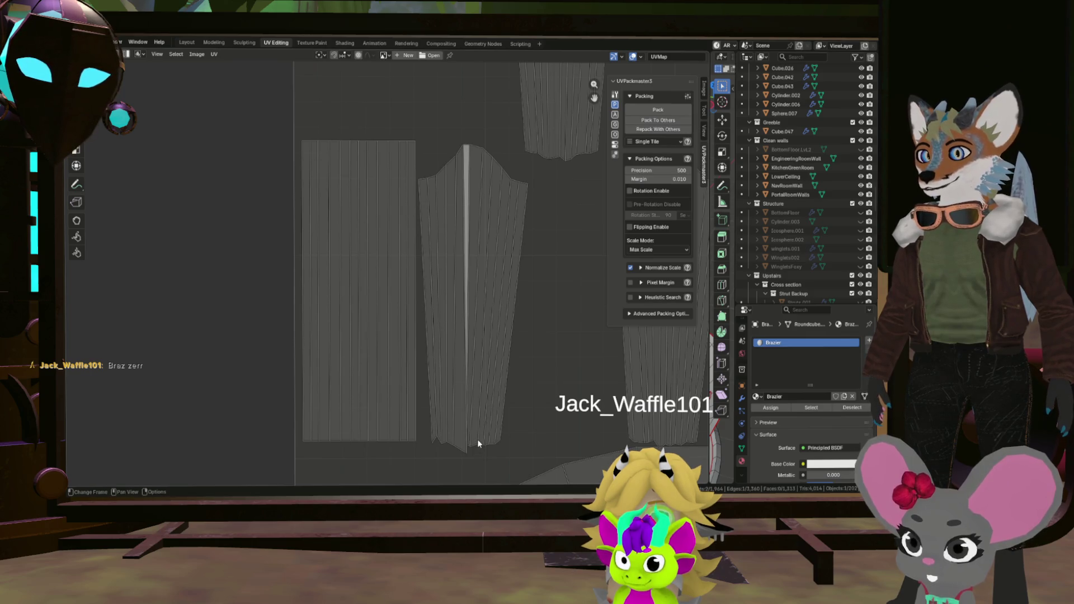
Dismiss the UV menu and rotate the thin strip in the right island.
key(u)
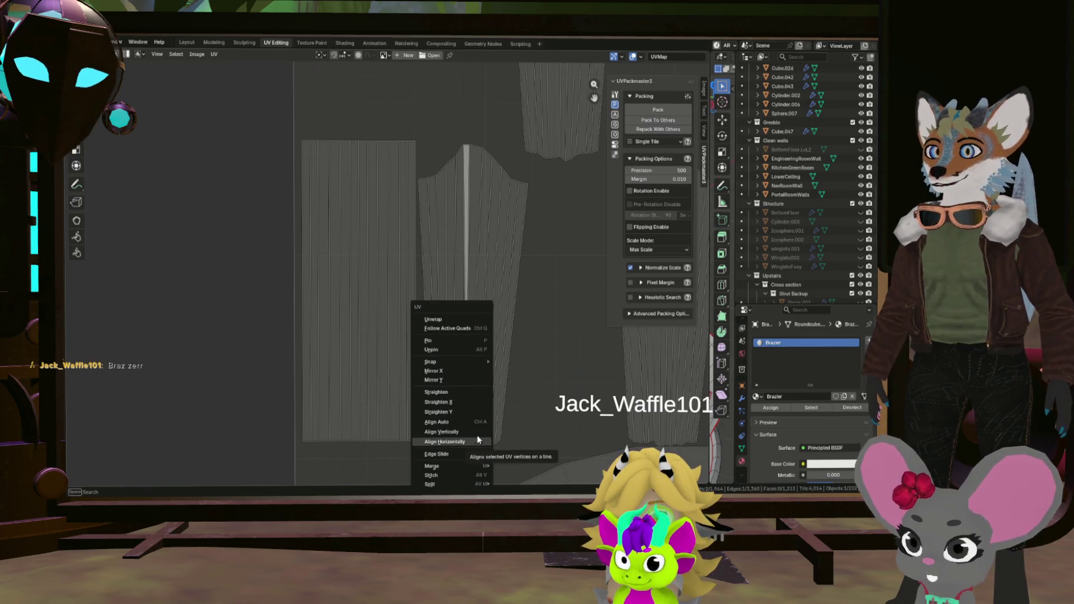
key(ctrl+z)
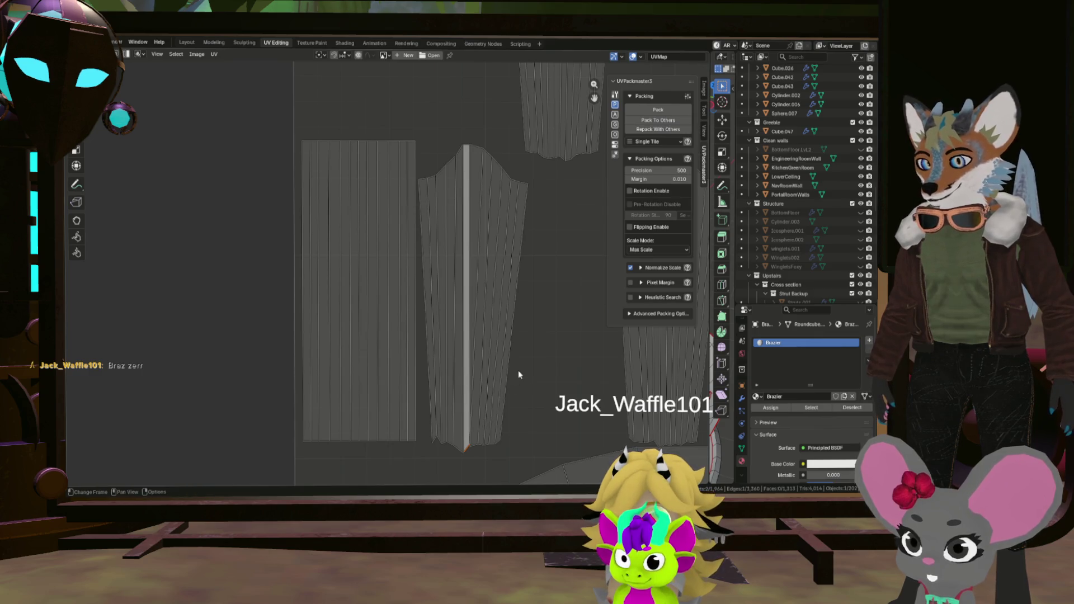
key(r)
click(523, 434)
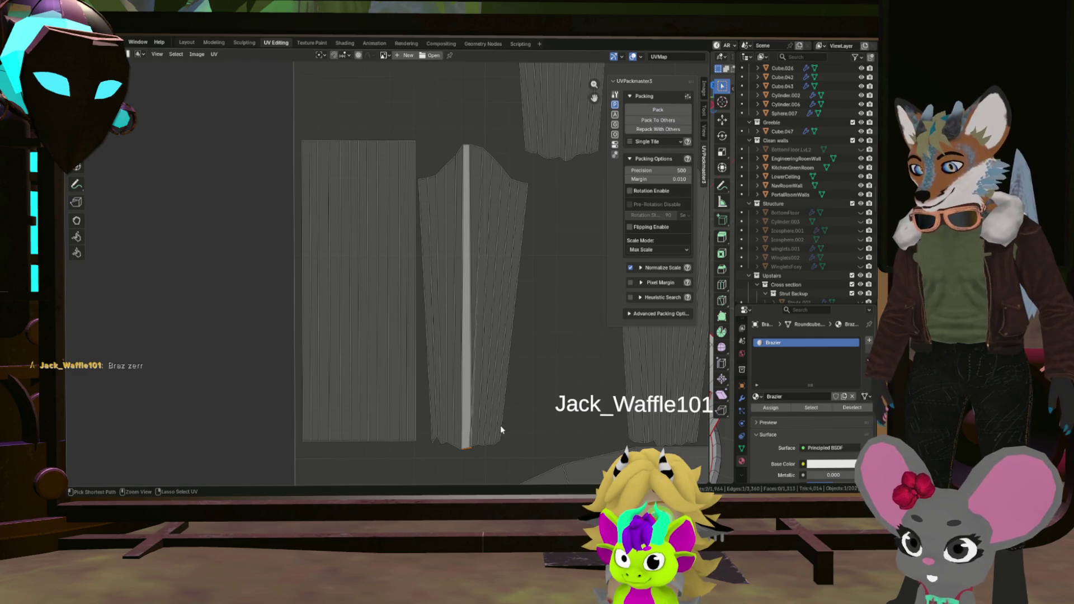
Select the strip's left edge and top vertex, then the tapered island's centre strip.
click(468, 390)
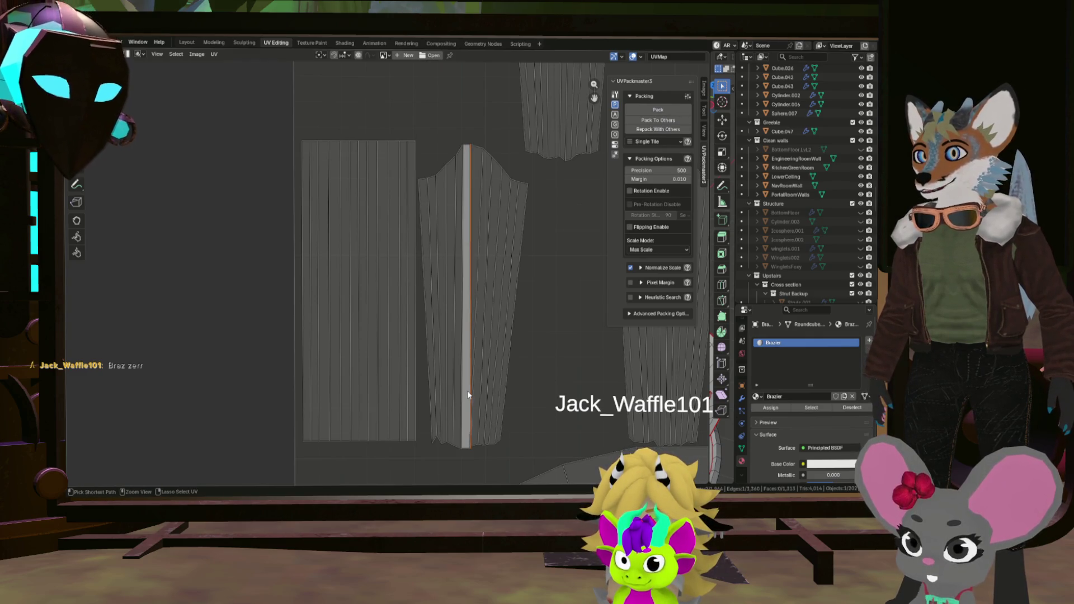
click(461, 381)
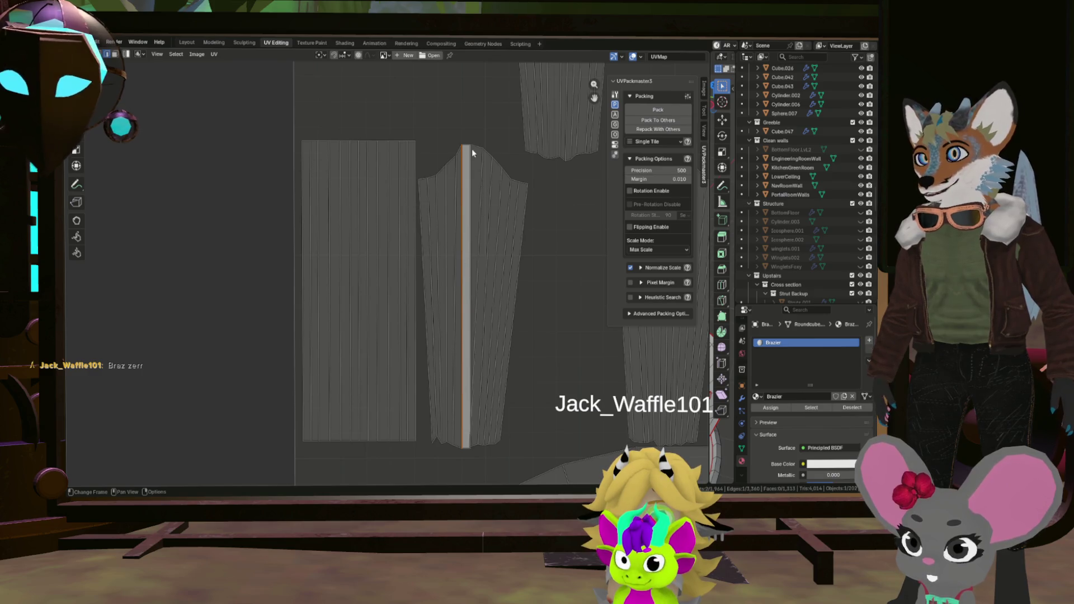
click(466, 145)
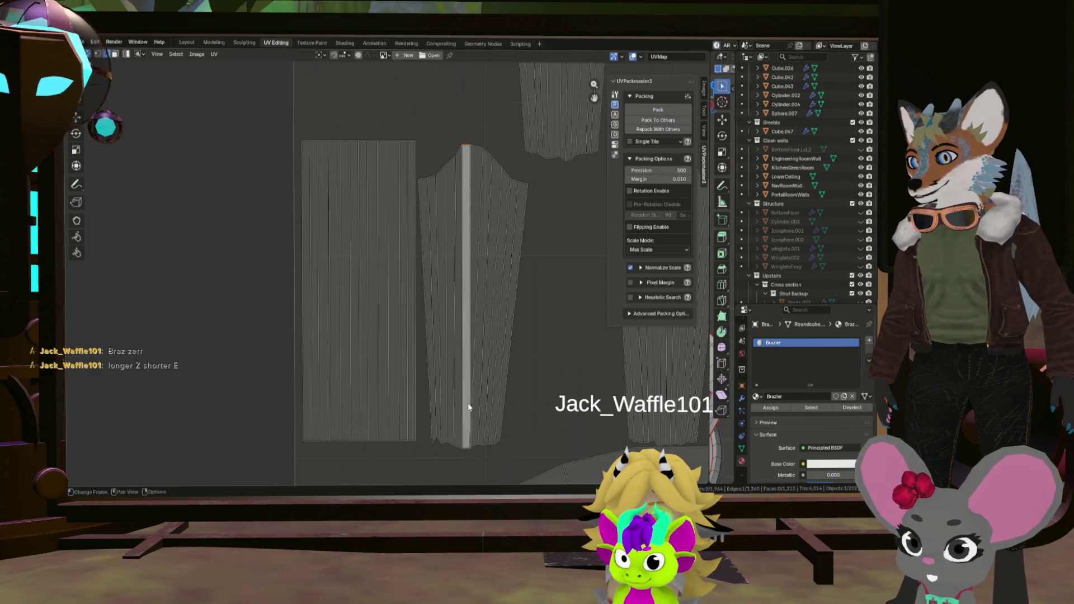
click(468, 294)
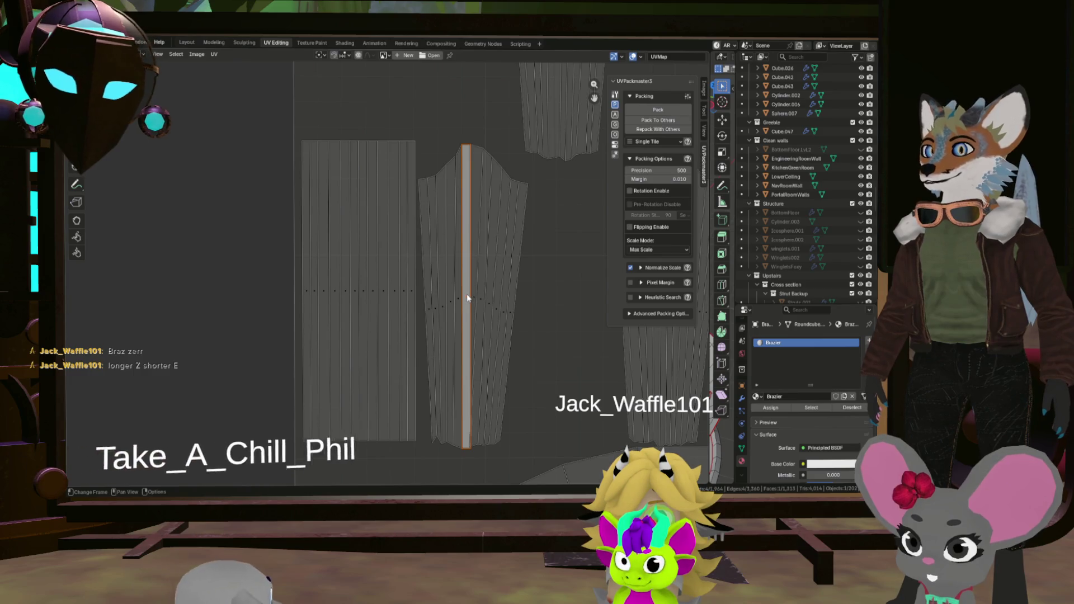
Straighten the whole tapered island into a rectangle with Follow Active Quads.
key(l)
key(u)
click(467, 294)
click(459, 312)
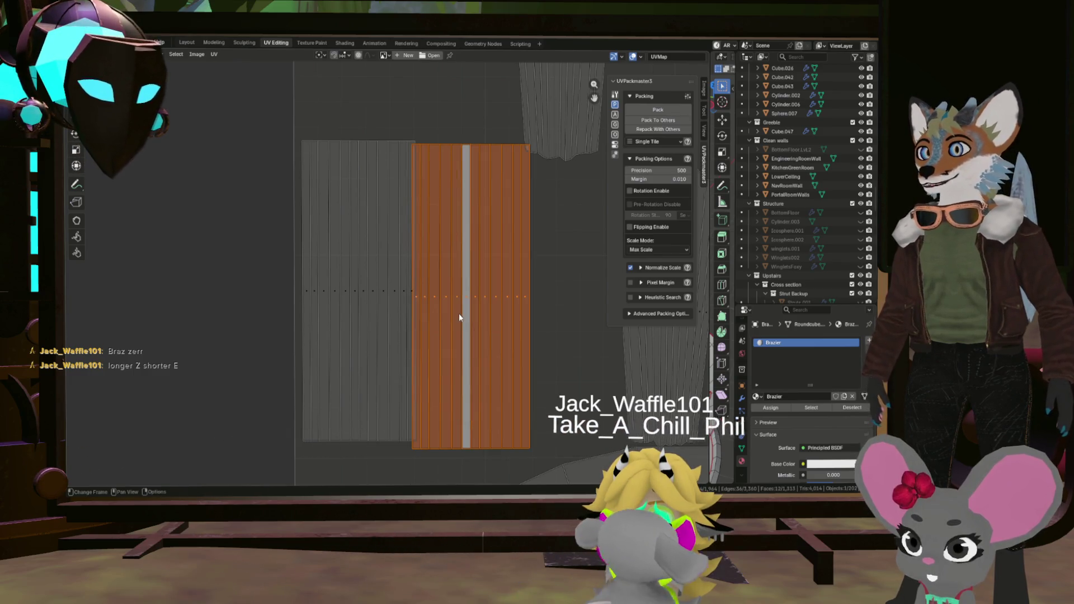
Shrink the straightened island slightly and place it beside the grey strip.
key(g)
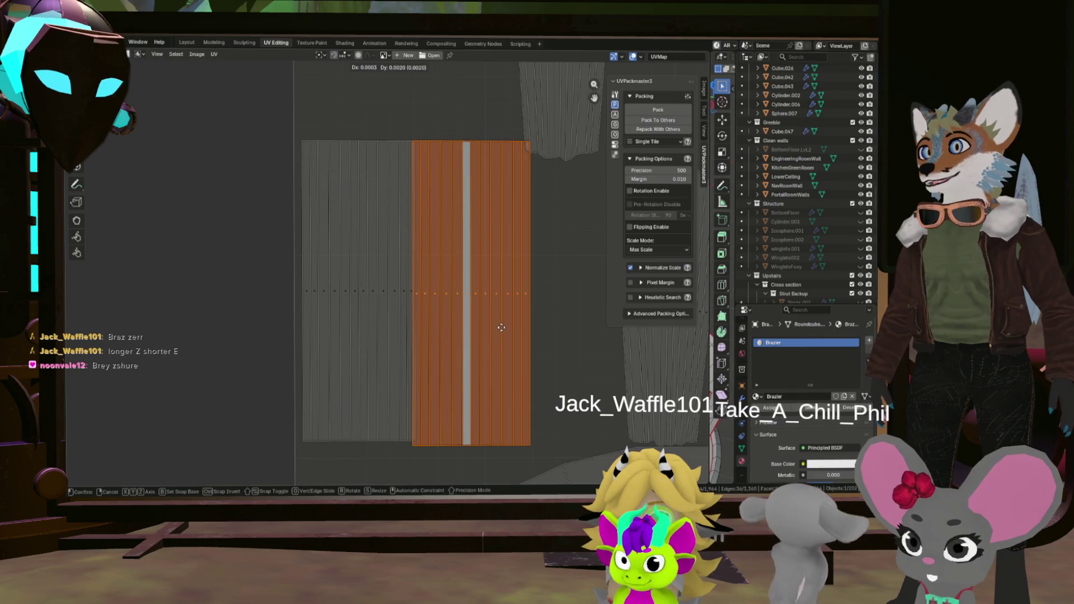
click(507, 324)
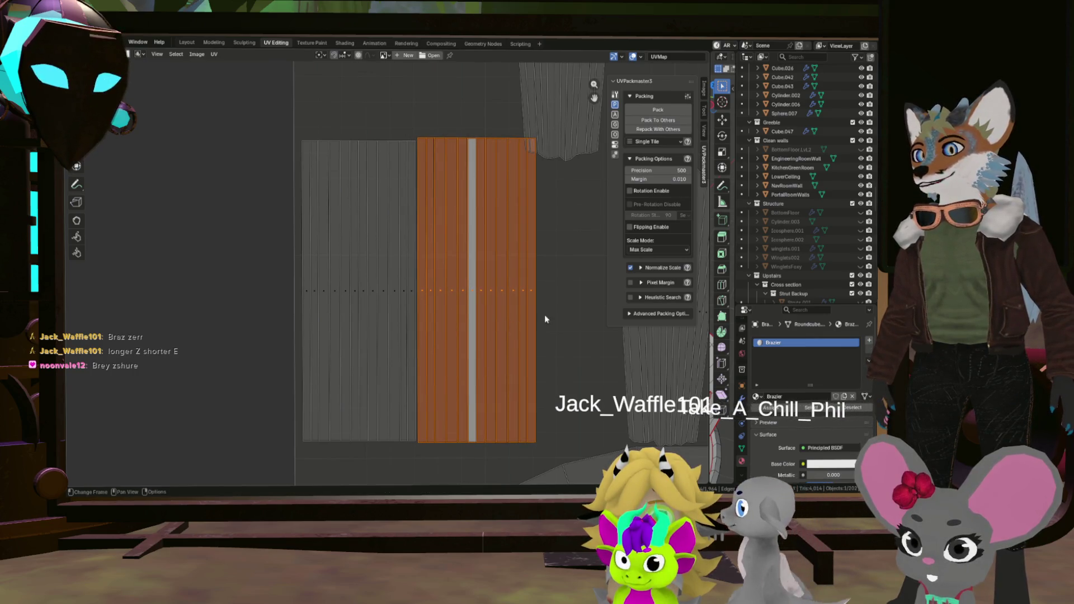
key(g)
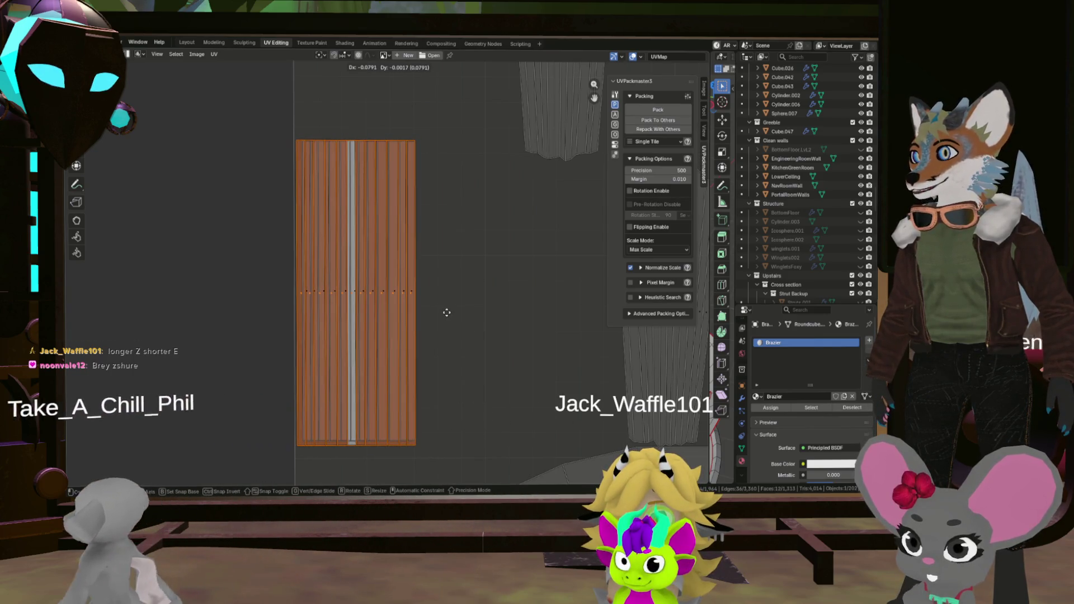
key(s)
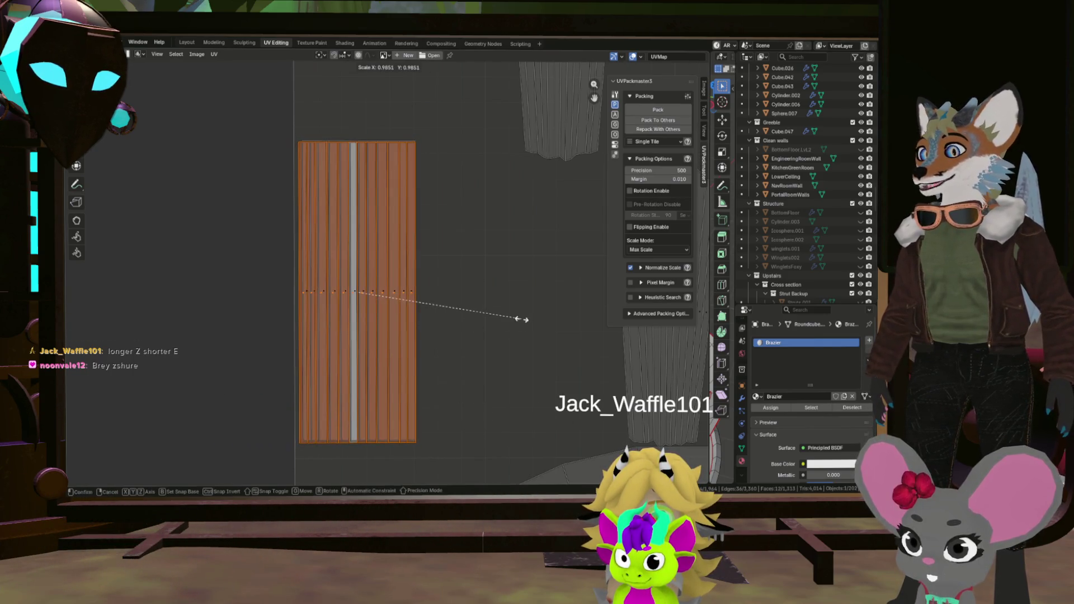
click(521, 319)
key(g)
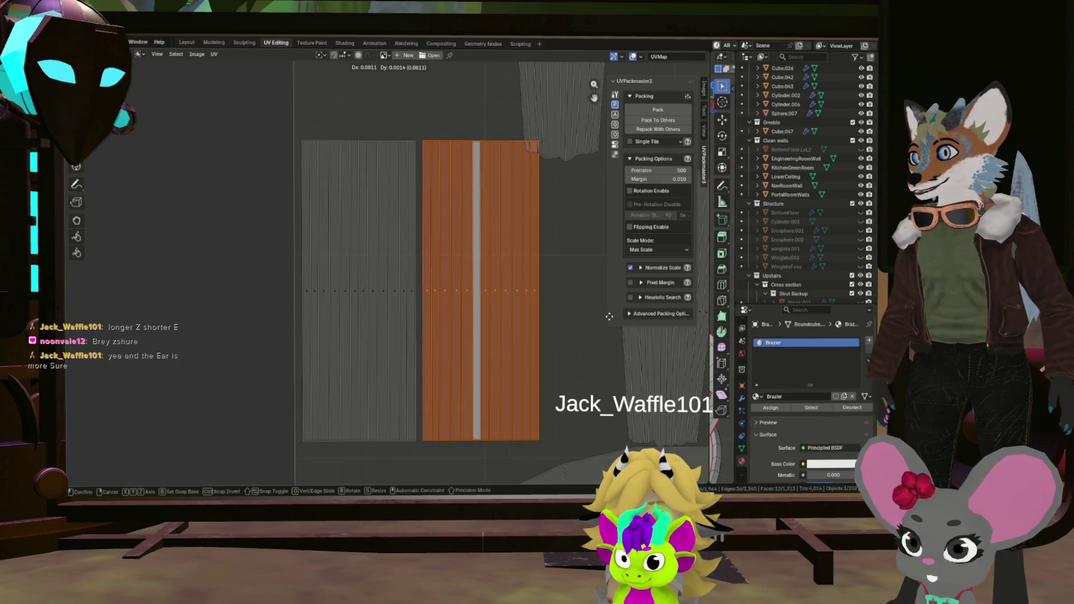
click(609, 316)
scroll(down, 3)
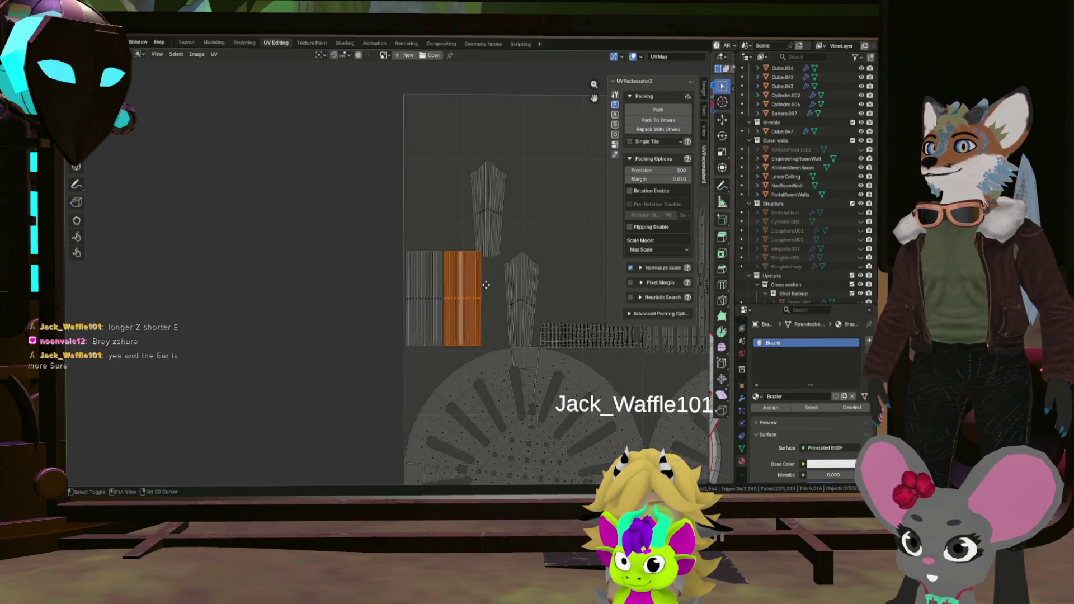
Zoom into the next tapered island and select edges along its strip.
scroll(down, 3)
scroll(up, 3)
scroll(down, 3)
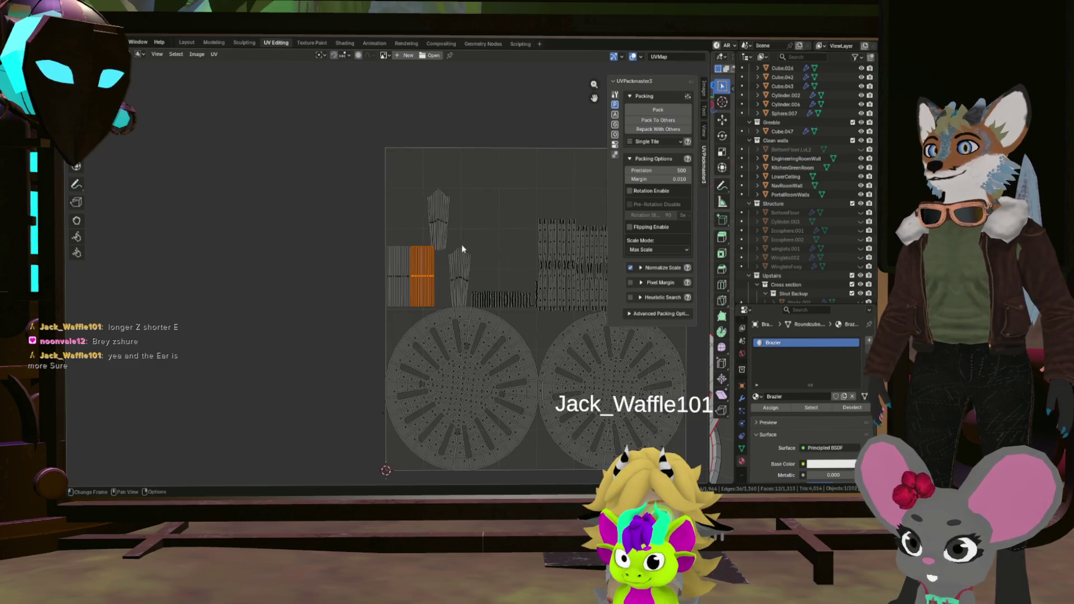
scroll(up, 3)
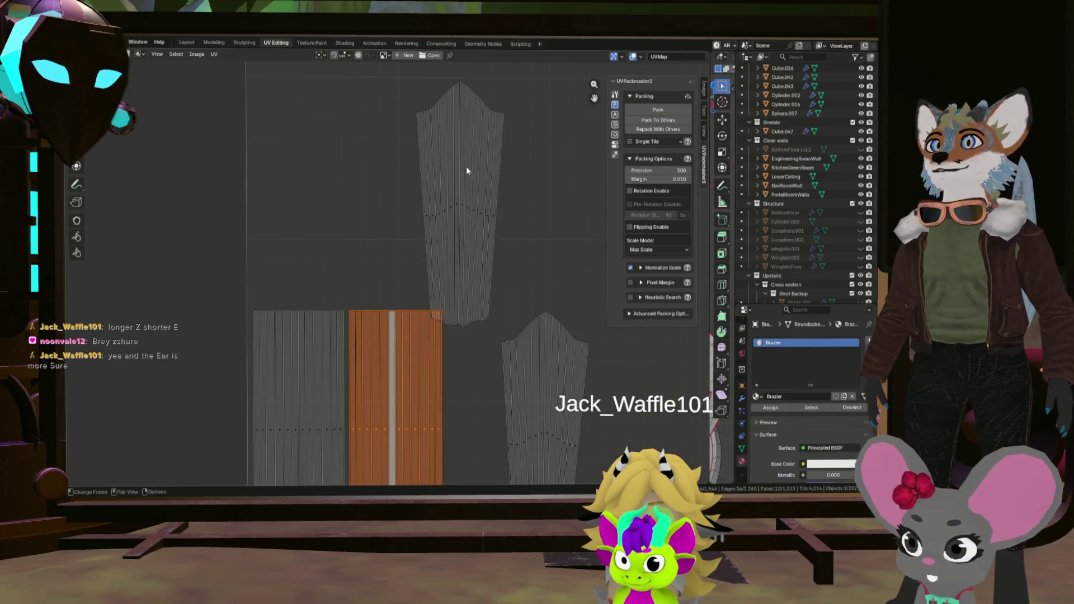
click(458, 158)
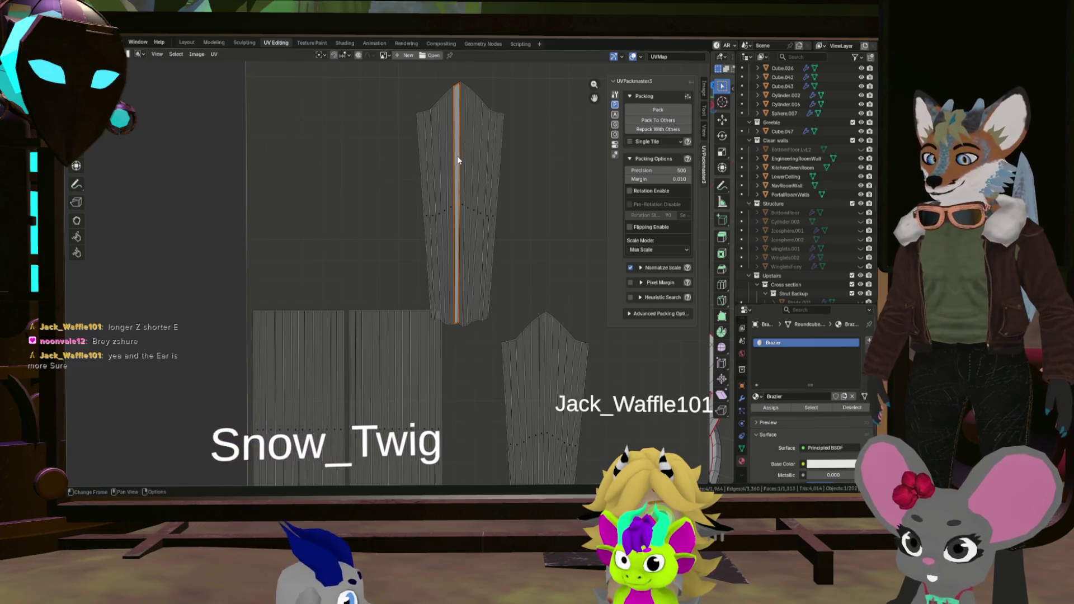
click(458, 160)
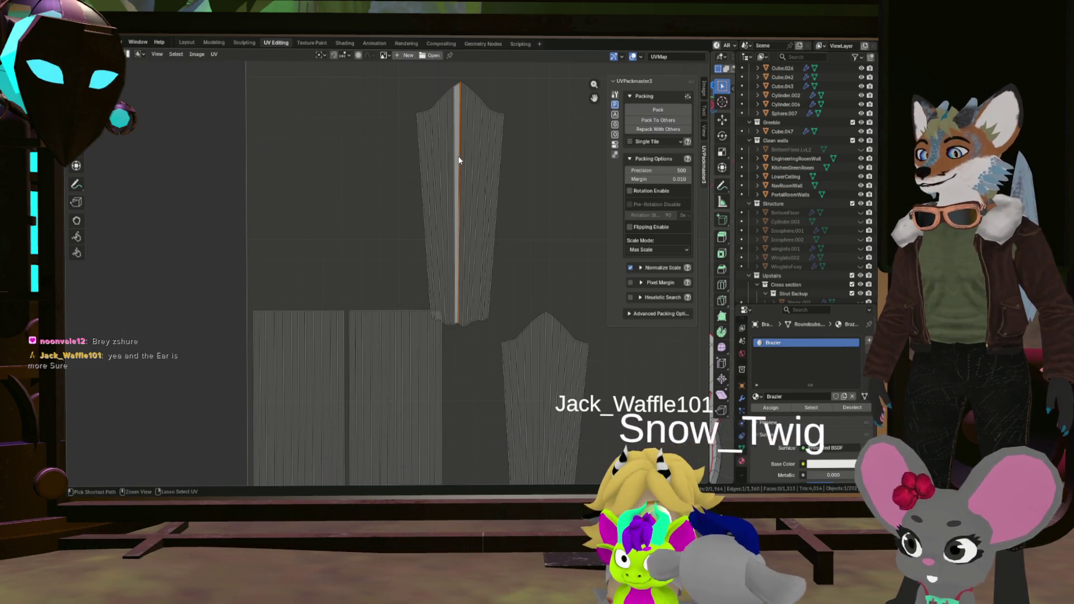
scroll(up, 3)
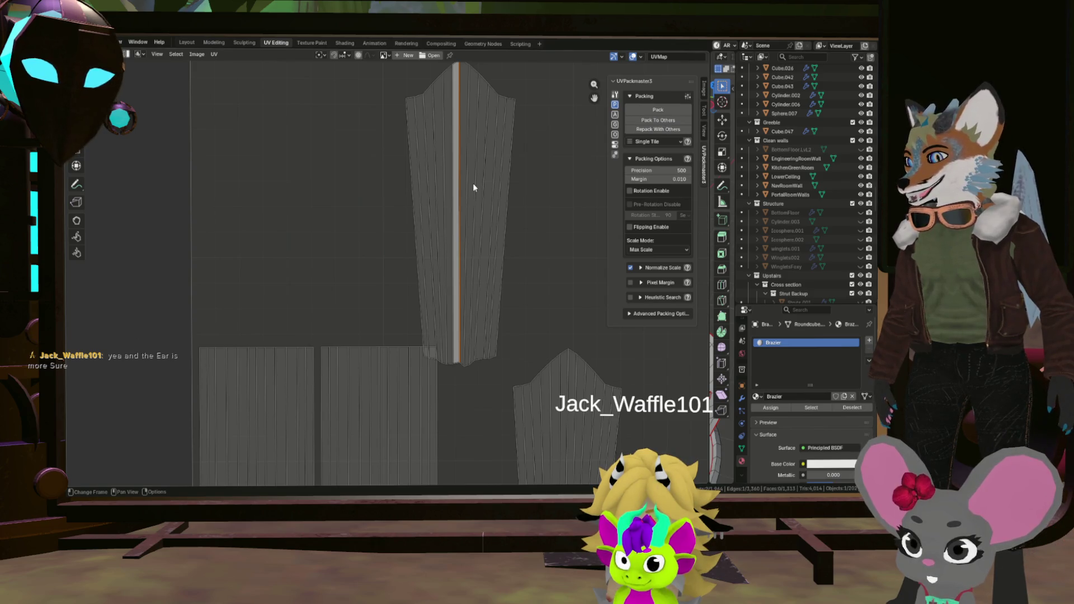
click(453, 205)
click(456, 363)
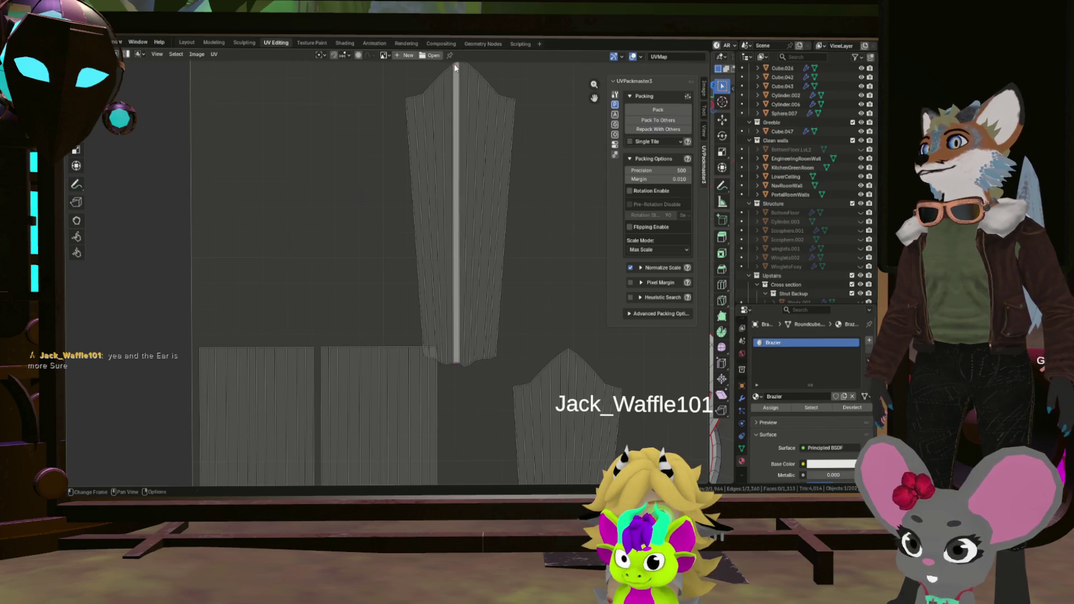
Pan to the top of the tapered island and select a long edge of its centre strip.
drag(482, 164, 457, 238)
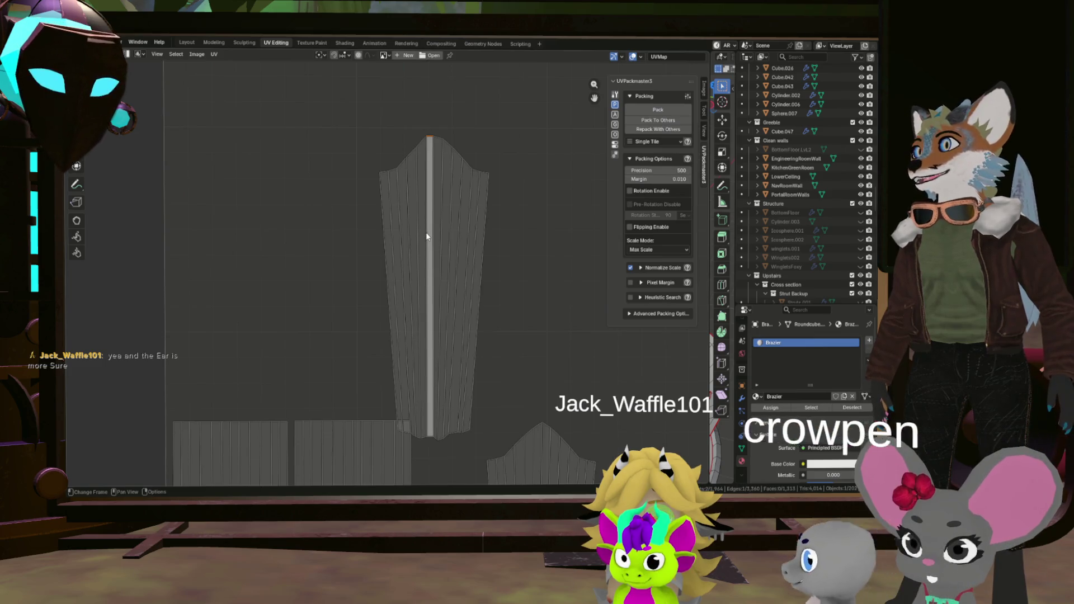
scroll(up, 3)
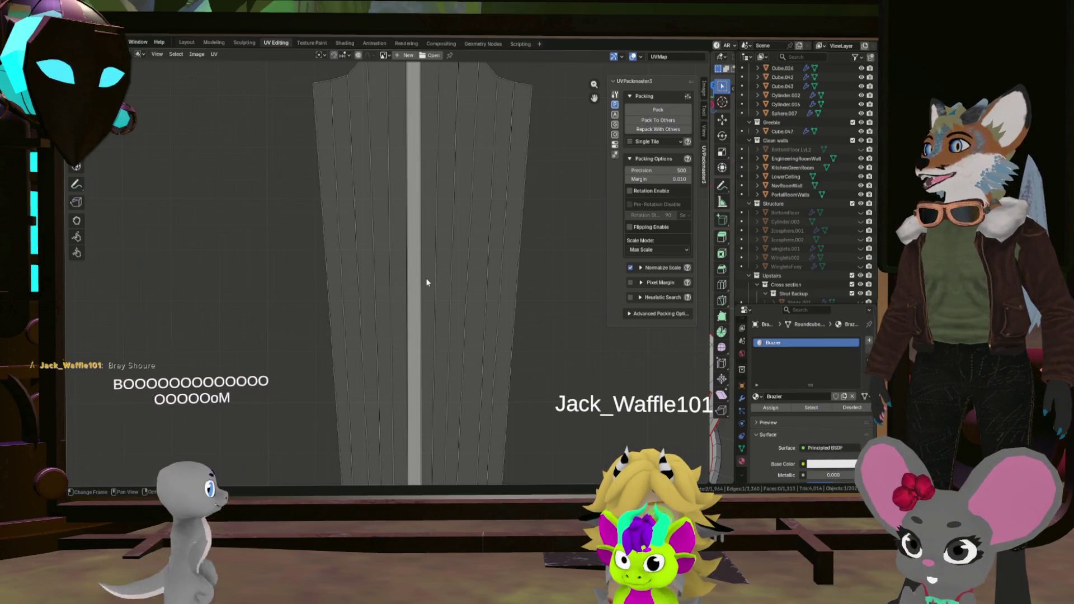
click(421, 259)
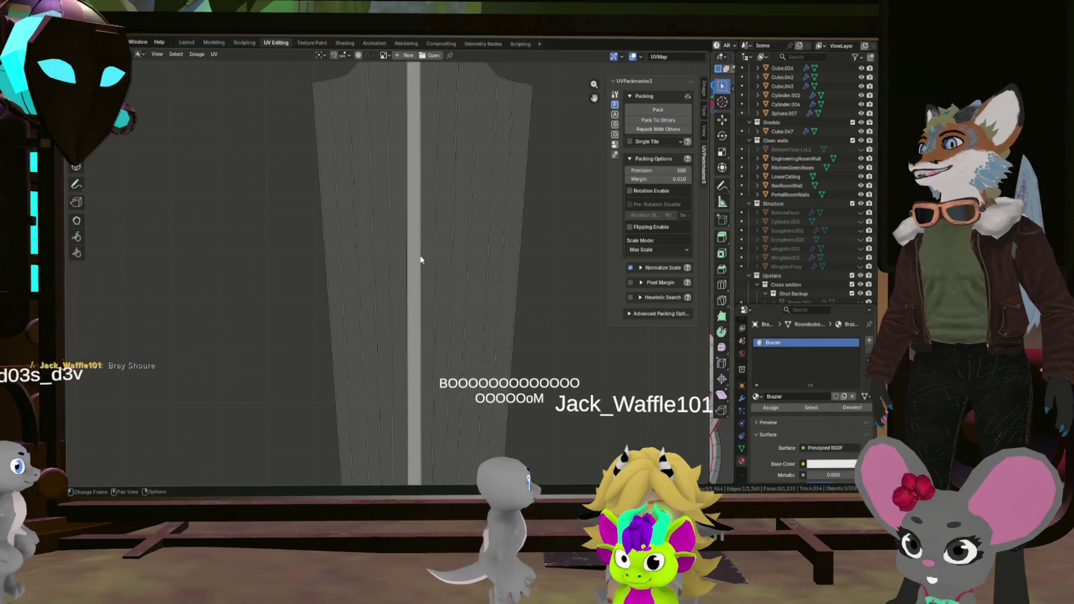
scroll(down, 3)
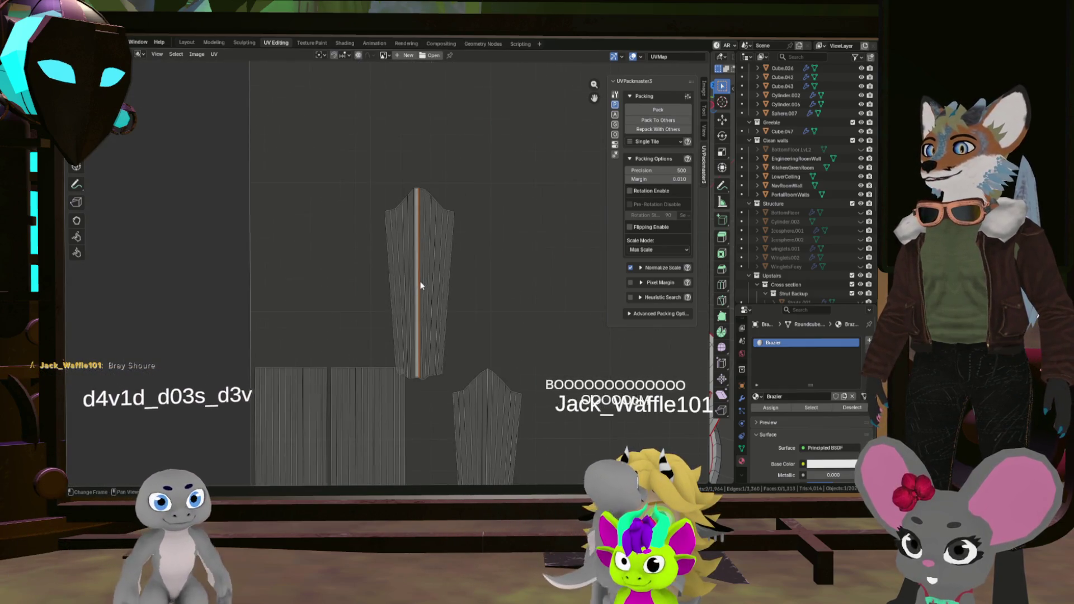
Select the tapered island from its centre strip, undoing a trial zero X-scale.
click(416, 283)
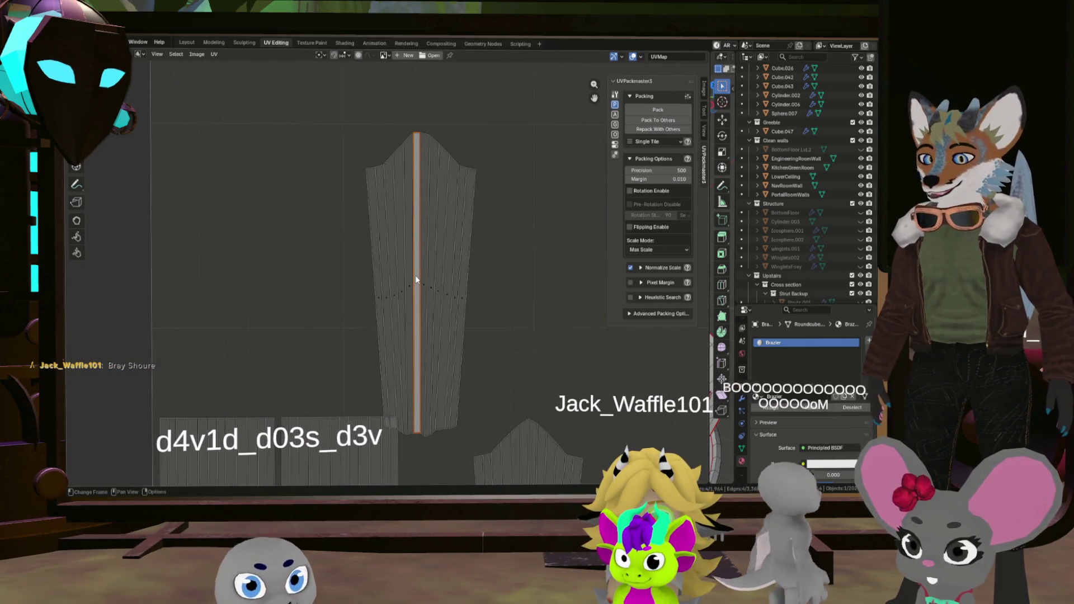
key(l)
key(s)
key(x)
key(0)
key(Return)
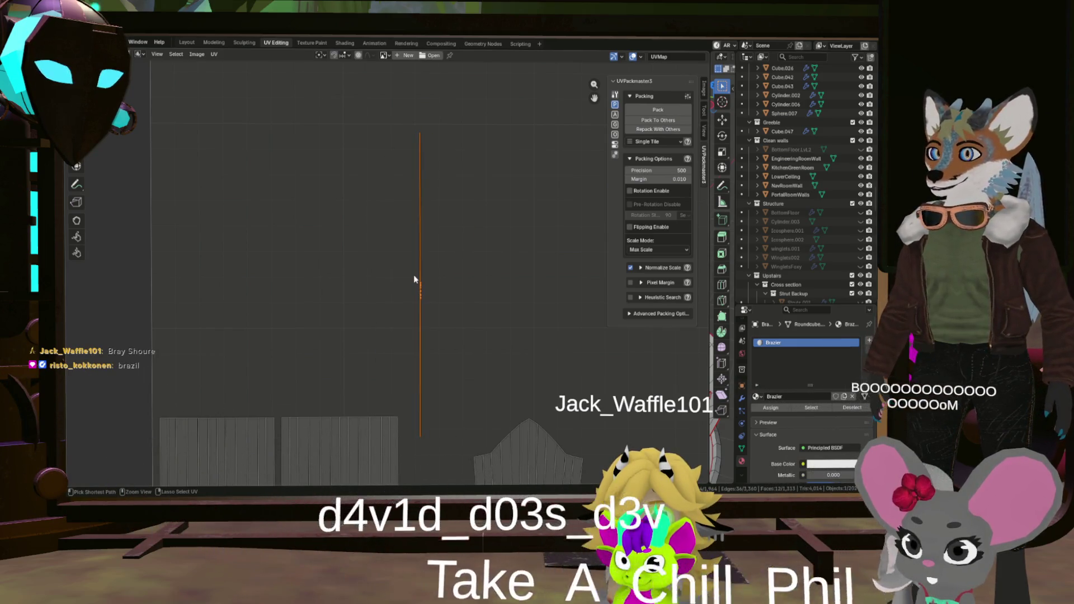
key(ctrl+z)
Straighten the island into a rectangle with Follow Active Quads.
key(u)
click(414, 278)
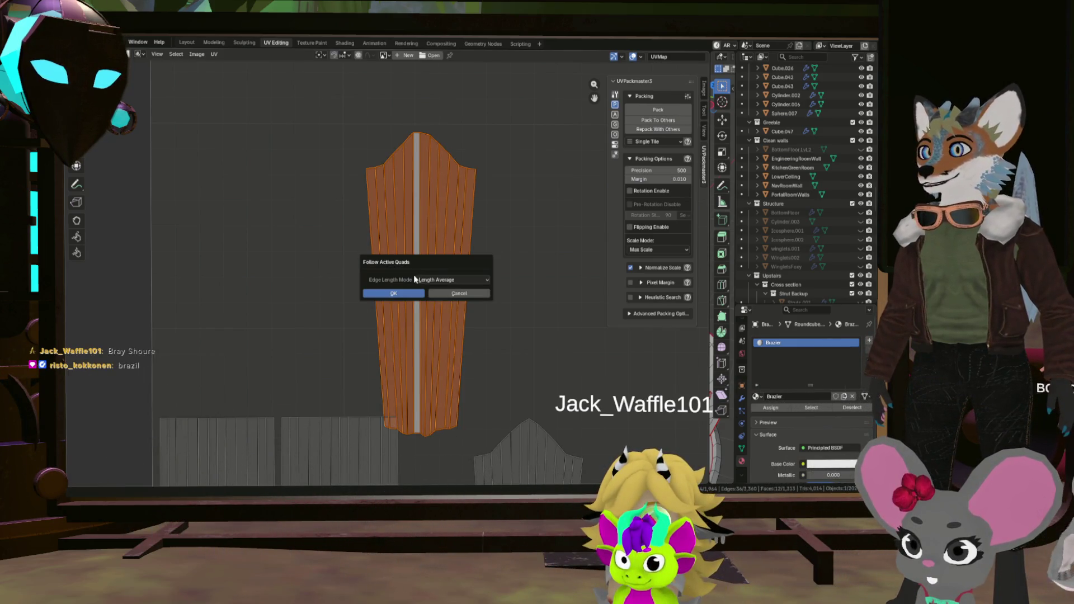
click(417, 293)
scroll(down, 3)
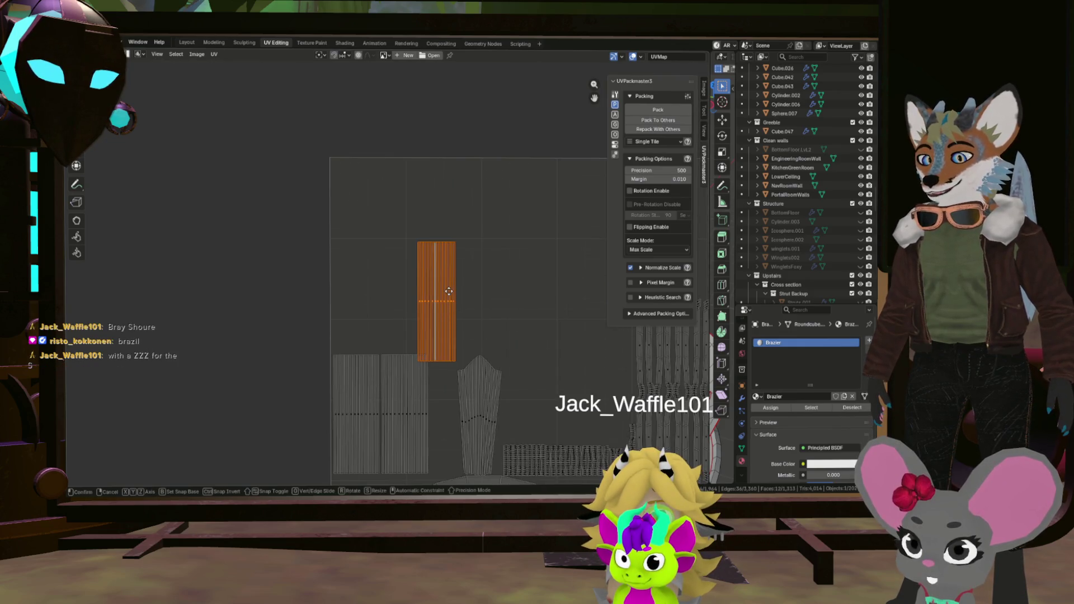
Move the straightened island beside the grey strip, widen it slightly on X, and nudge it.
key(g)
click(419, 405)
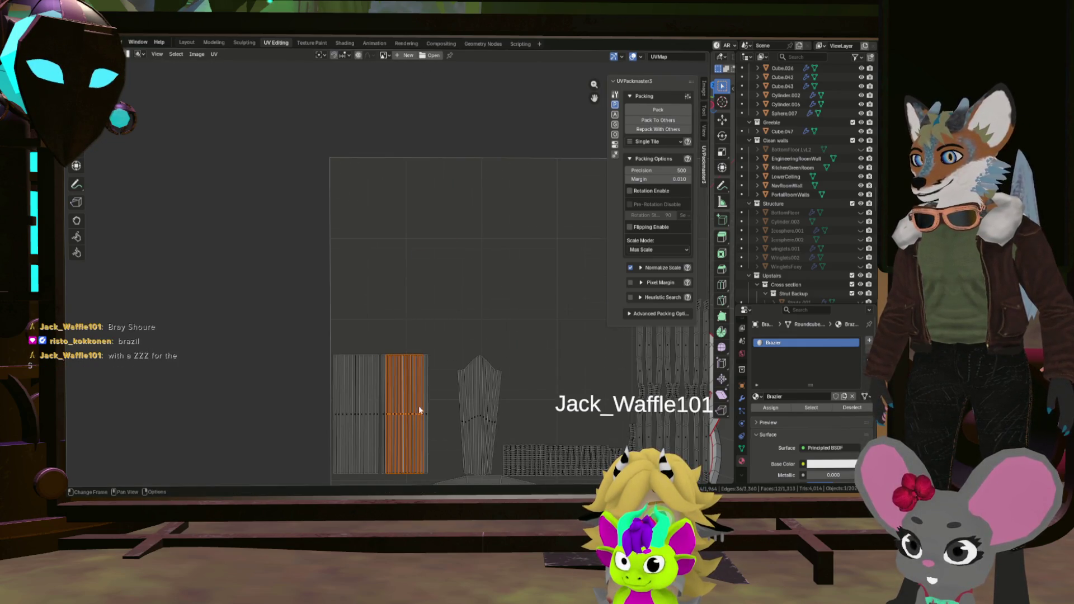
scroll(up, 3)
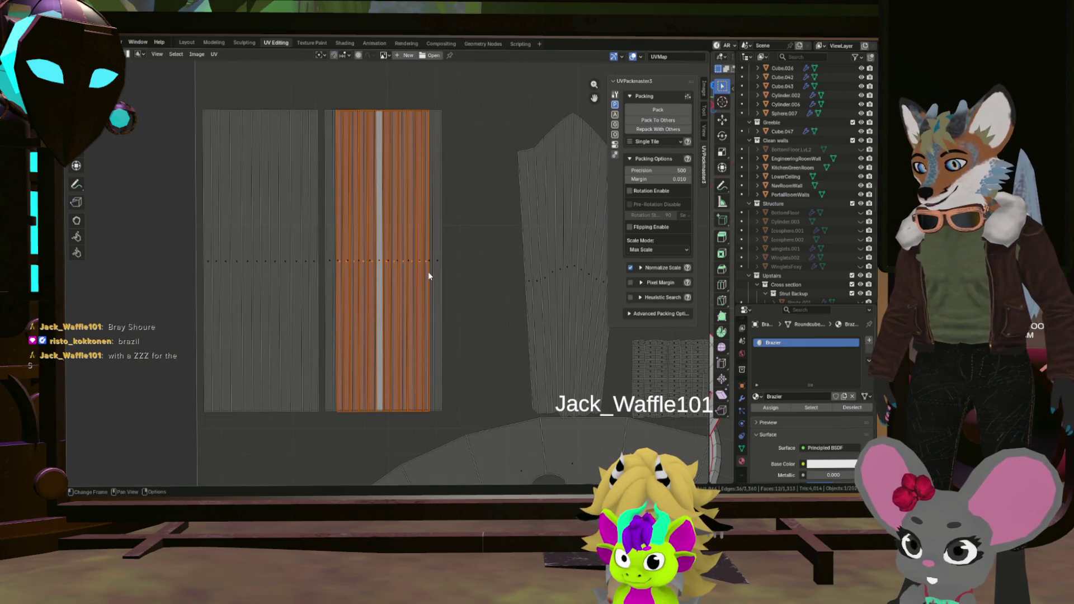
key(s)
key(x)
click(441, 273)
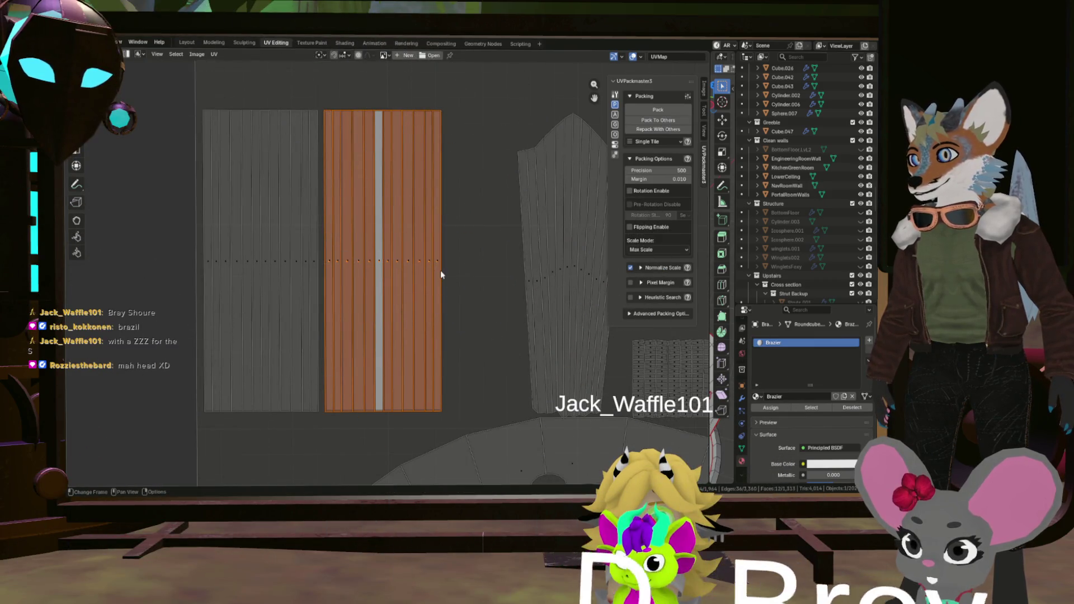
key(g)
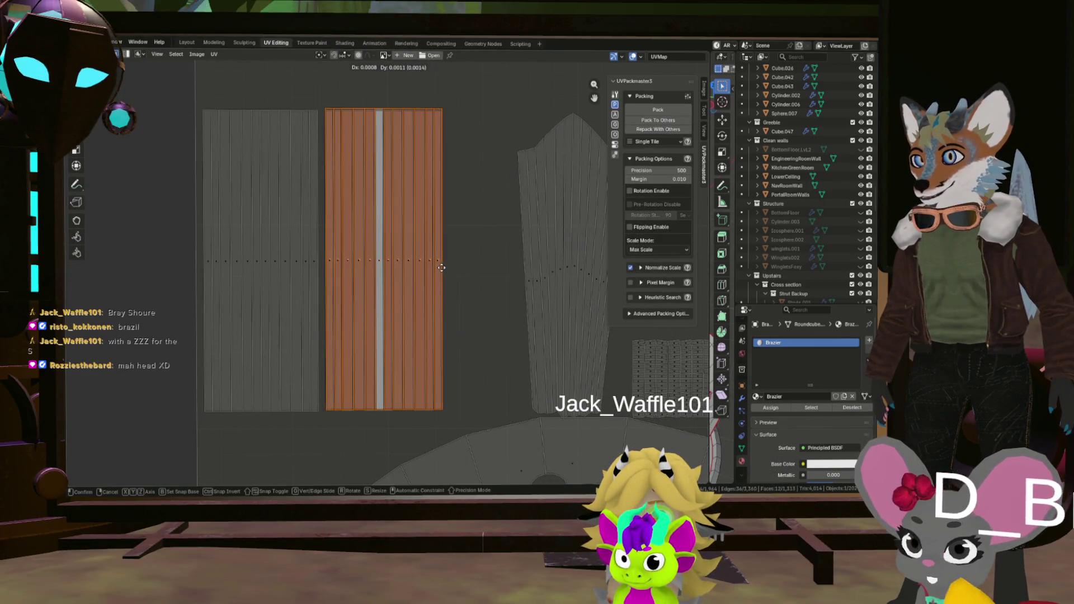
click(442, 269)
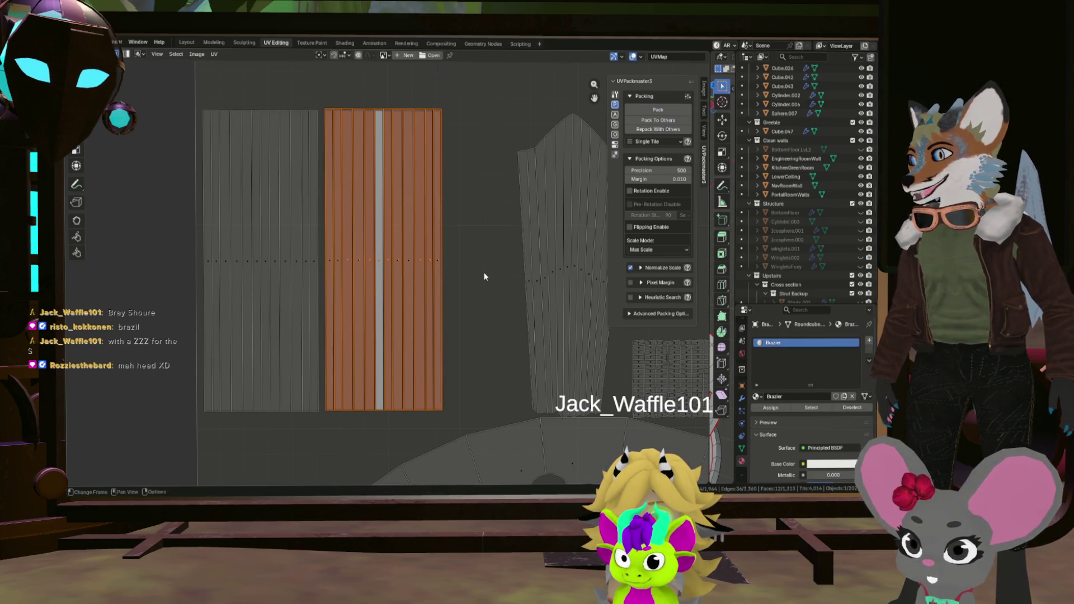
Shift the view and set the island in the open upper area.
scroll(down, 3)
drag(442, 253, 441, 335)
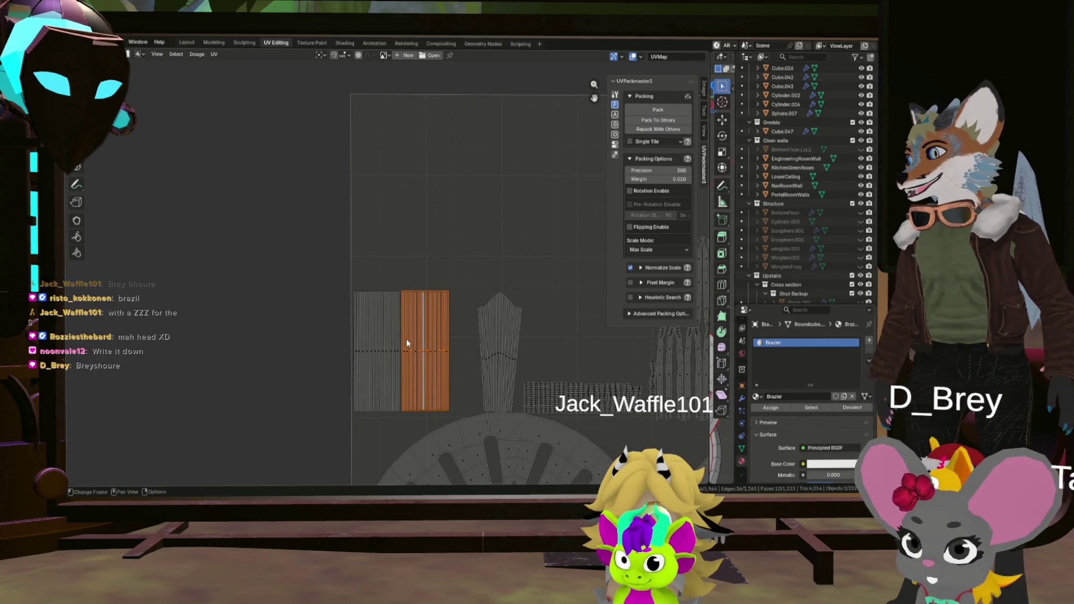
key(g)
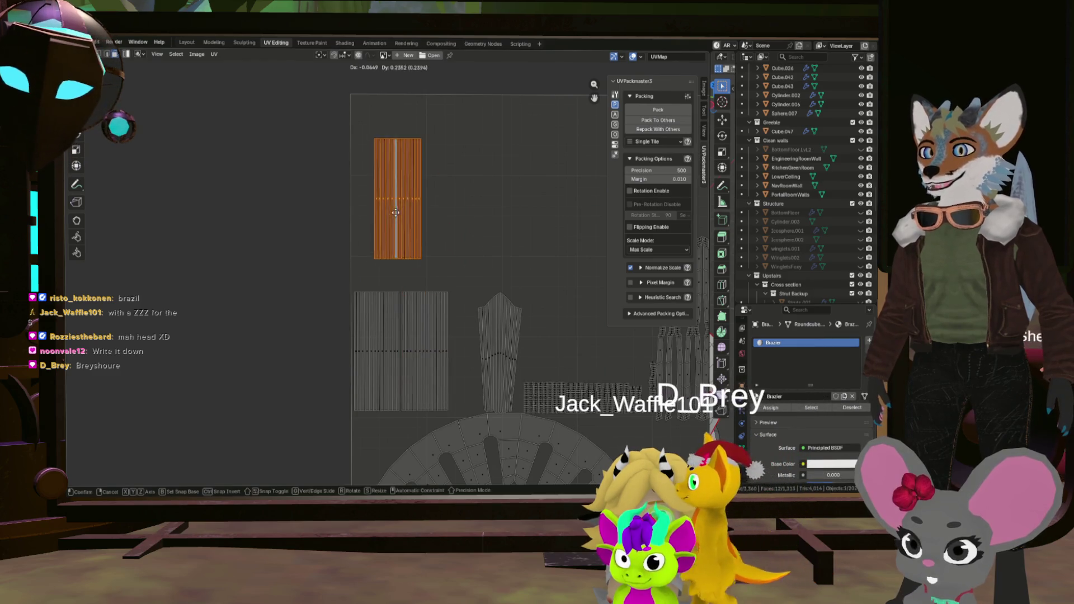
click(376, 245)
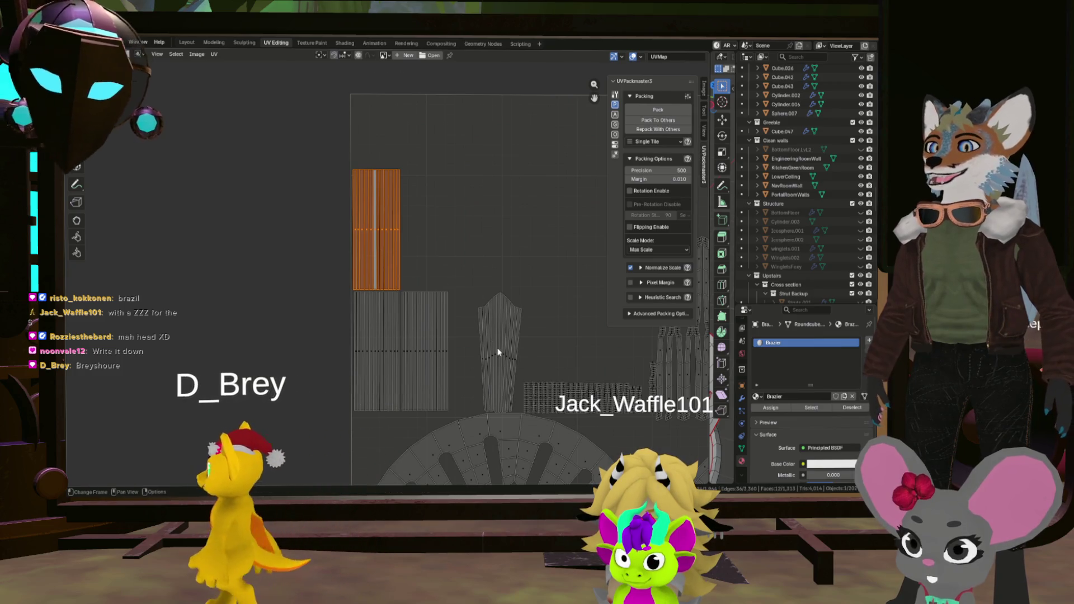
scroll(up, 3)
click(495, 359)
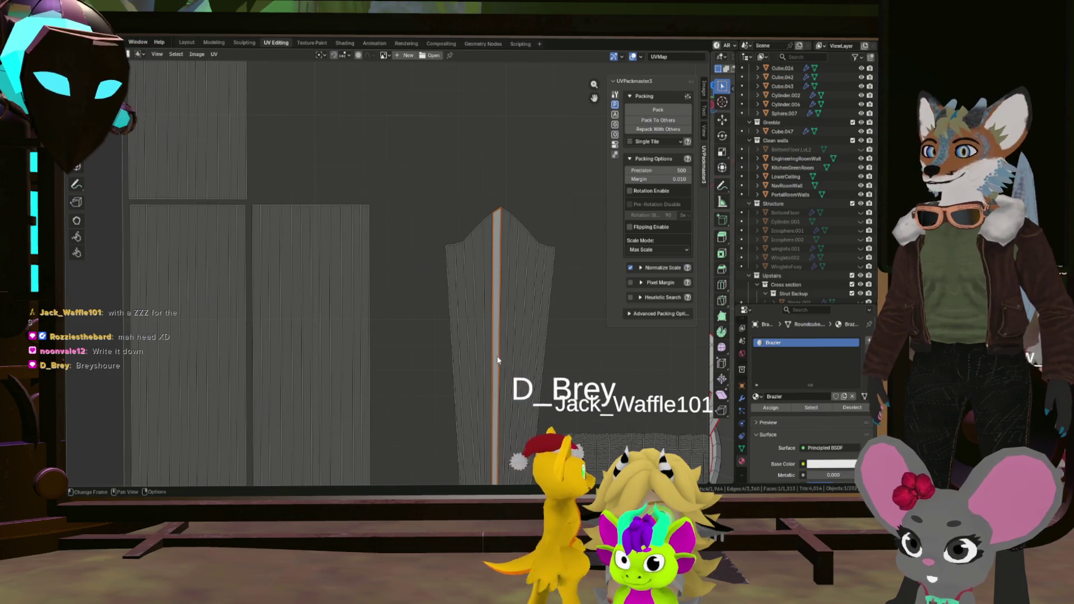
Select the fan island's strips around its centre and straighten them with Follow Active Quads.
click(500, 361)
click(496, 213)
scroll(down, 3)
scroll(up, 3)
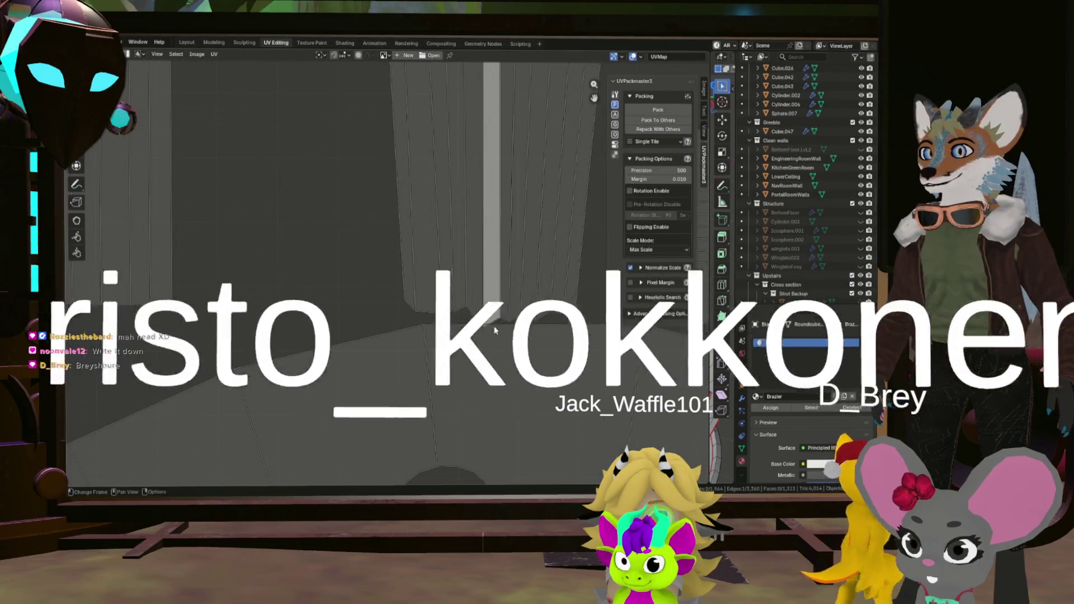
scroll(down, 3)
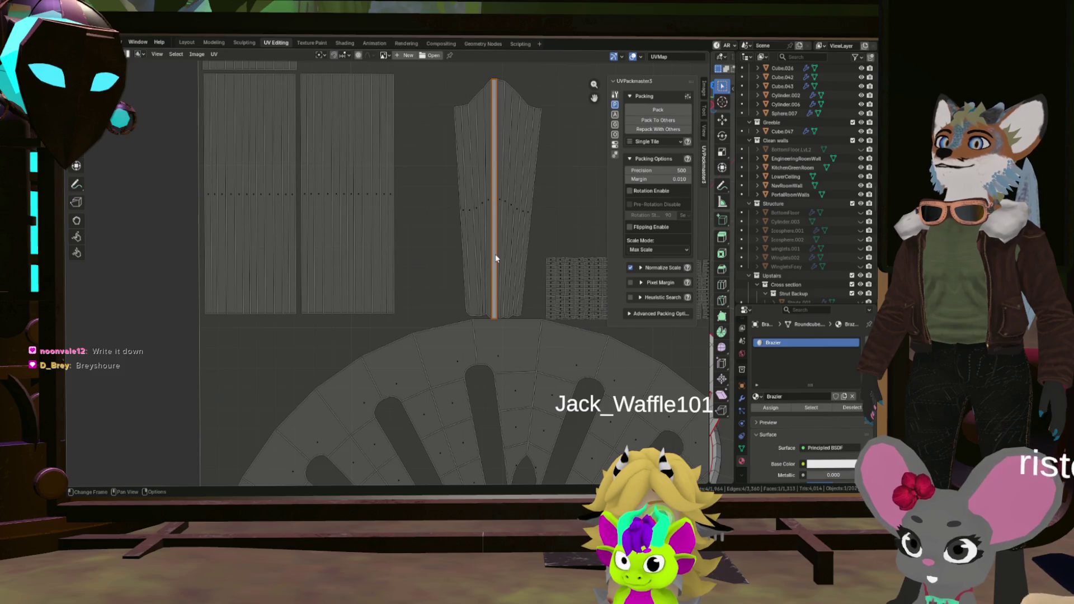
key(ctrl+i)
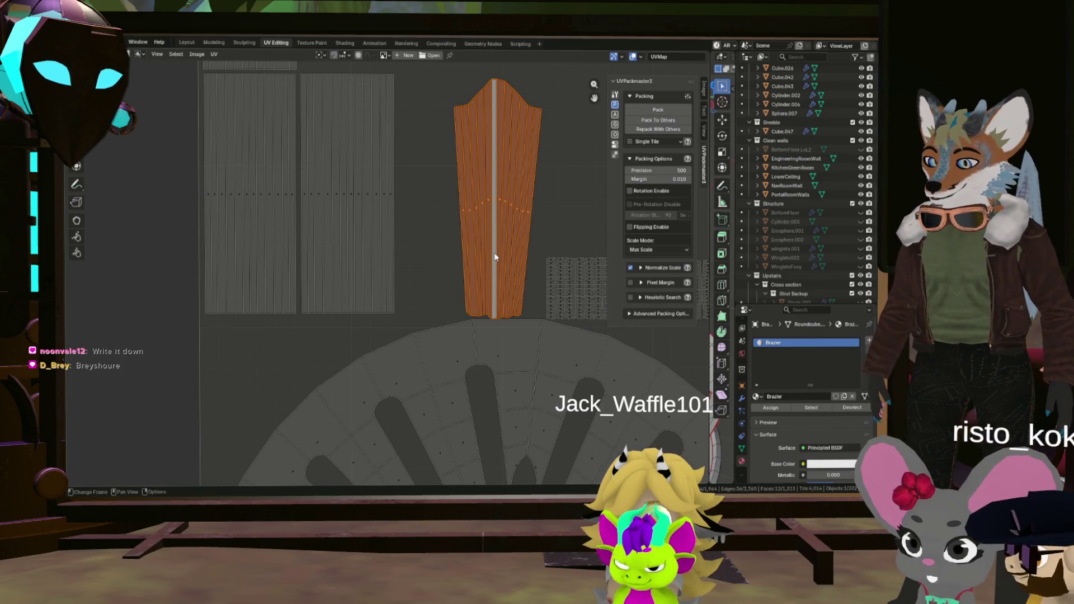
key(u)
click(492, 254)
click(494, 267)
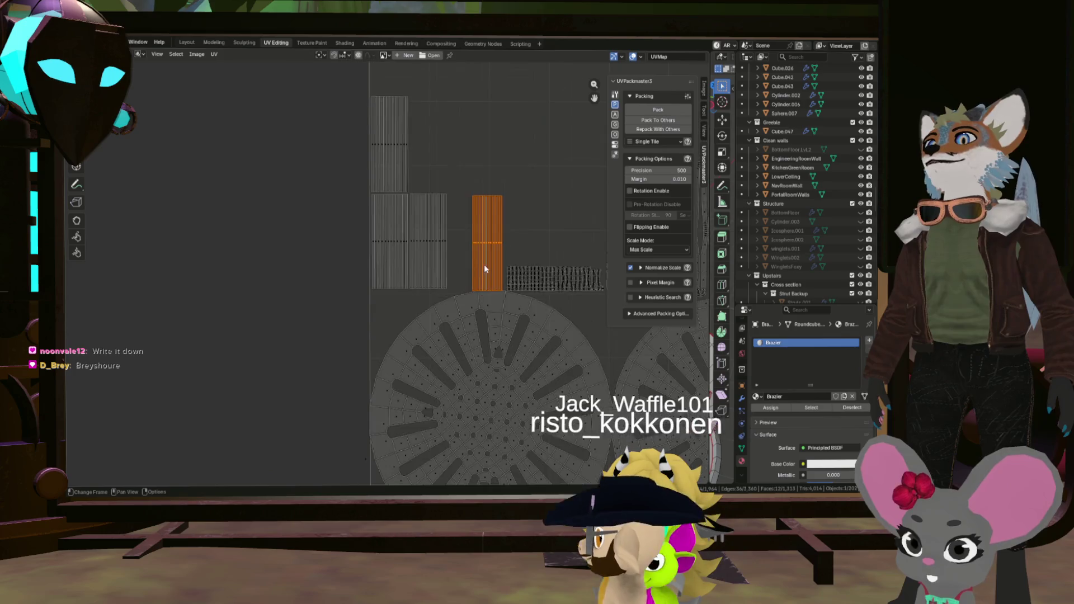
Move the straightened strip, resize it, and widen it along X.
key(g)
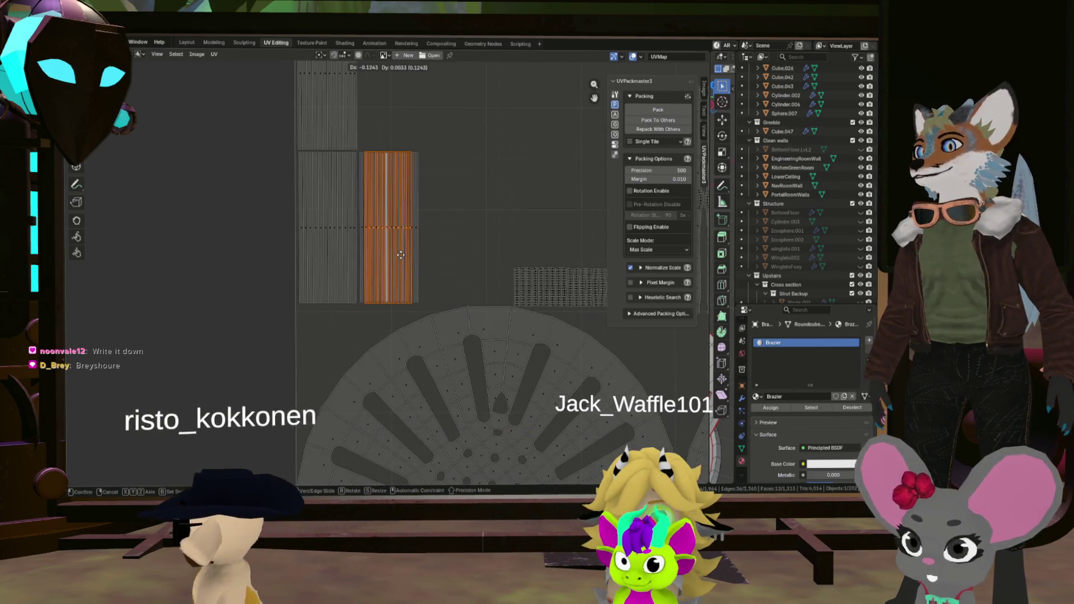
click(400, 254)
scroll(up, 3)
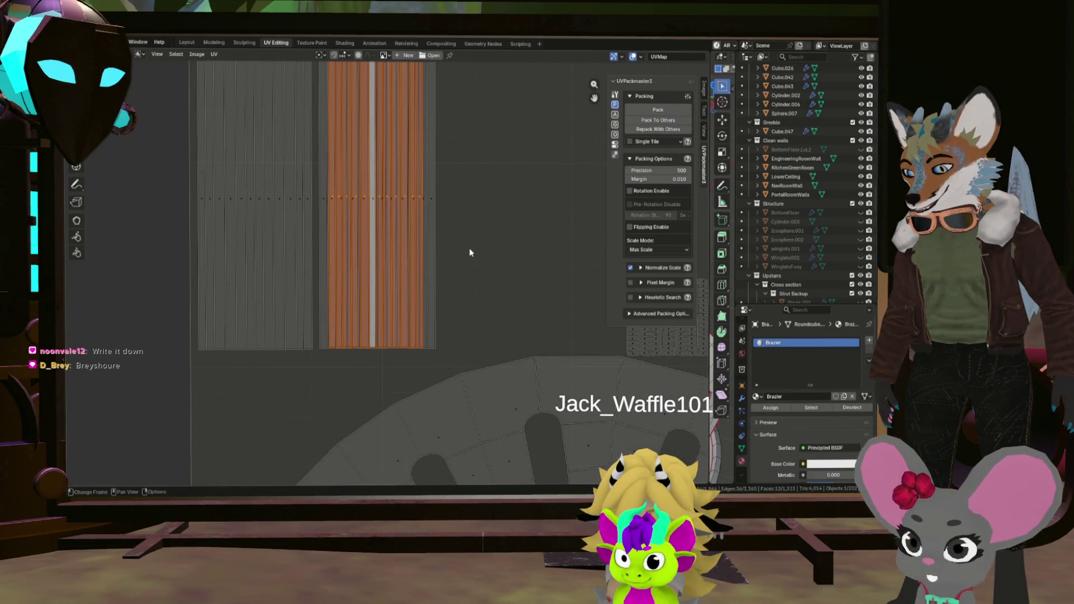
key(s)
click(468, 249)
scroll(down, 3)
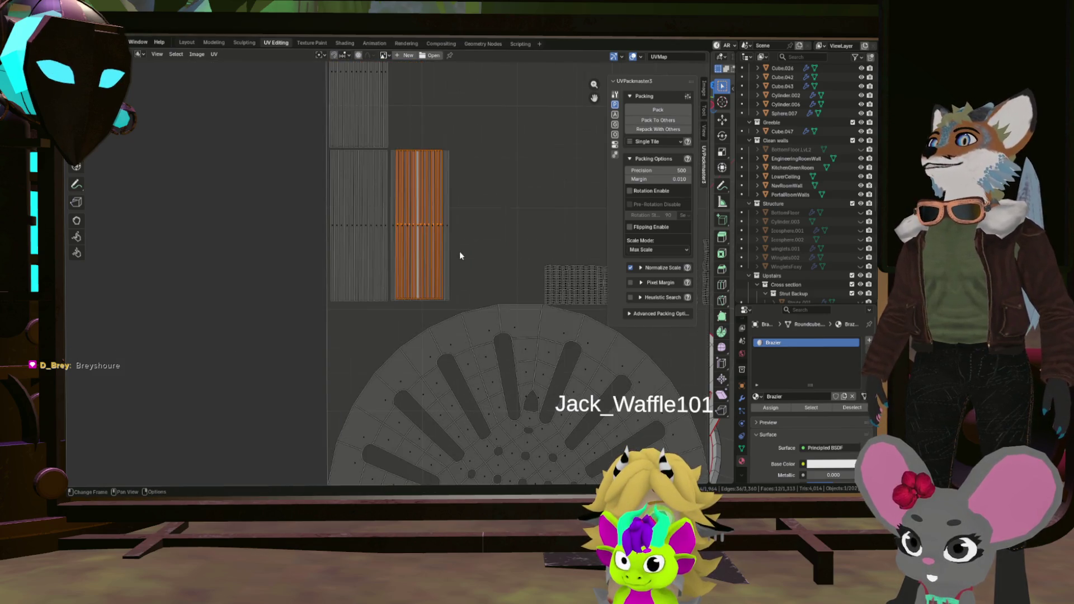
key(s)
key(x)
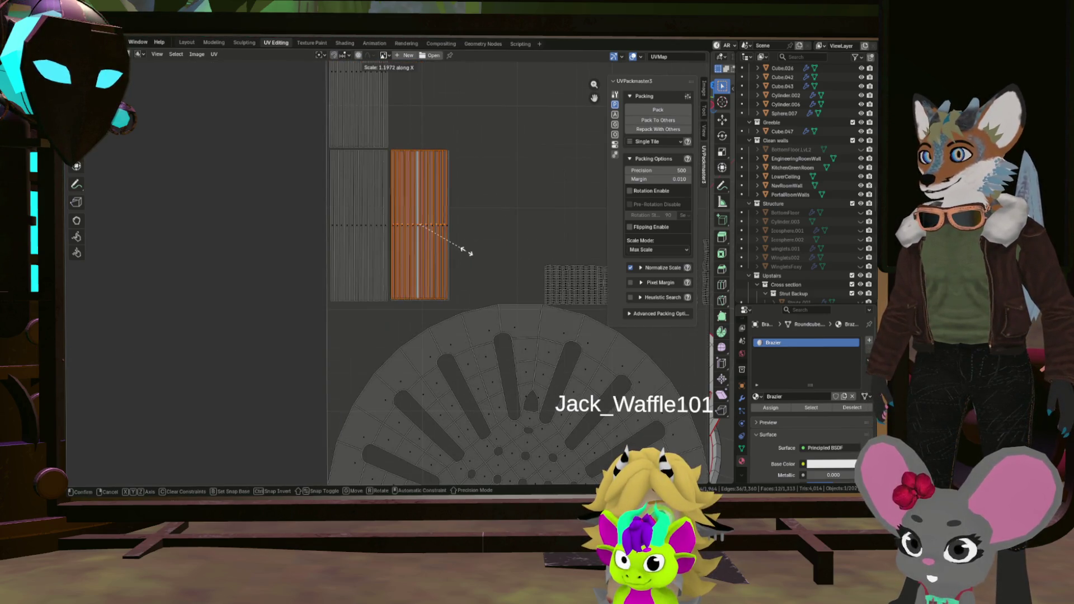
click(468, 249)
scroll(up, 3)
Place the widened strip flush beside the upper grey strip, moving it up to its final spot.
key(g)
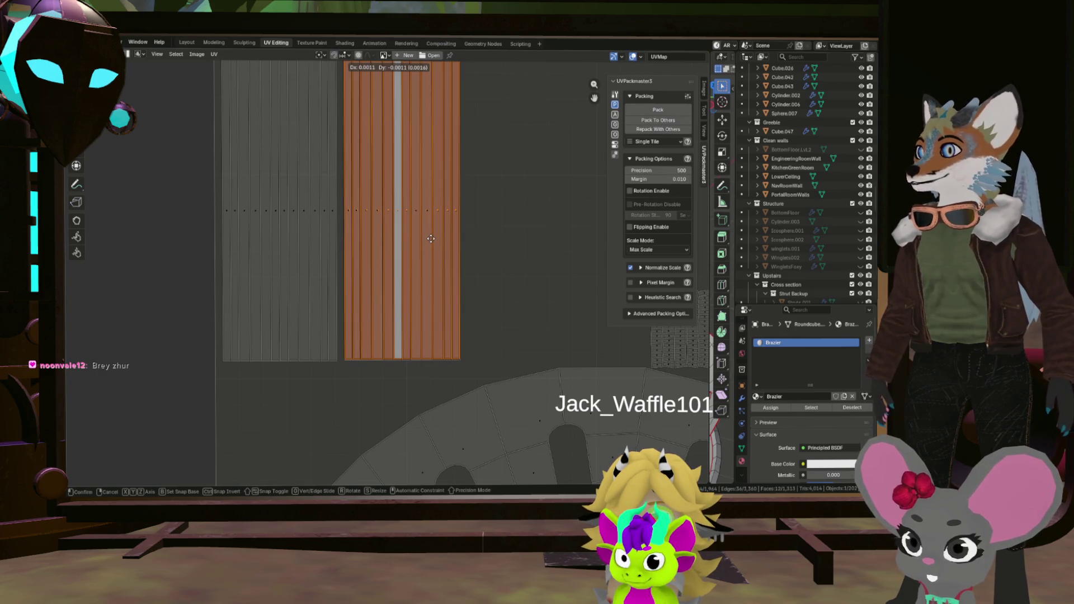
click(432, 241)
key(s)
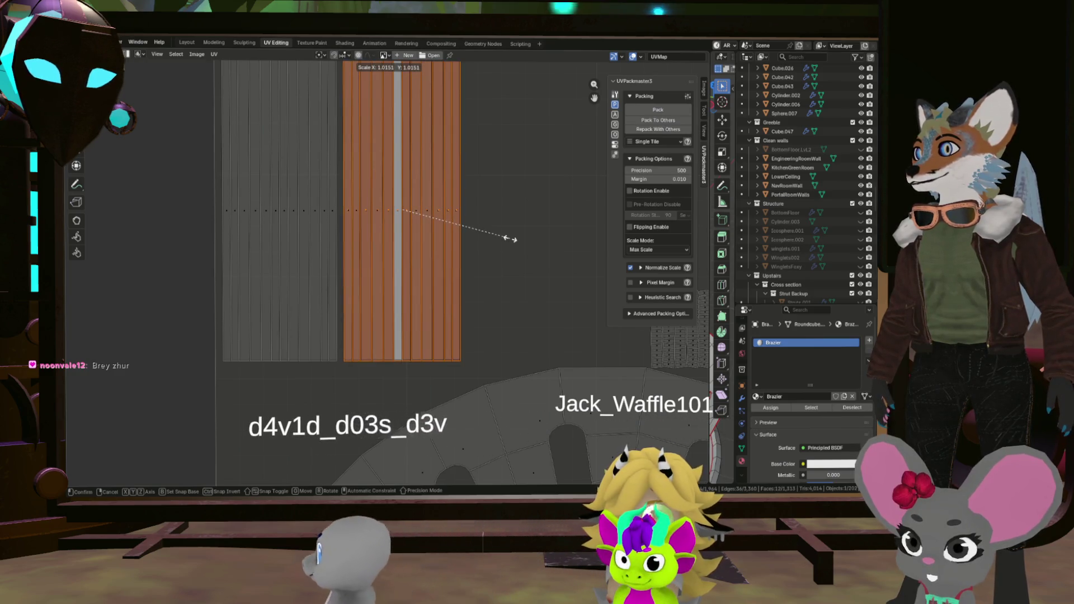
right_click(493, 247)
scroll(down, 3)
key(g)
click(450, 192)
scroll(down, 3)
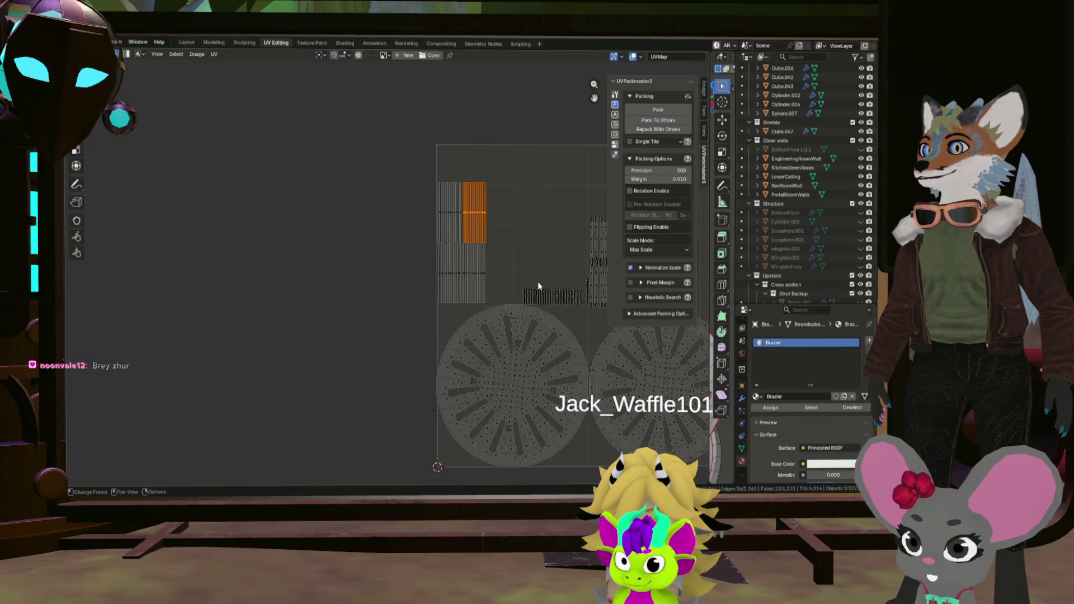
Straighten the first face column with Follow Active Quads, using the centred face as the active quad.
scroll(up, 3)
scroll(up, 3)
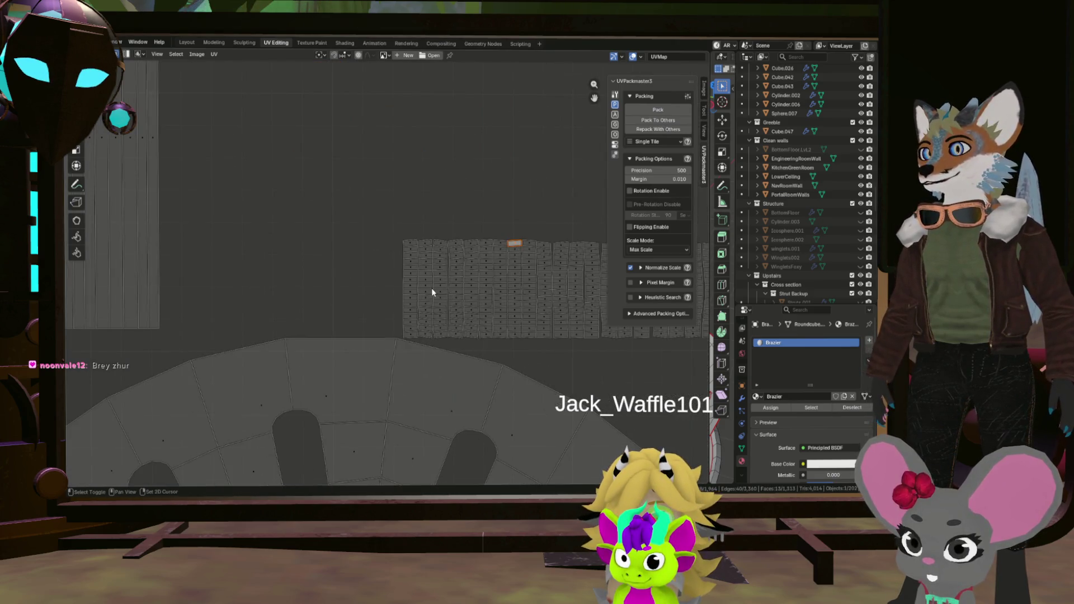
key(KP_Decimal)
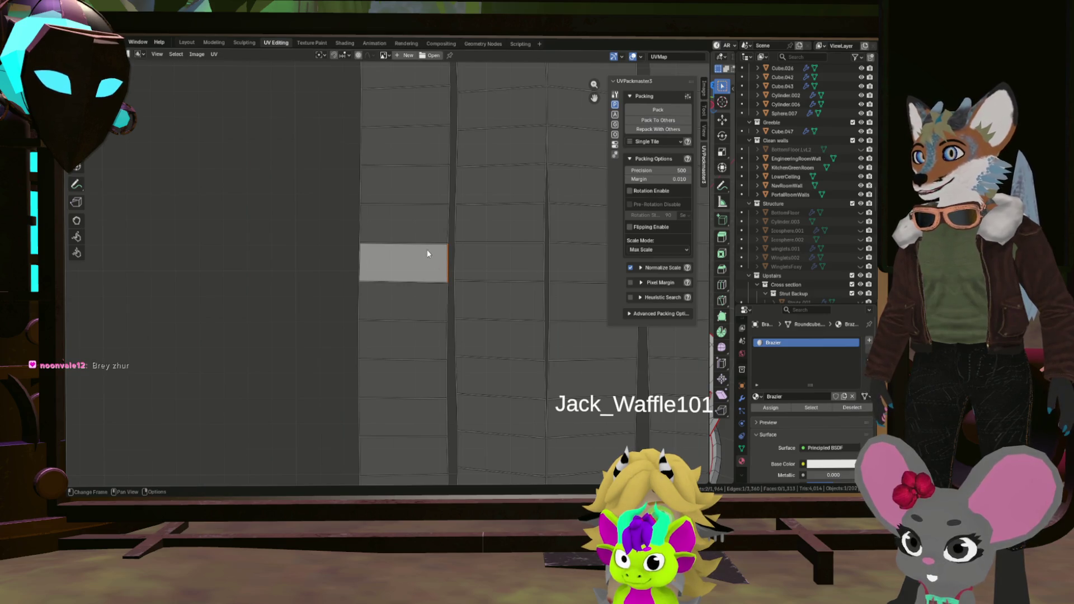
click(416, 276)
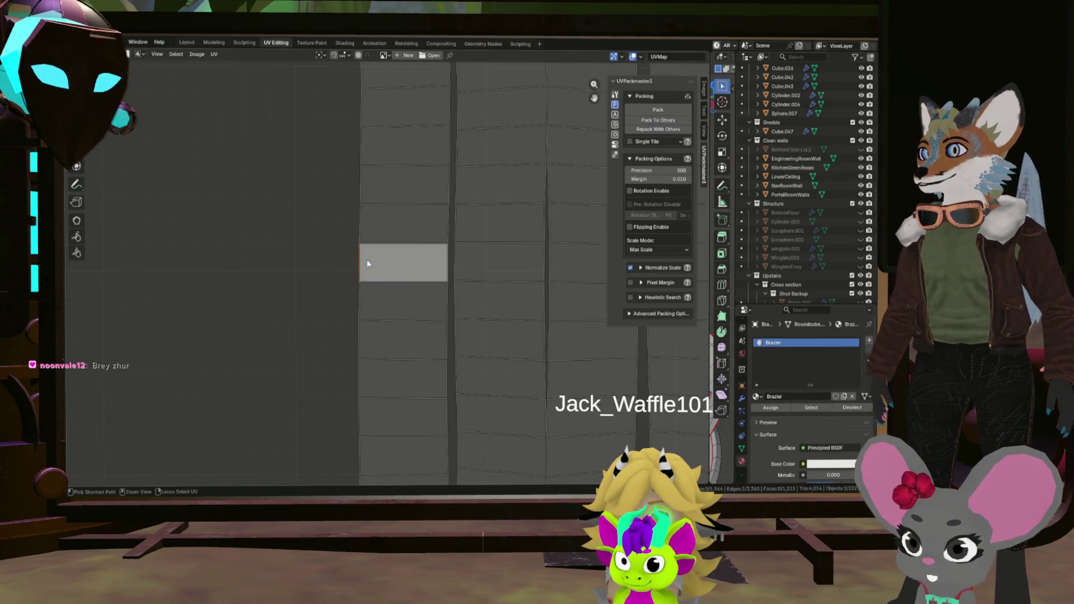
key(3)
click(367, 258)
key(ctrl+l)
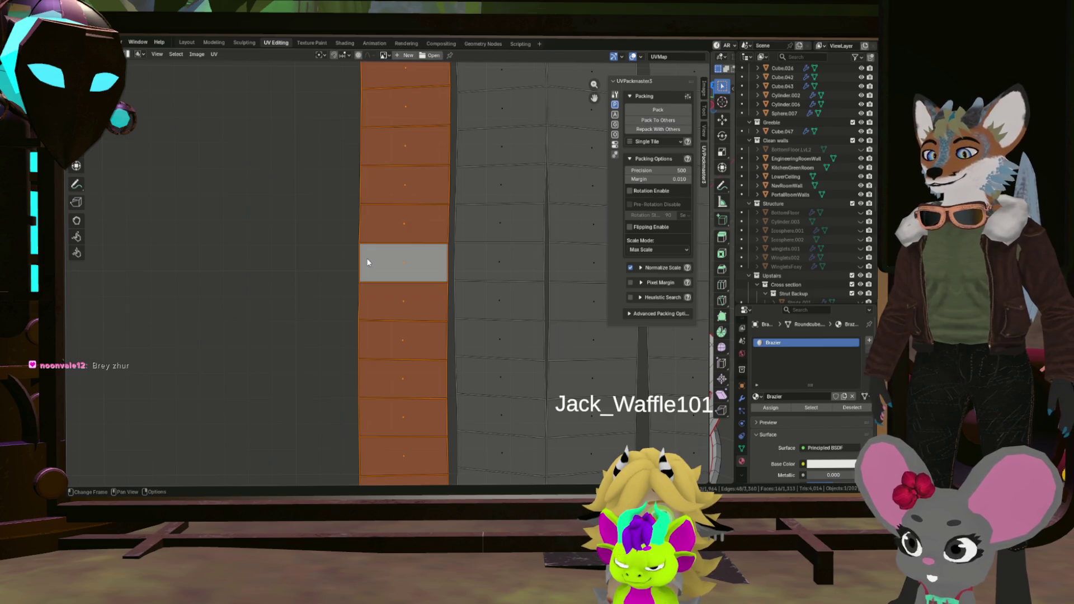
key(u)
click(351, 281)
click(351, 278)
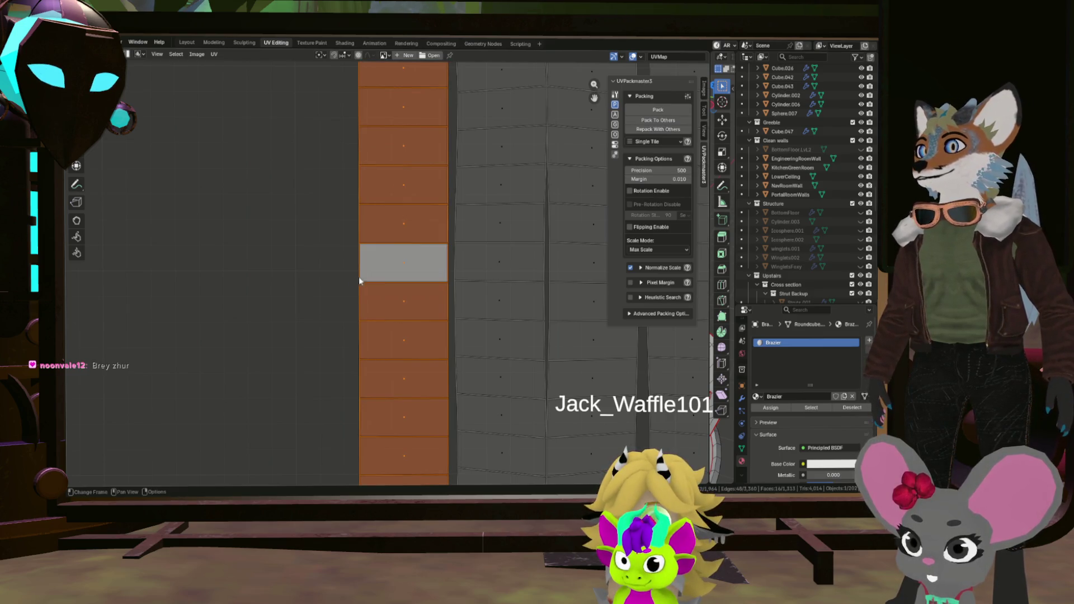
Straighten the neighbouring column into rectangles by linked-selecting it from one of its faces.
scroll(down, 3)
scroll(up, 3)
click(414, 306)
scroll(down, 3)
scroll(up, 3)
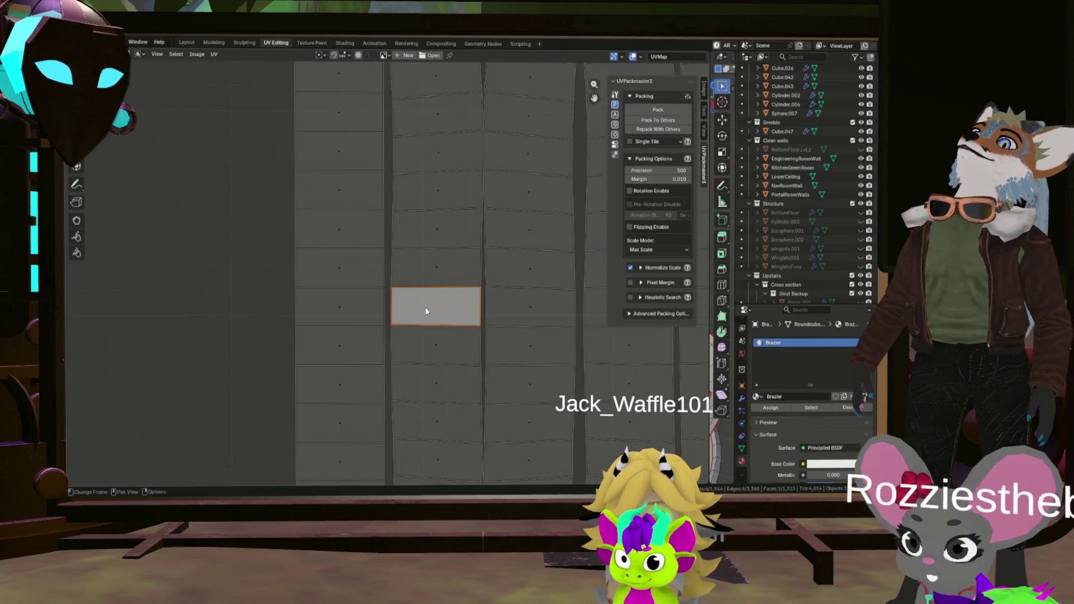
click(479, 310)
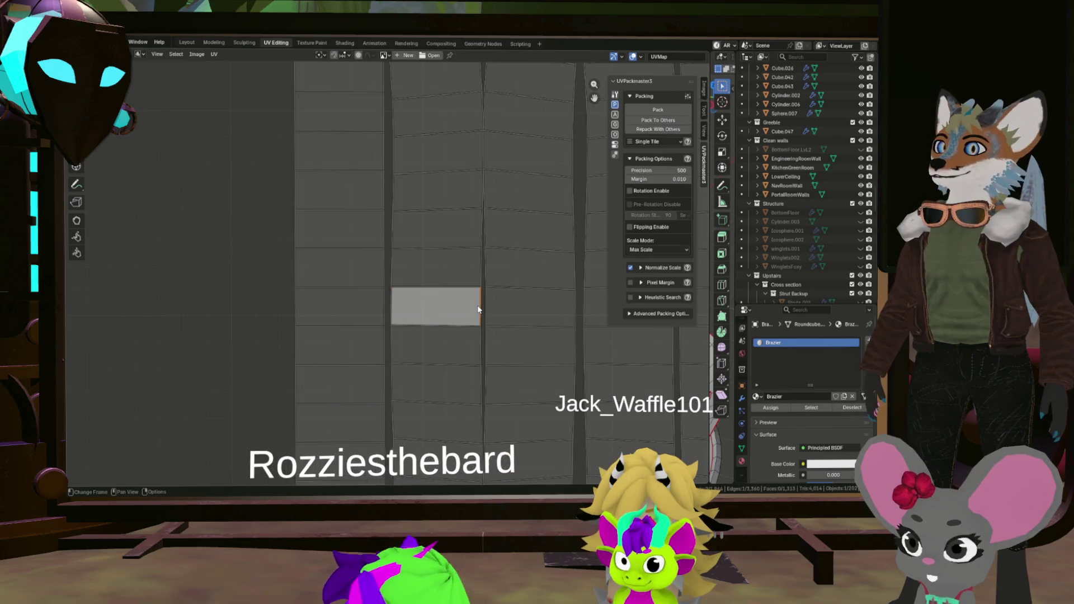
key(3)
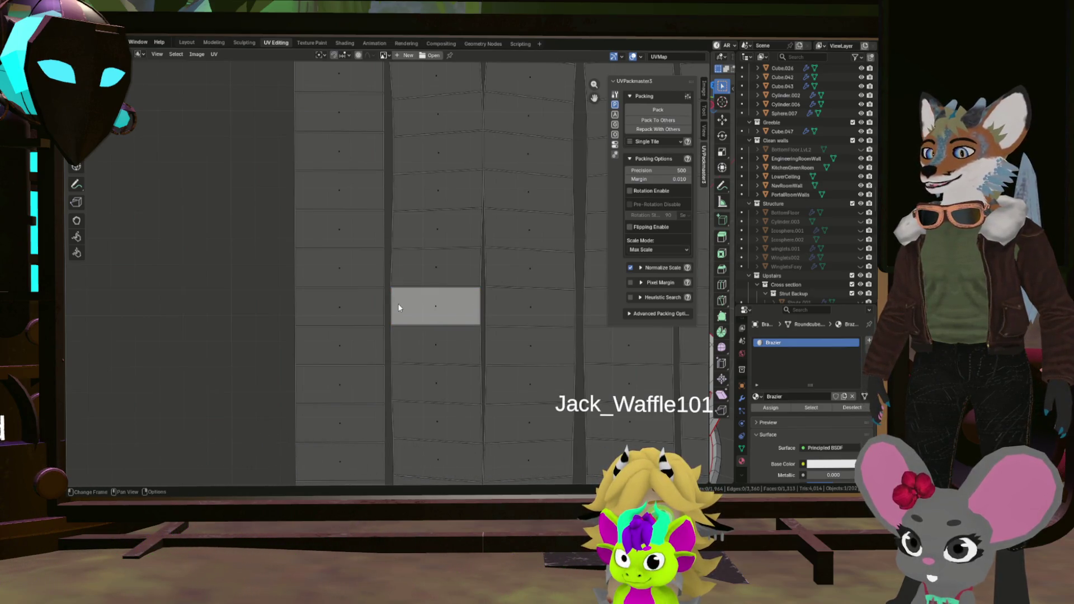
key(l)
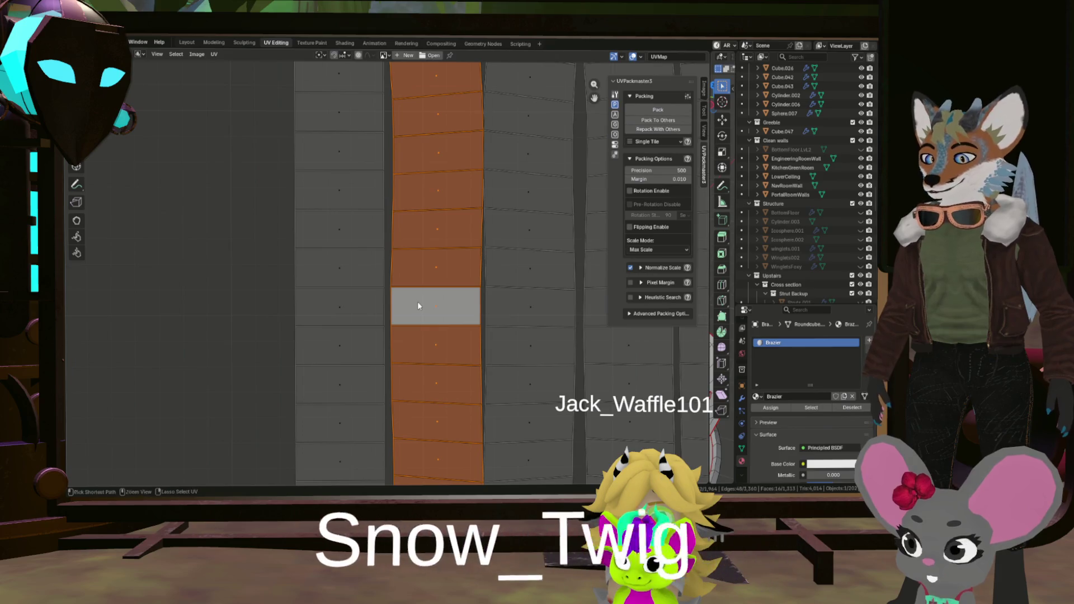
click(447, 317)
Pick a face in the third column, centre the view on it, then select every UV face.
scroll(down, 3)
scroll(up, 3)
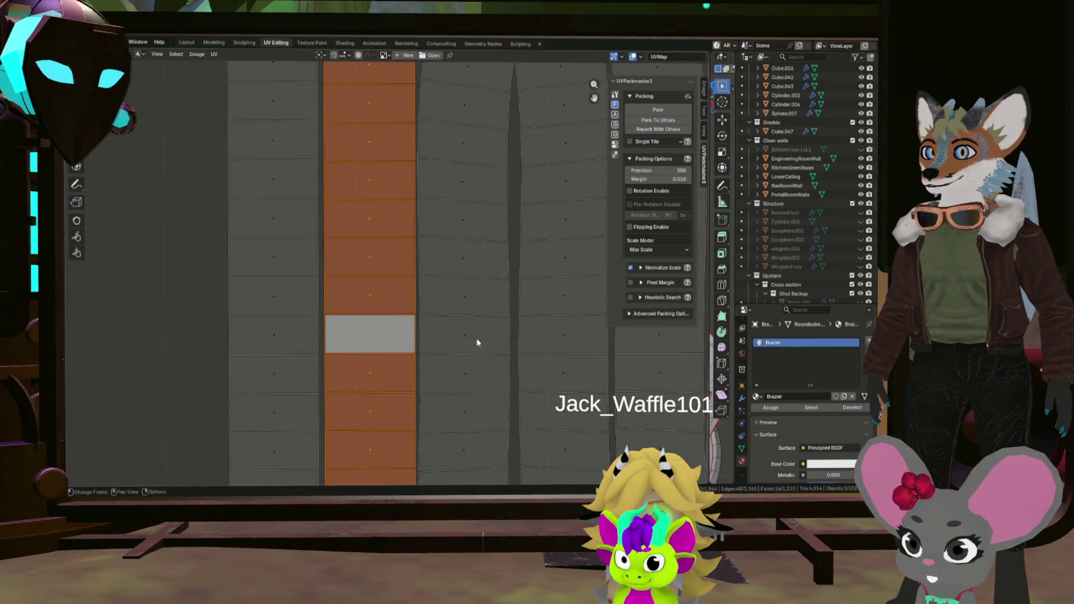
click(473, 337)
drag(471, 338, 404, 330)
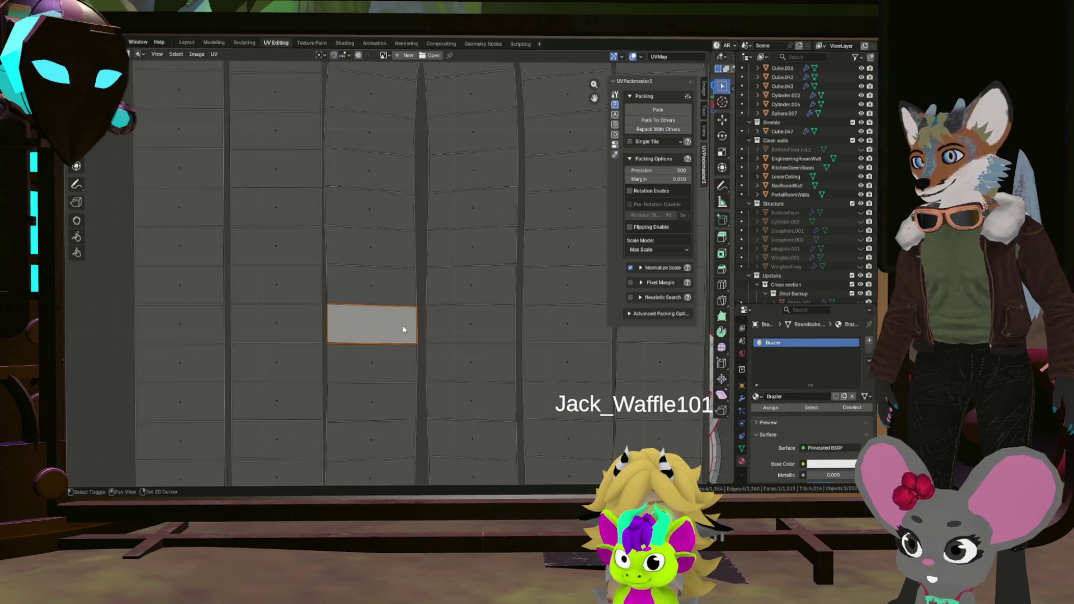
scroll(down, 3)
scroll(up, 3)
scroll(up, 3)
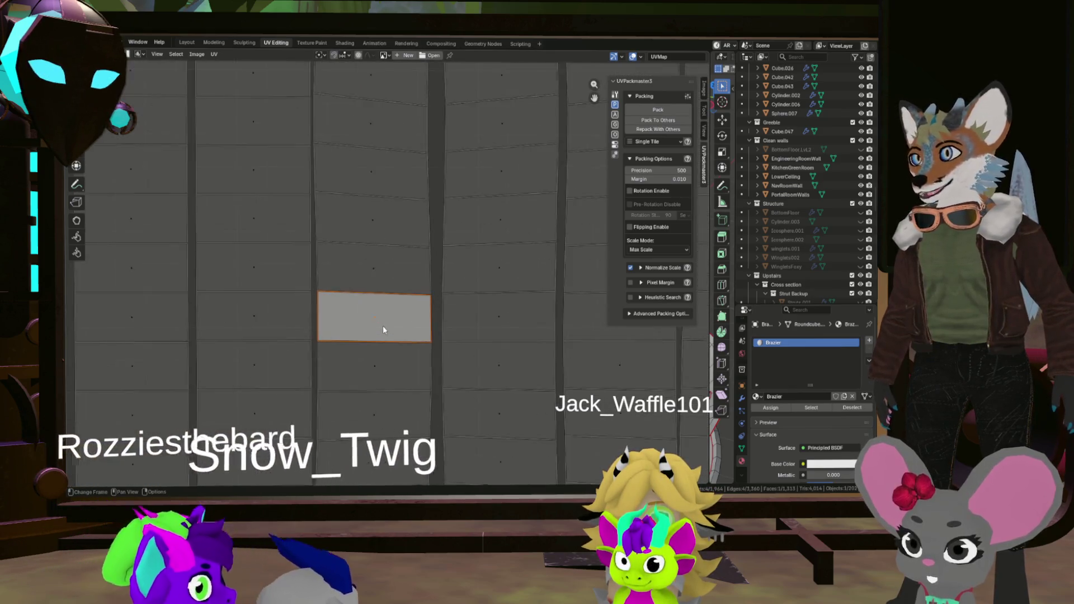
scroll(down, 3)
scroll(up, 3)
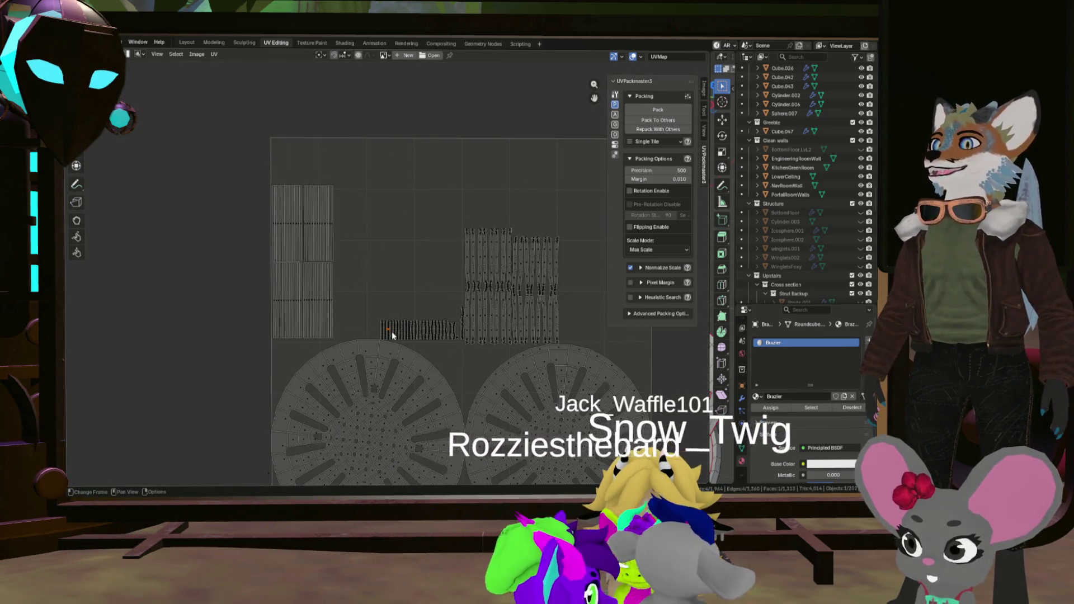
scroll(up, 3)
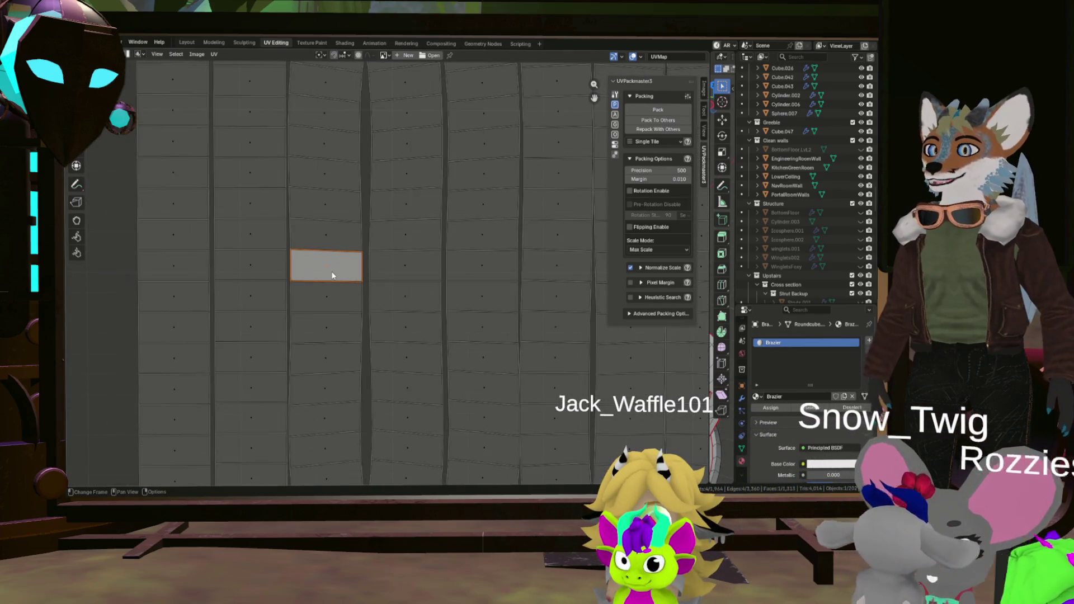
key(2)
key(3)
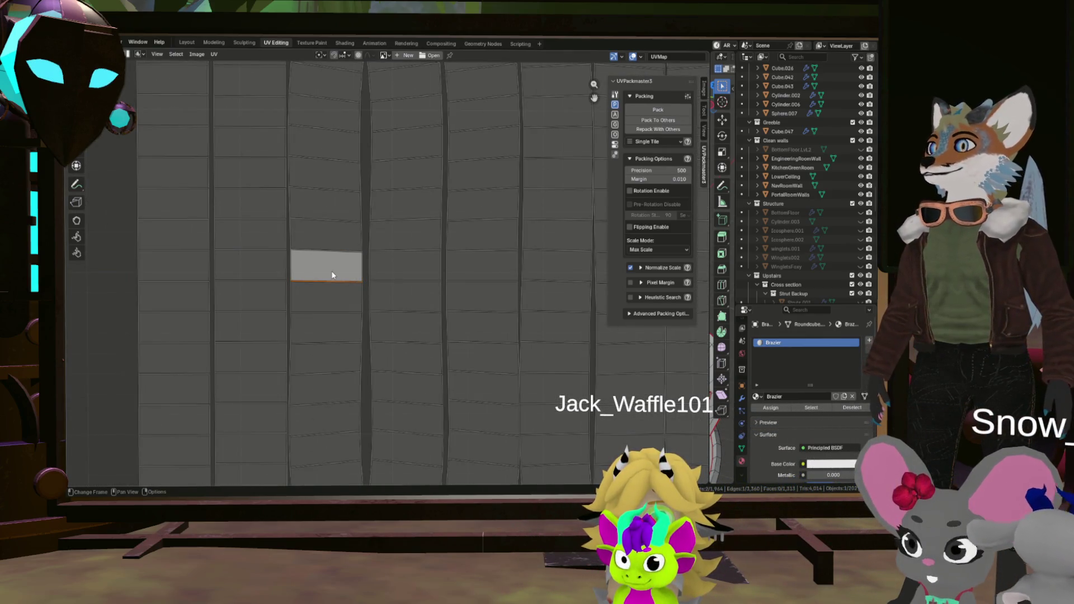
key(a)
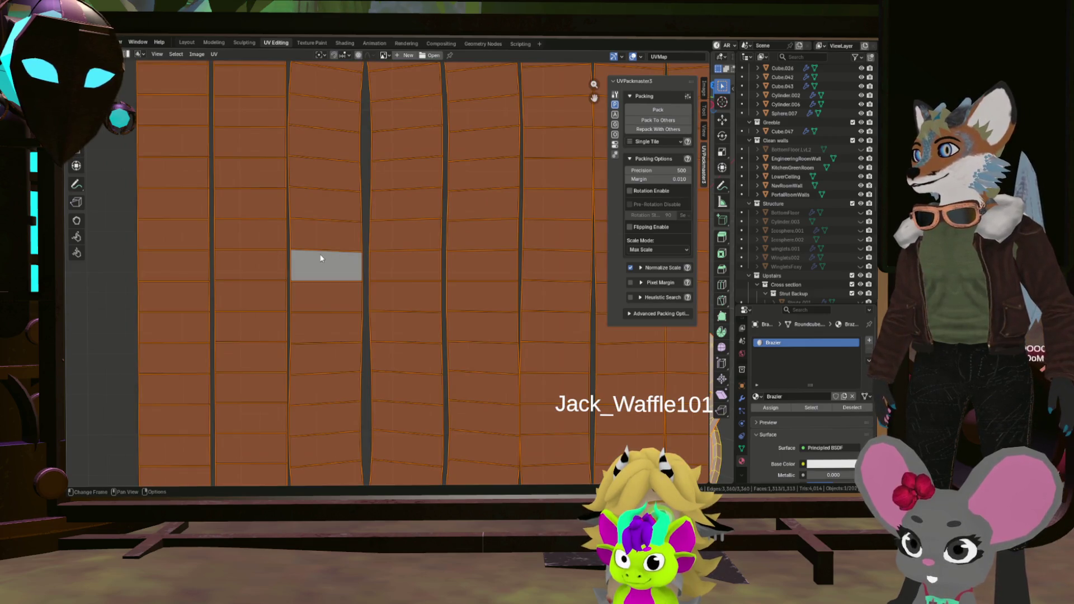
Straighten the next vertical strip with Follow Active Quads, using the lower face as the reference quad.
click(328, 253)
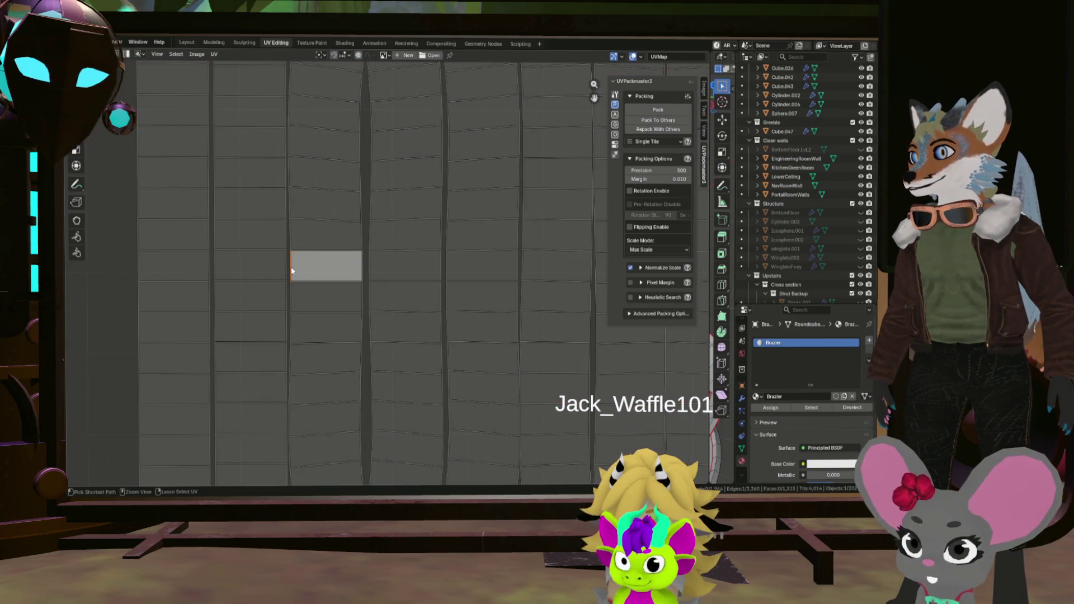
scroll(up, 3)
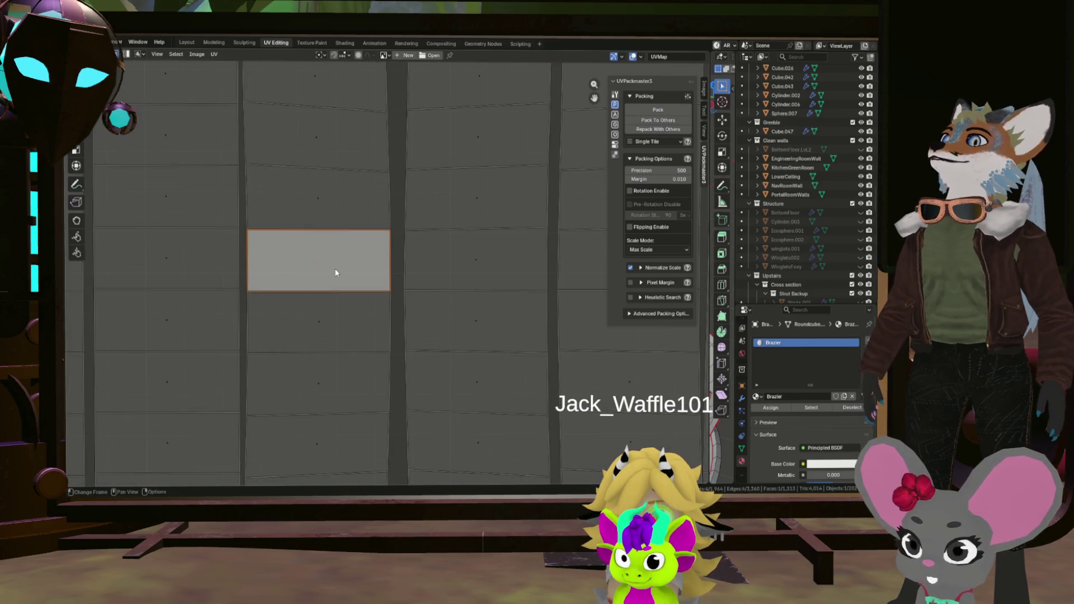
scroll(down, 3)
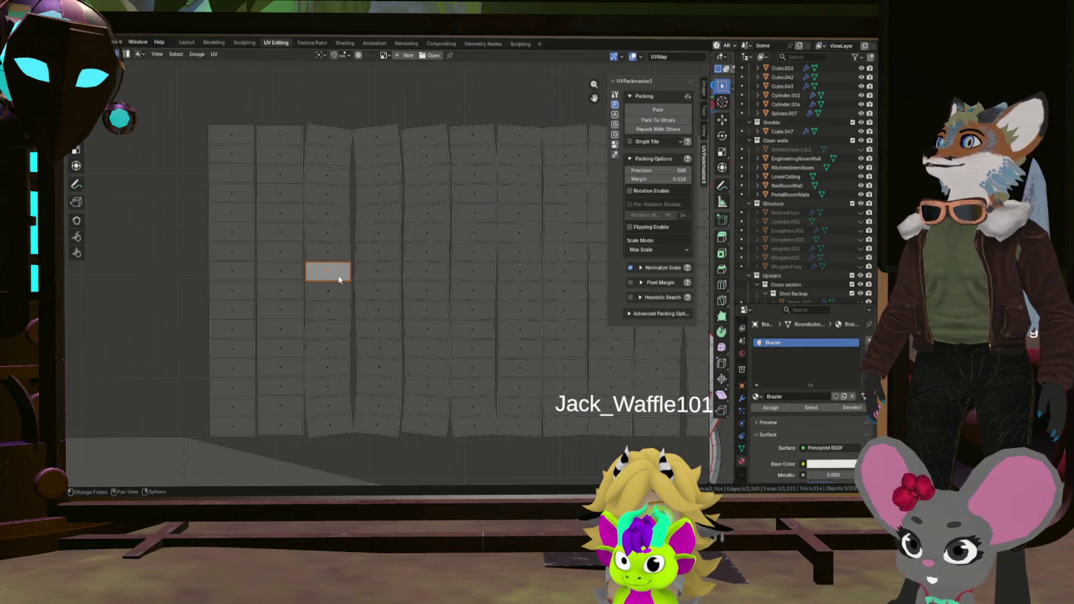
scroll(up, 3)
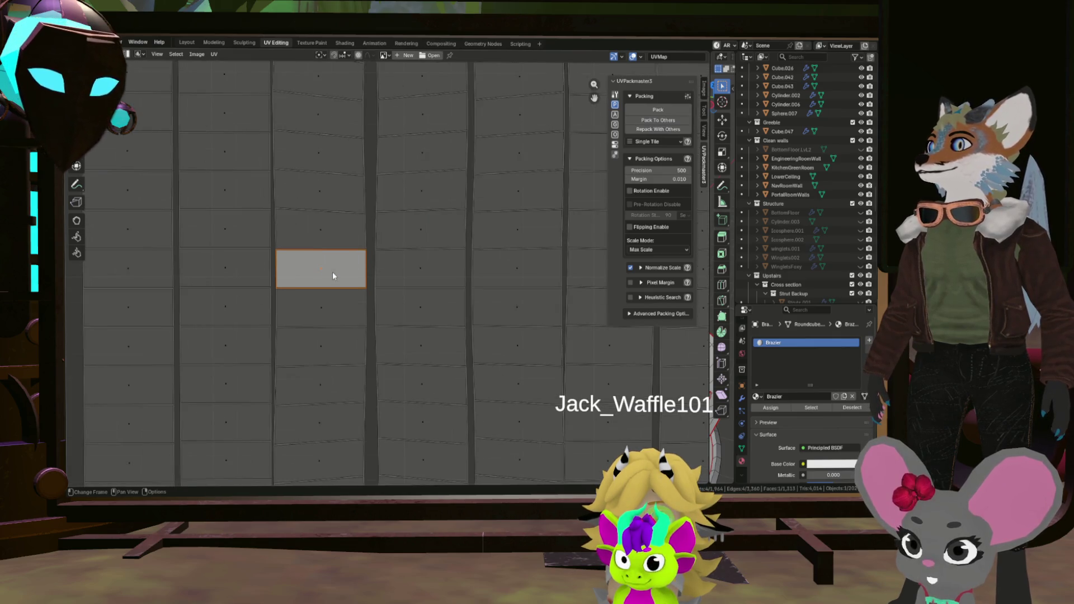
click(316, 301)
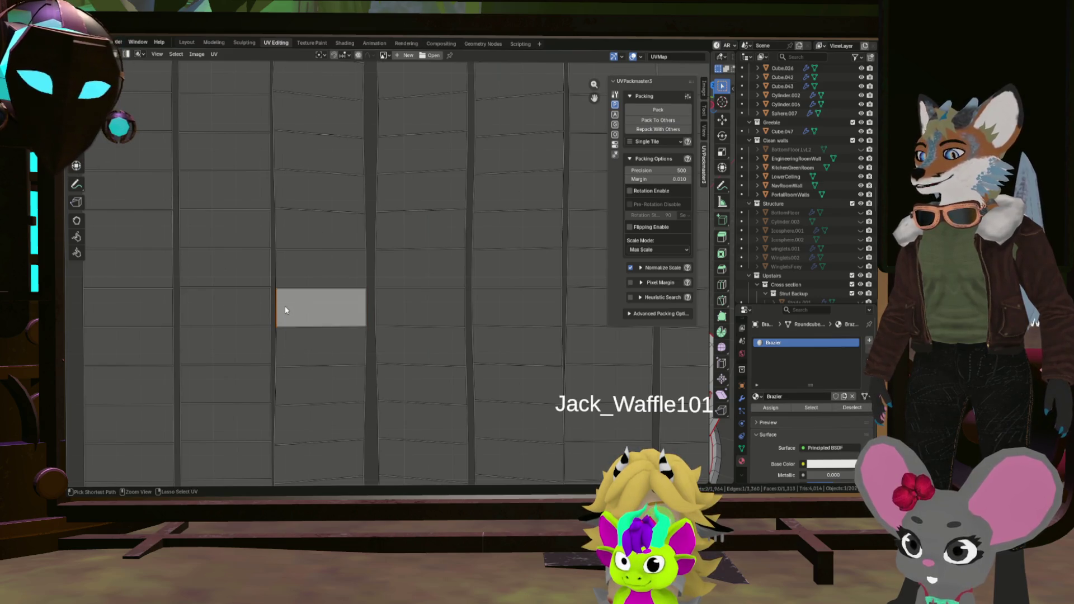
click(334, 326)
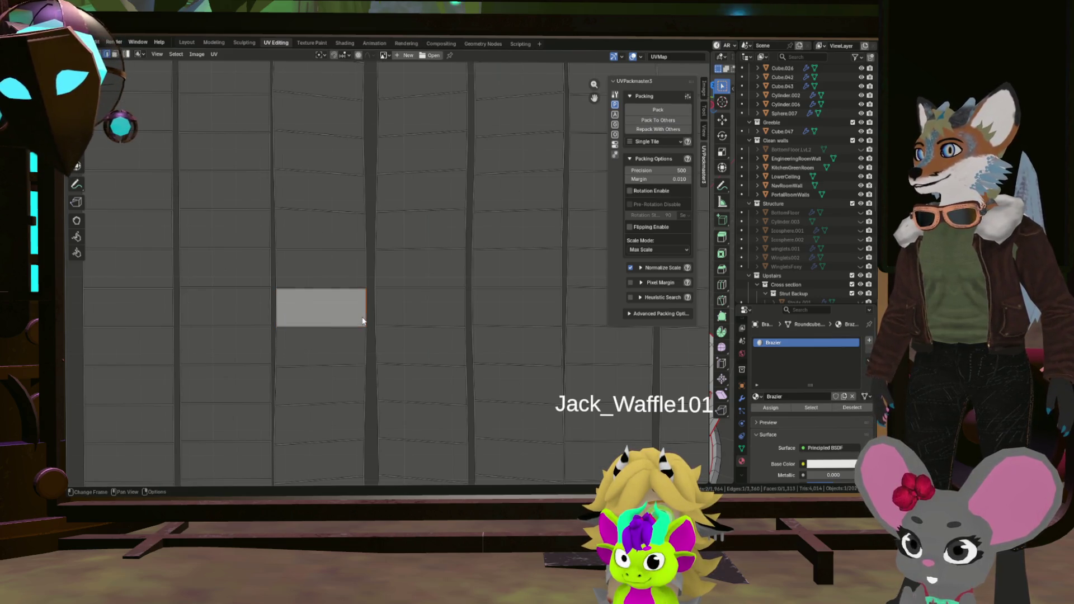
click(305, 290)
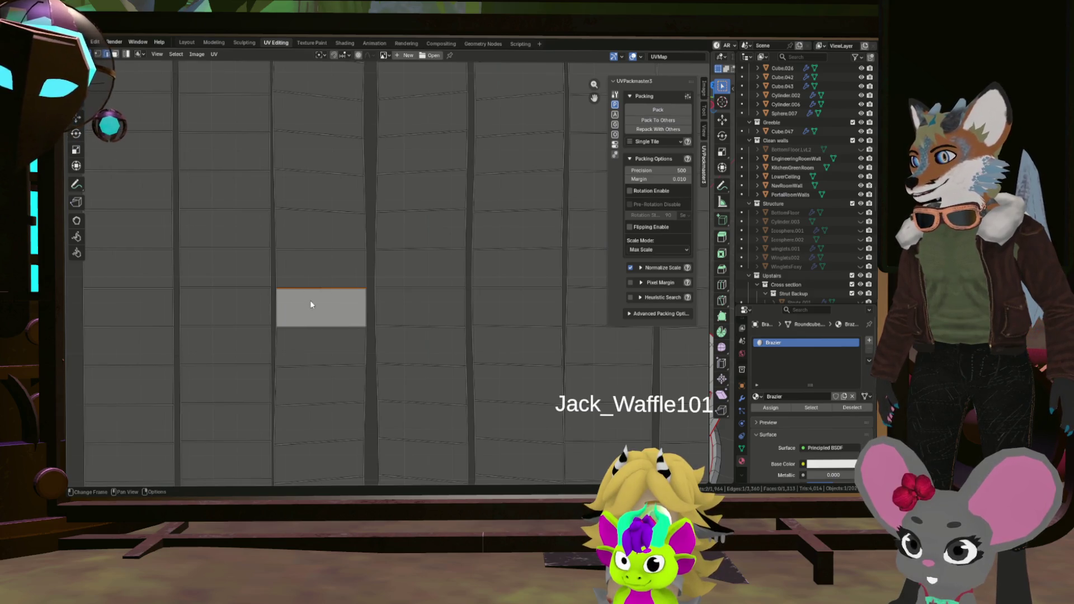
click(318, 316)
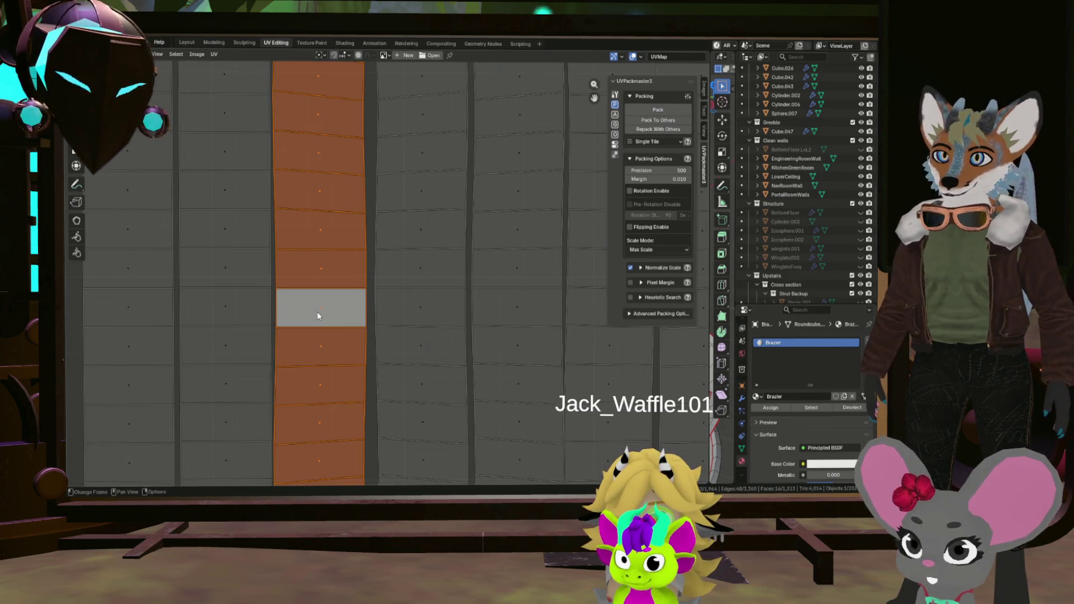
key(u)
click(338, 325)
scroll(down, 3)
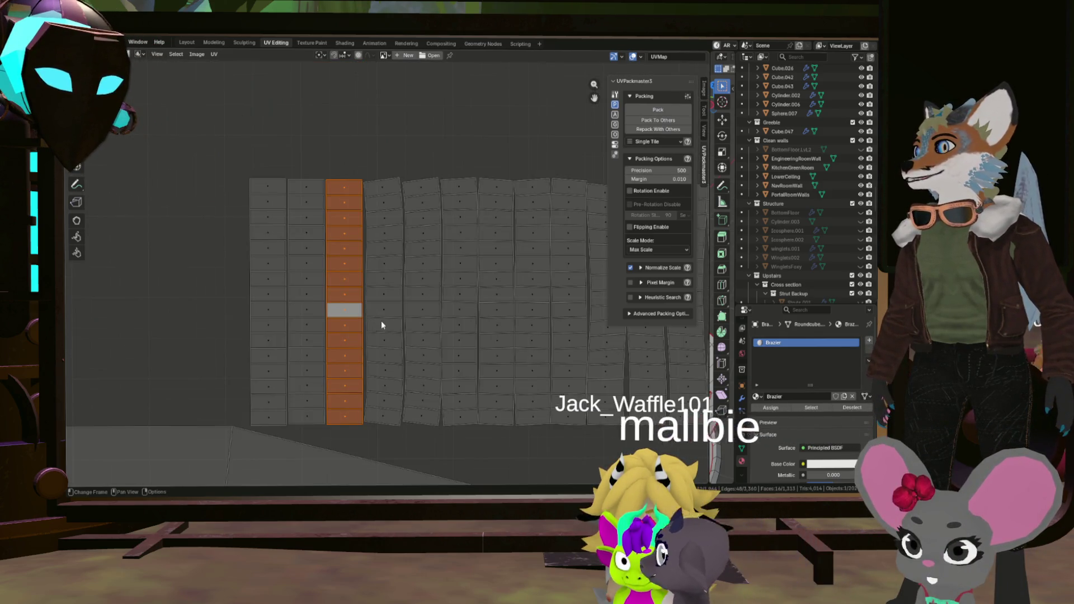
Choose a face in the next strip as the reference quad, trying its edges first.
scroll(up, 3)
scroll(down, 3)
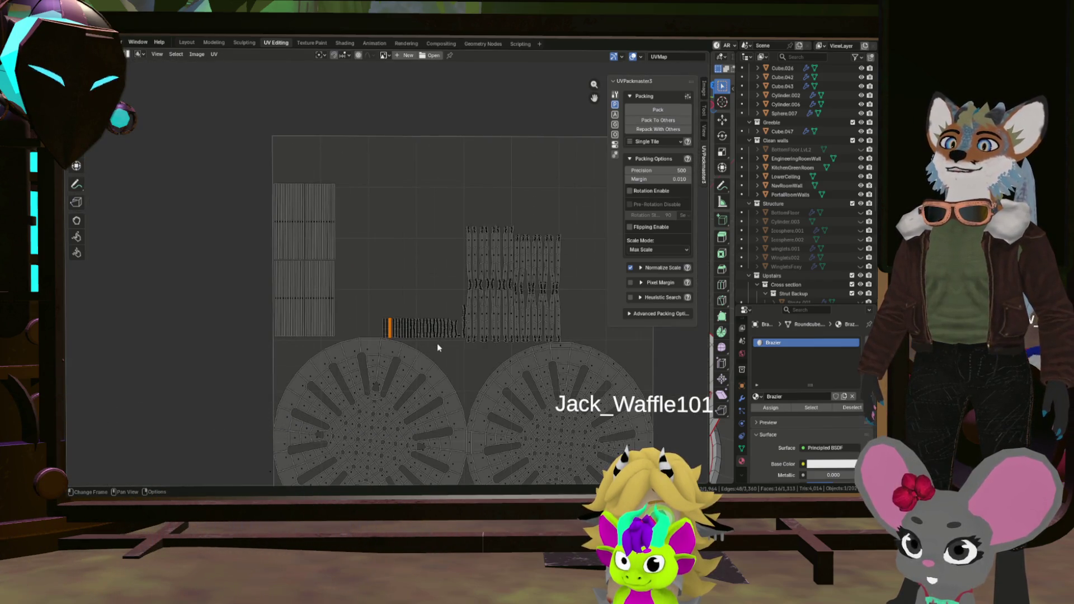
scroll(up, 3)
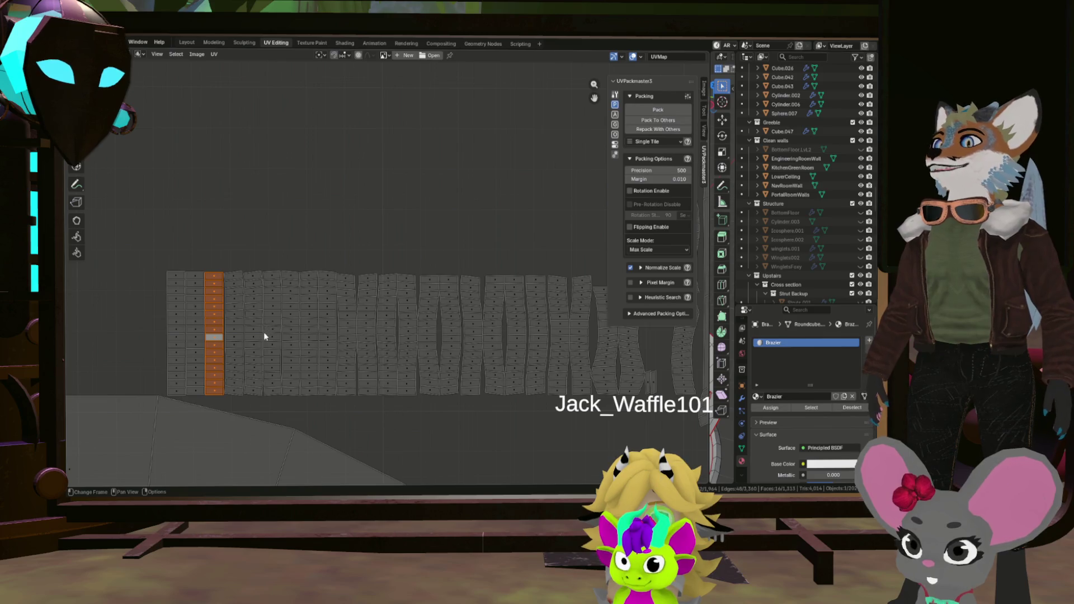
scroll(up, 3)
click(261, 328)
scroll(up, 3)
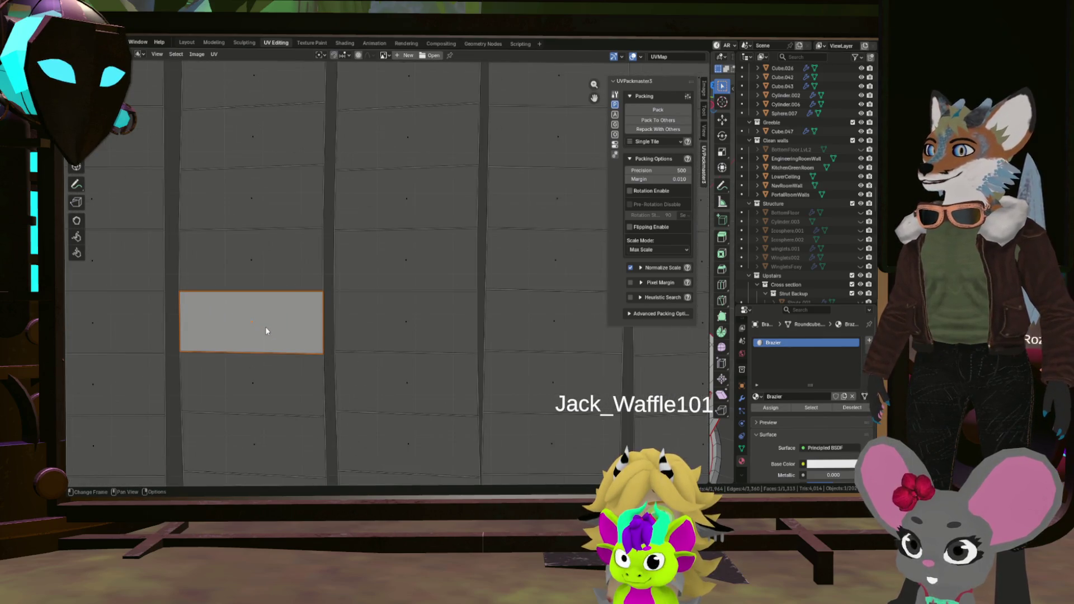
click(269, 302)
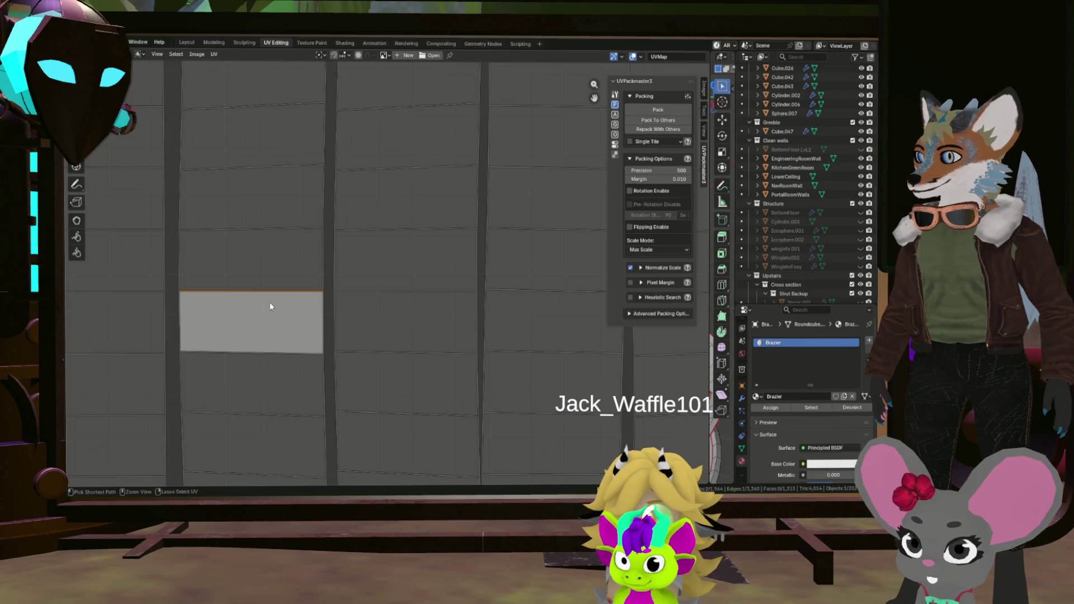
click(249, 343)
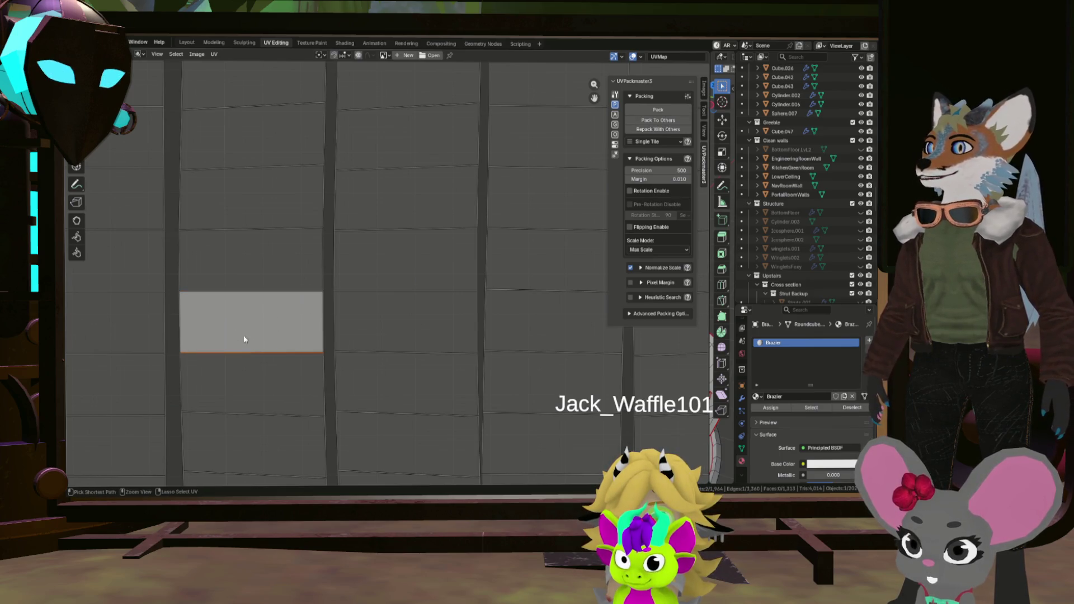
click(193, 324)
key(3)
click(224, 313)
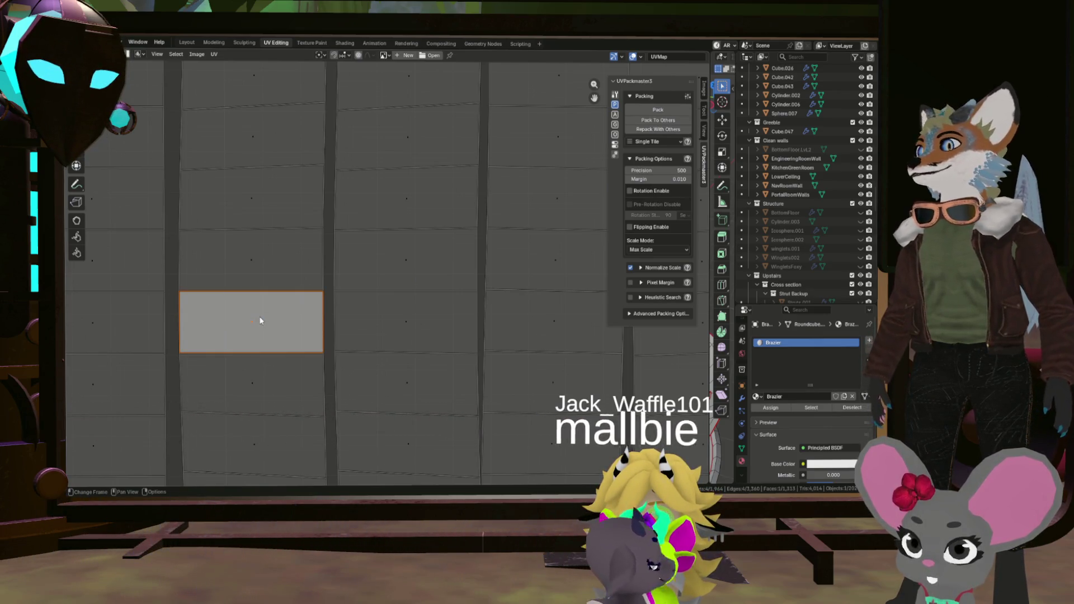
Linked-select that whole strip and straighten it into even rectangles with Follow Active Quads.
key(ctrl+l)
key(u)
click(259, 321)
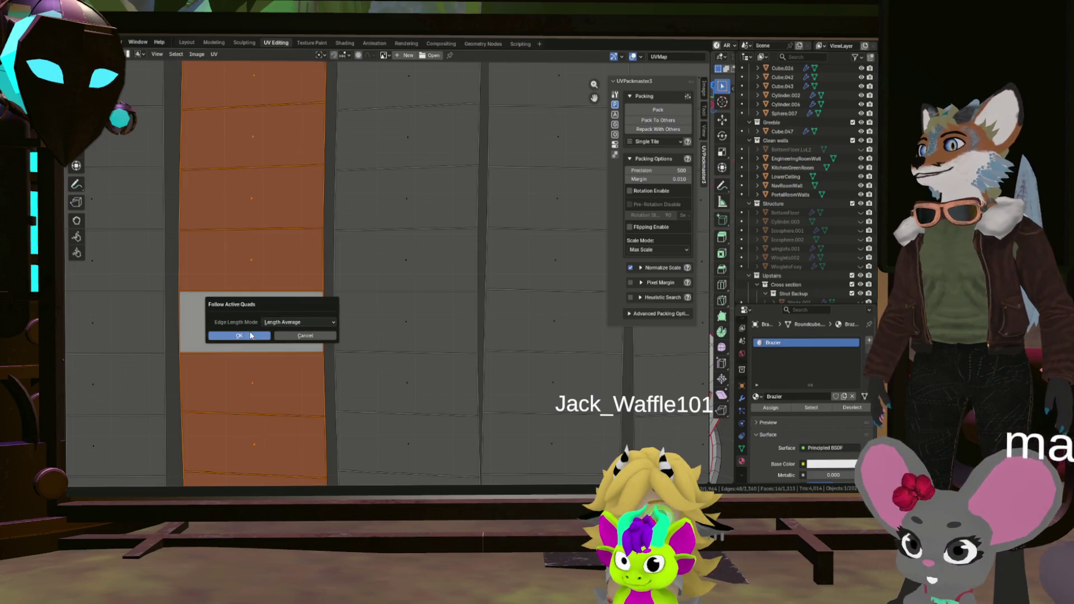
click(247, 336)
click(297, 334)
scroll(up, 3)
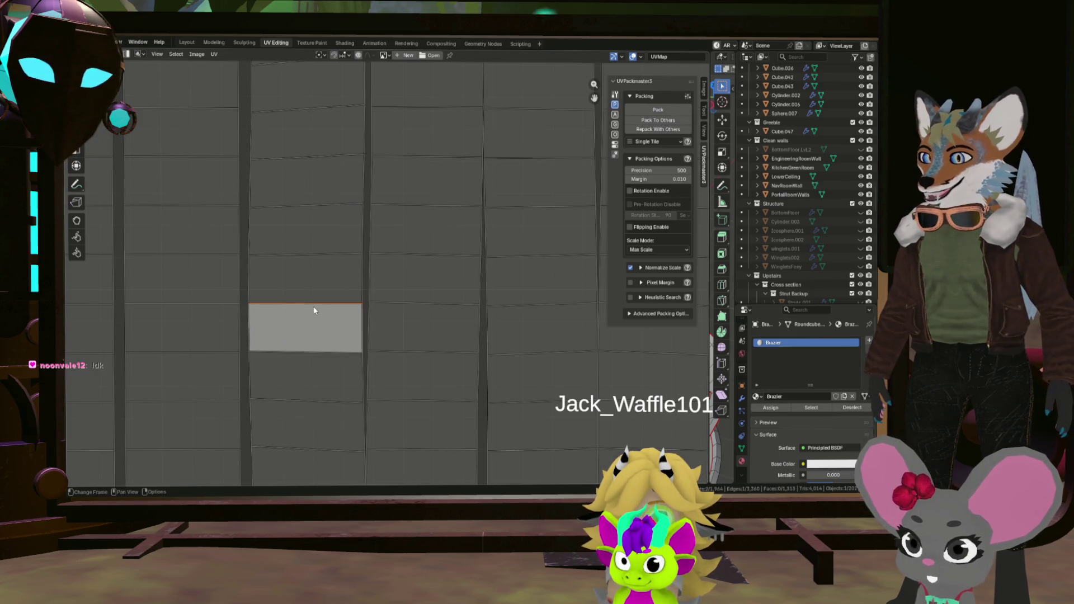
Linked-select the next strip and straighten it into aligned rectangles with Follow Active Quads.
click(252, 330)
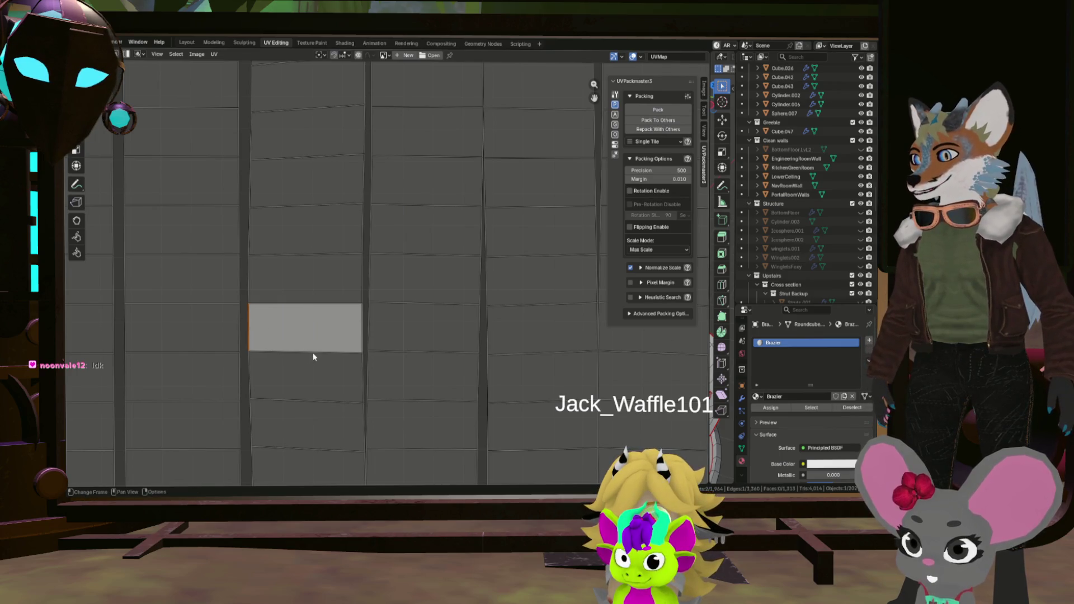
click(364, 333)
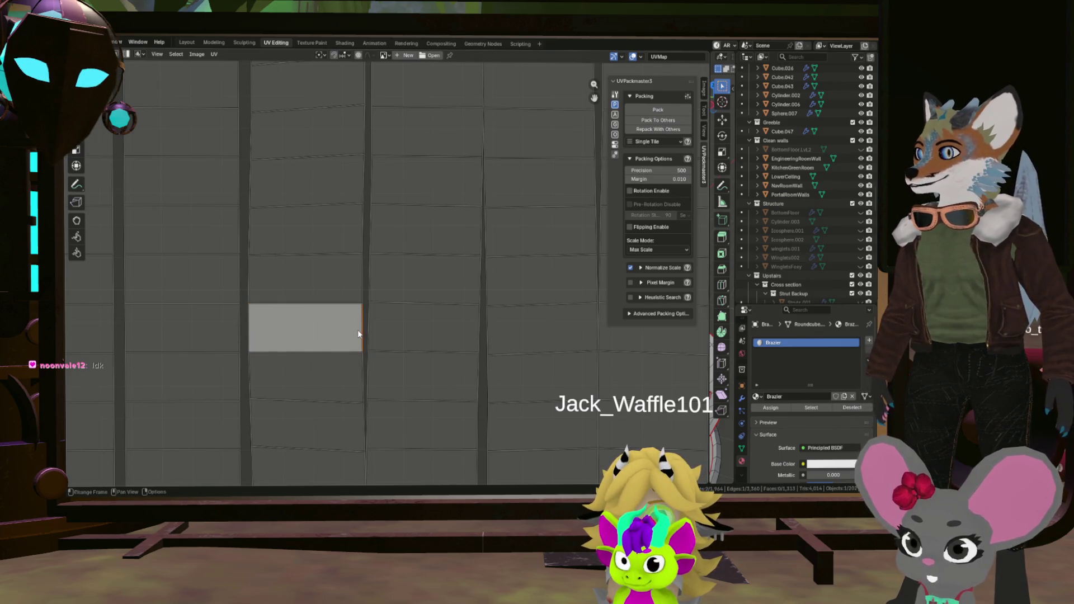
key(3)
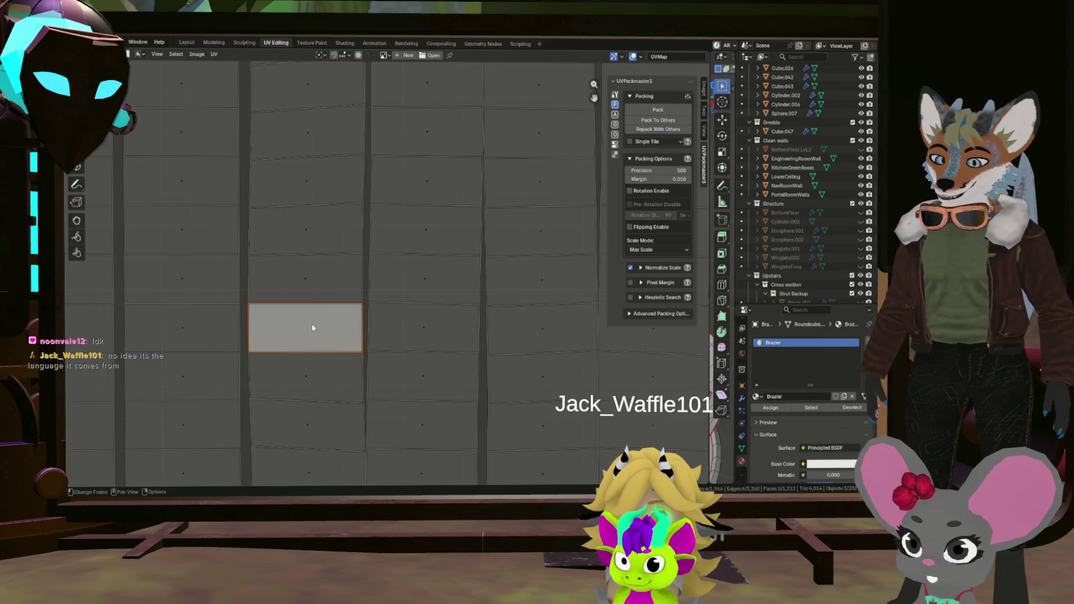
key(ctrl+l)
key(u)
click(305, 327)
click(305, 332)
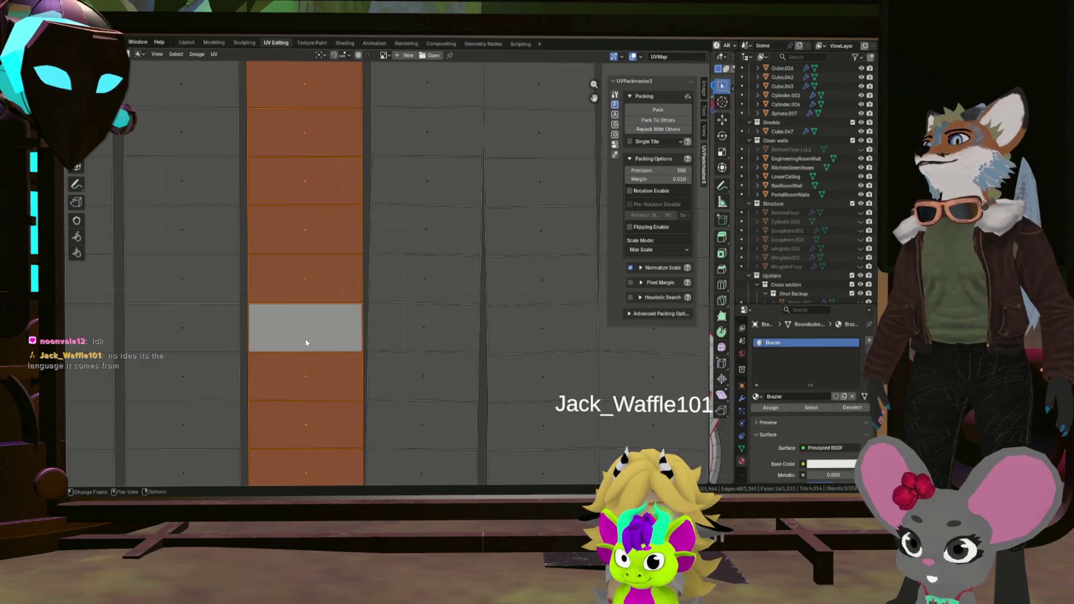
scroll(down, 3)
scroll(up, 3)
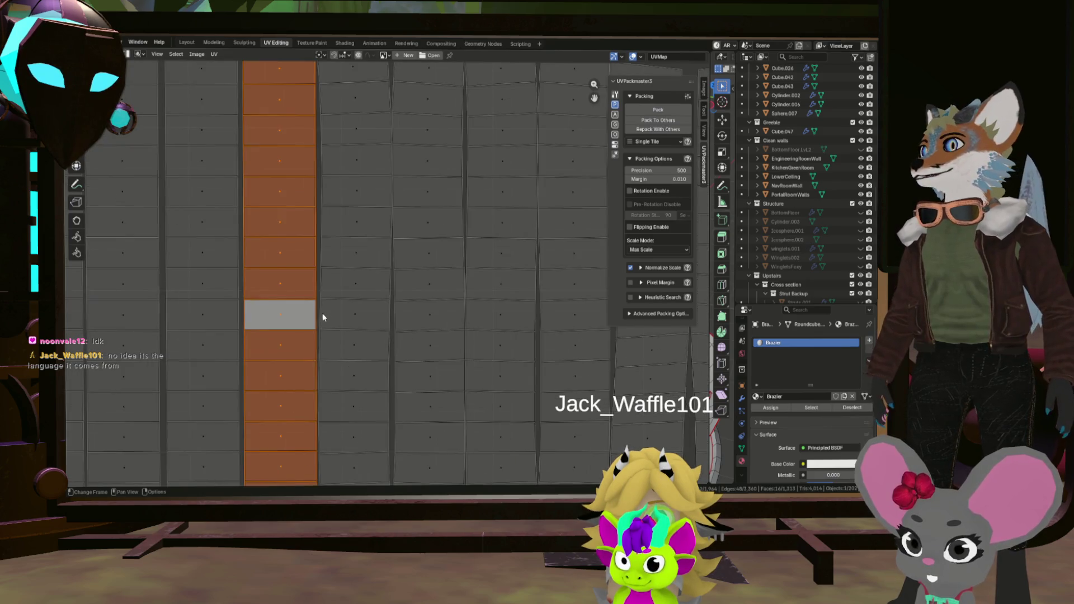
scroll(down, 3)
scroll(up, 3)
Try flattening a face in the next strip to zero height on Y, undo it, then select its edges.
click(314, 287)
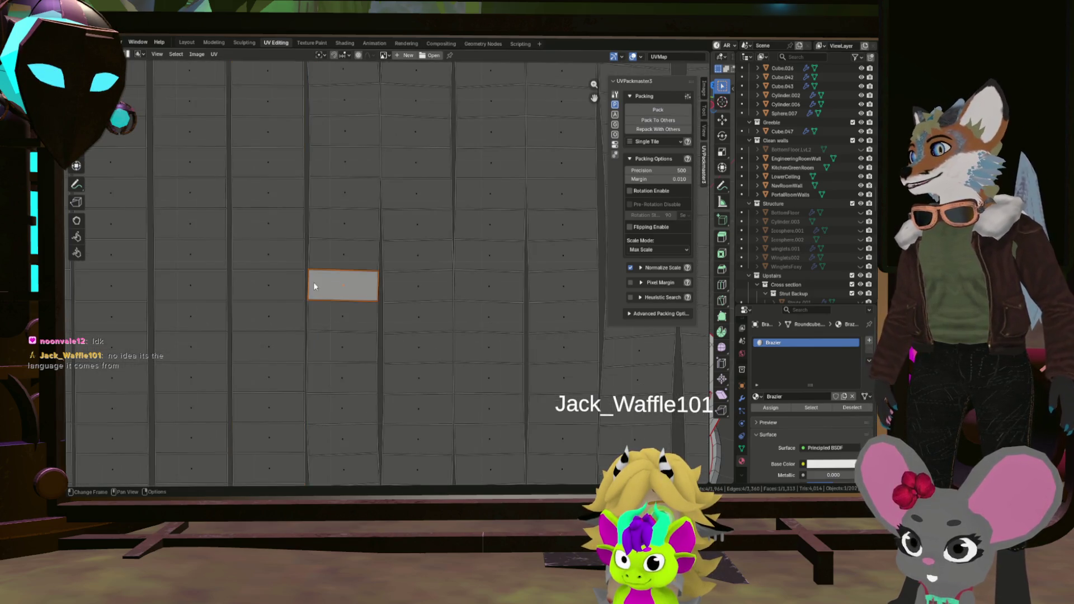
scroll(up, 3)
key(s)
key(y)
key(0)
key(Return)
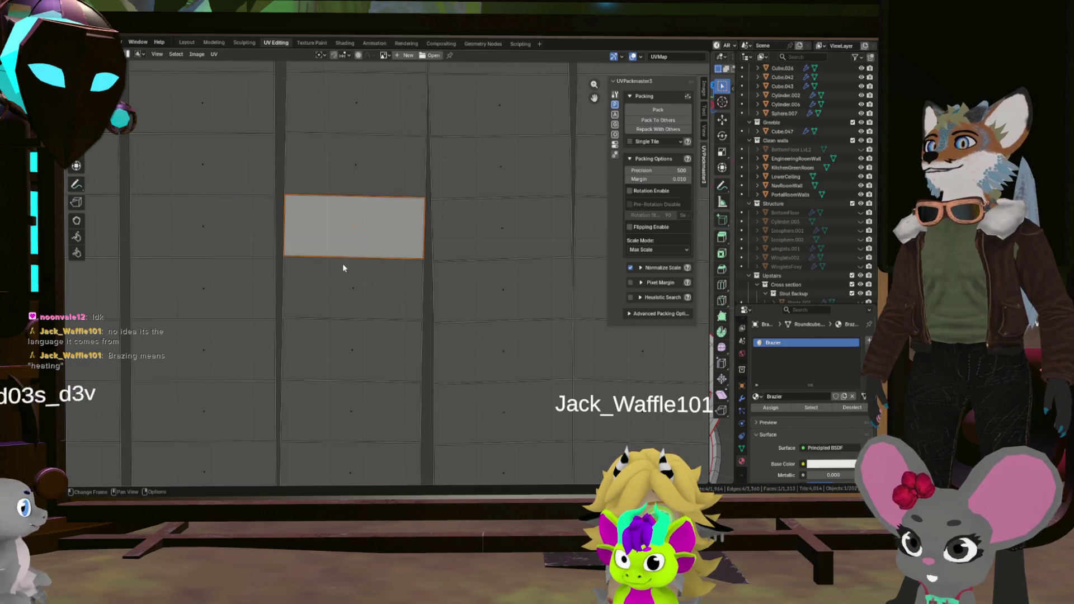
key(ctrl+z)
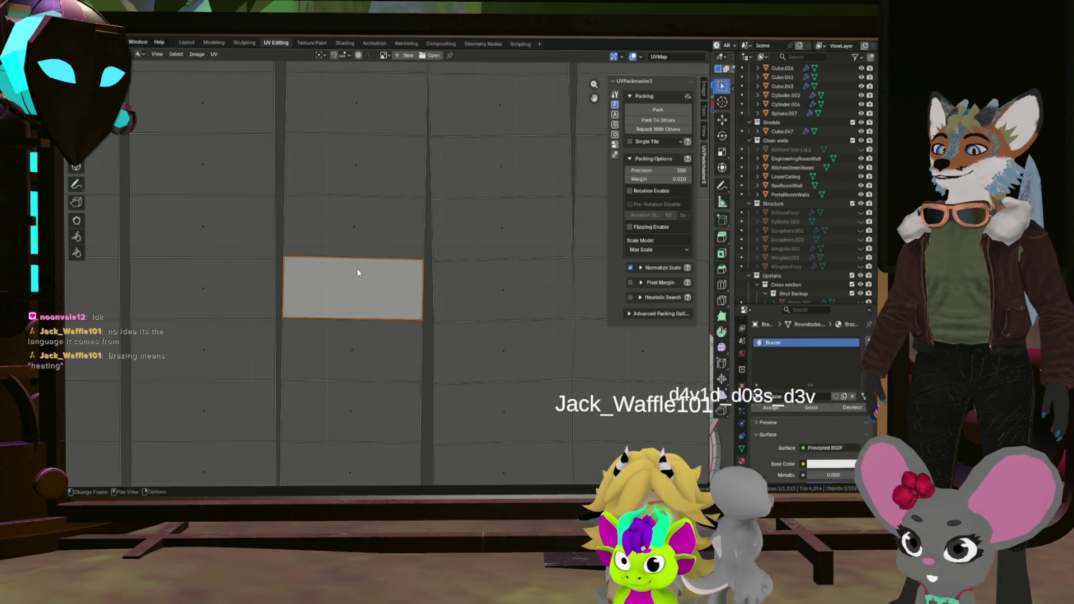
key(ctrl+shift+z)
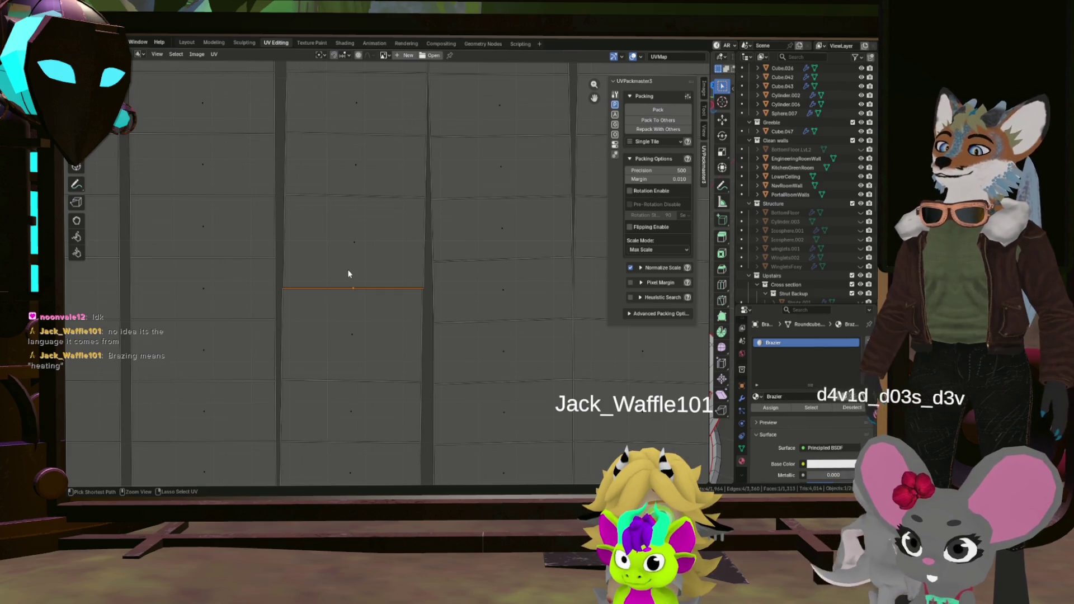
key(ctrl+z)
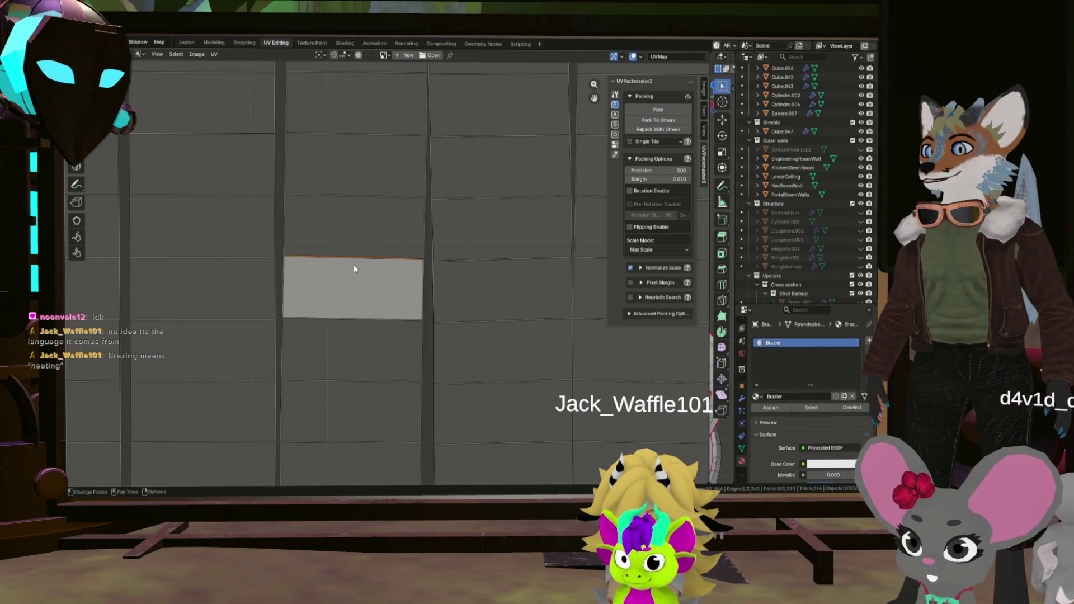
click(299, 286)
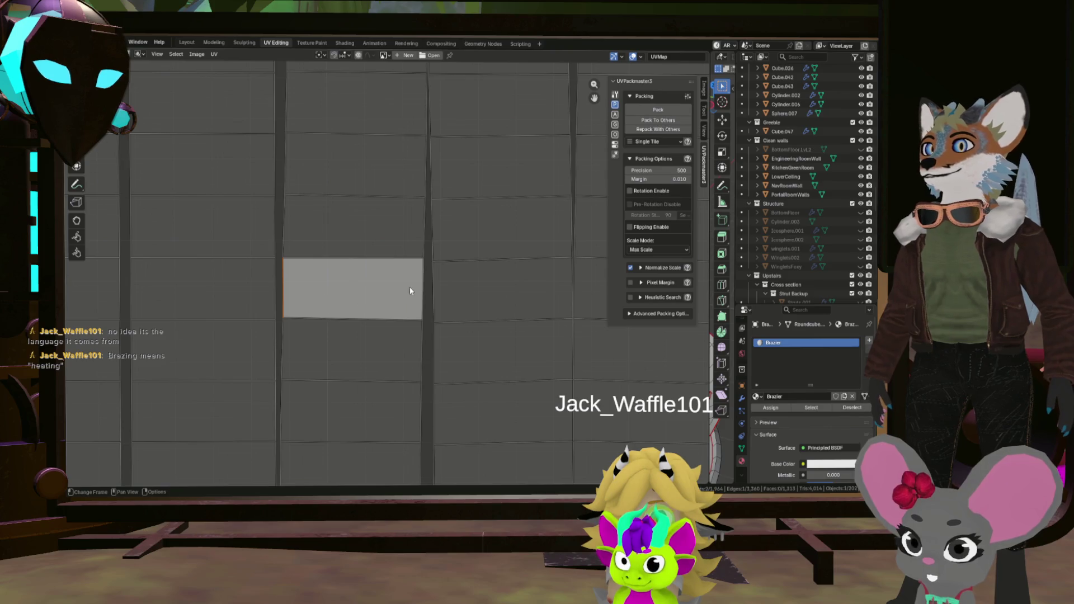
click(384, 317)
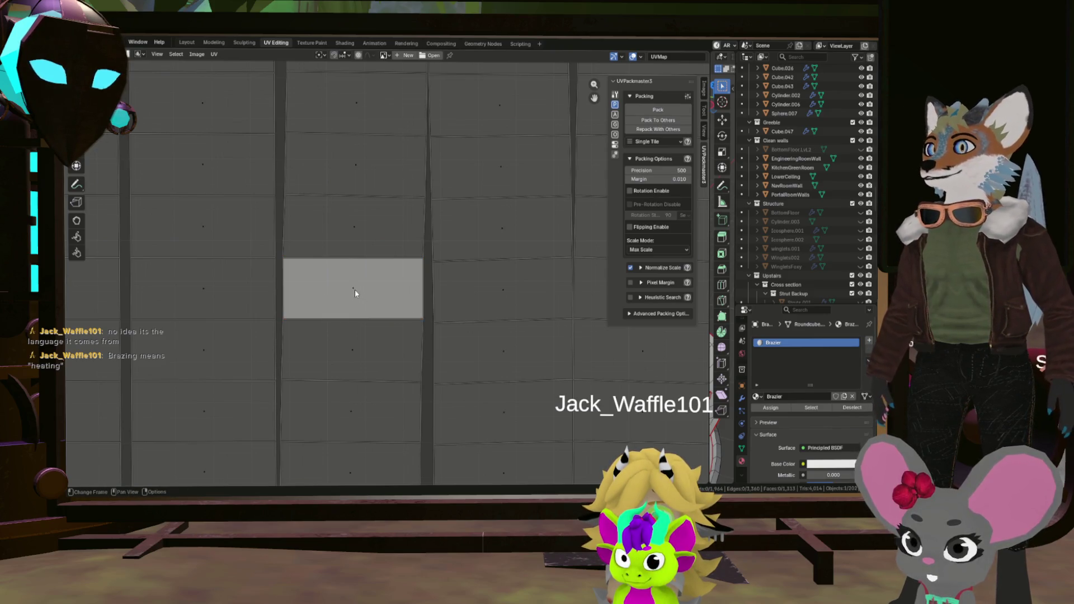
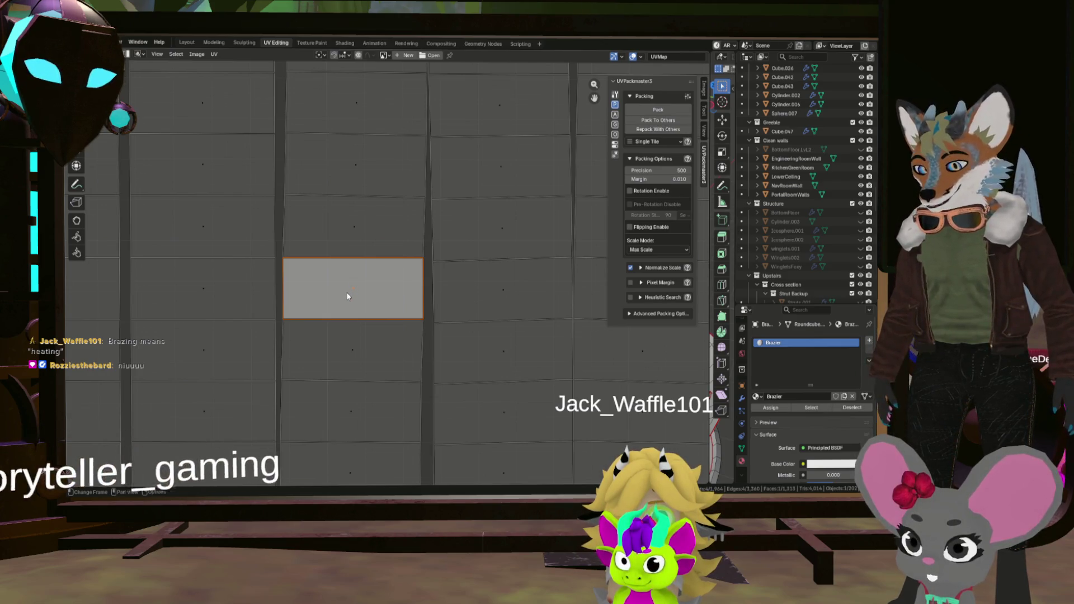
Scale the active UV face along Y to make it slightly shorter.
key(s)
key(y)
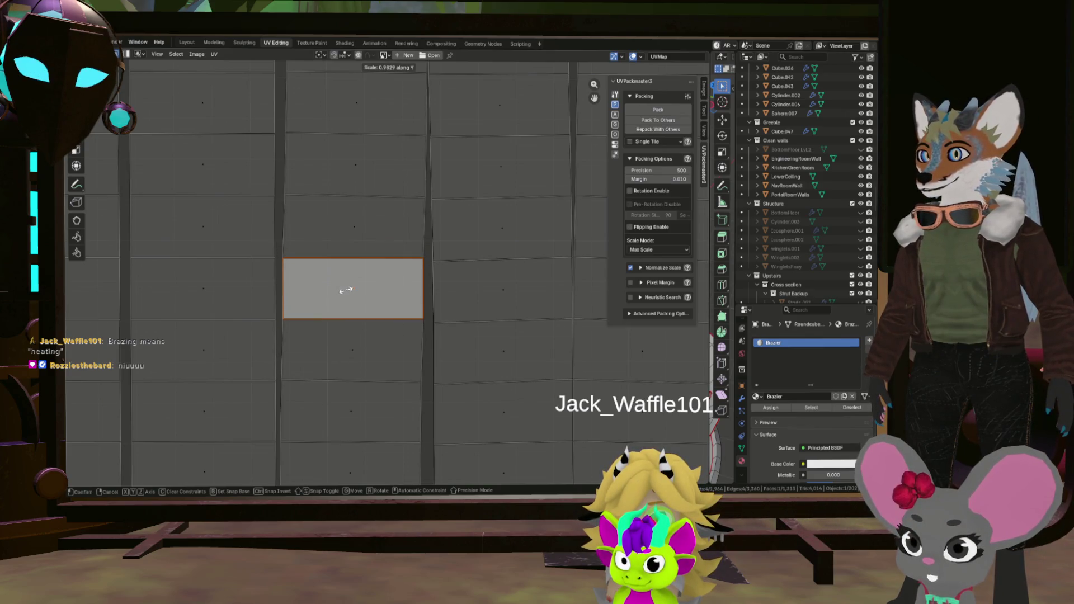
click(346, 294)
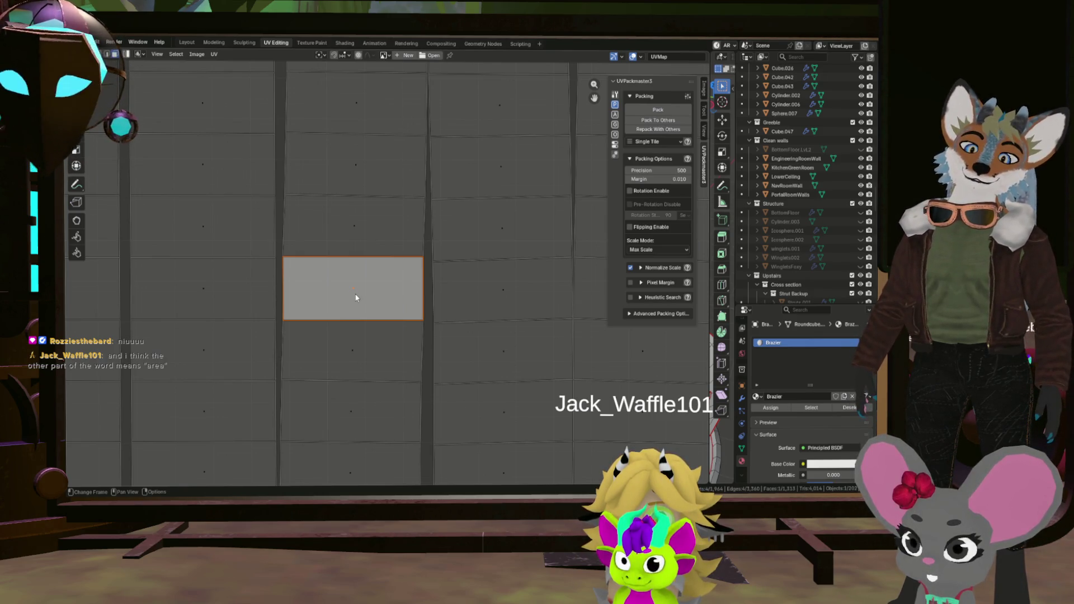
Select the face's linked UV column, then reselect just that single face.
key(ctrl+l)
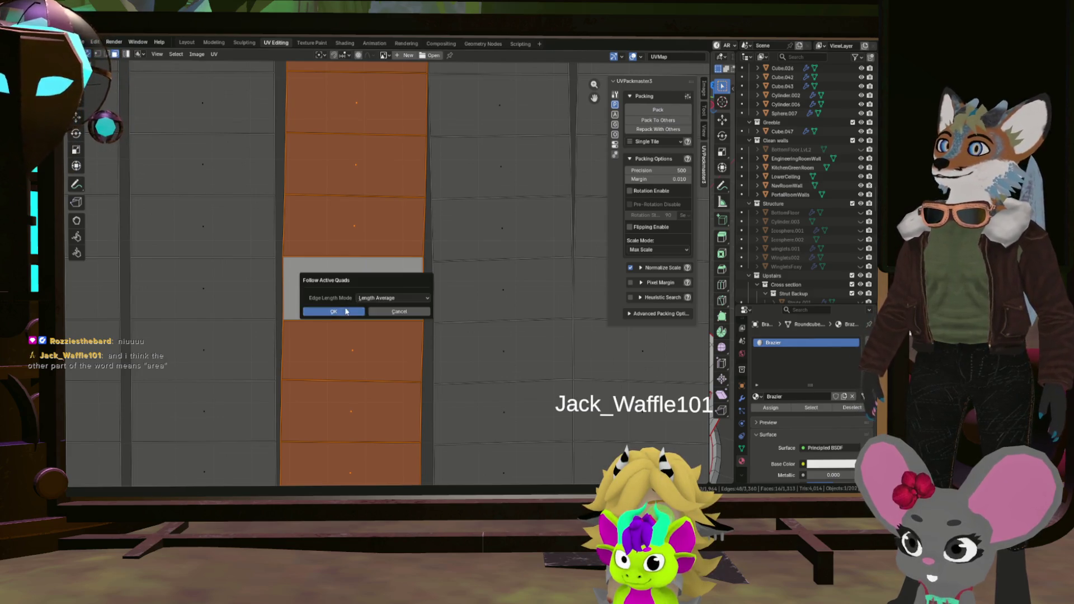
scroll(down, 3)
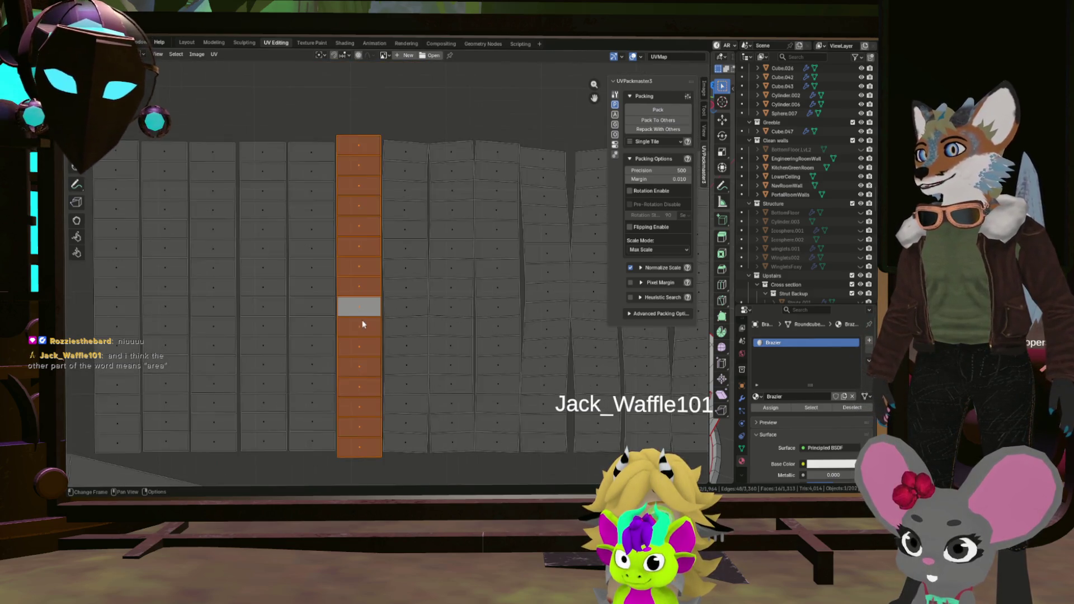
scroll(up, 3)
click(359, 306)
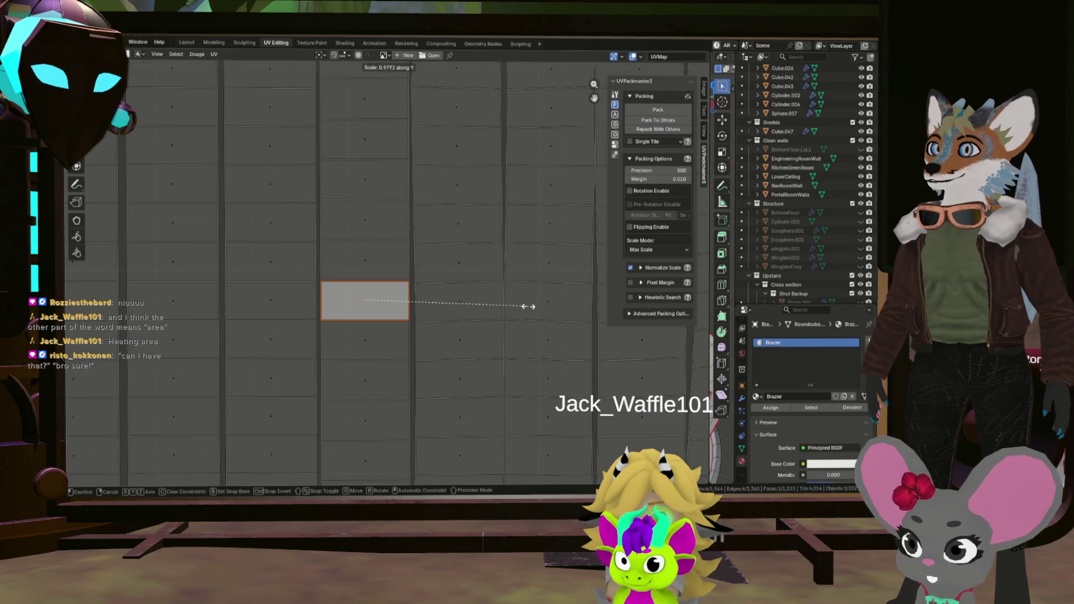
Straighten the face's linked UV column with Follow Active Quads, then clear the selection.
key(Escape)
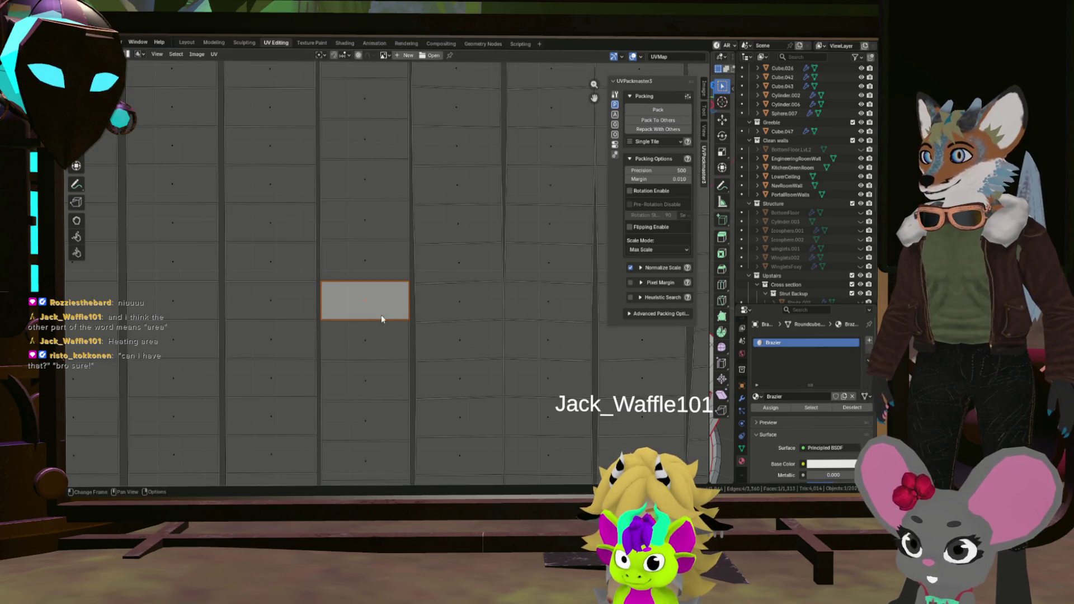
key(ctrl+l)
key(u)
click(374, 319)
click(372, 325)
scroll(down, 3)
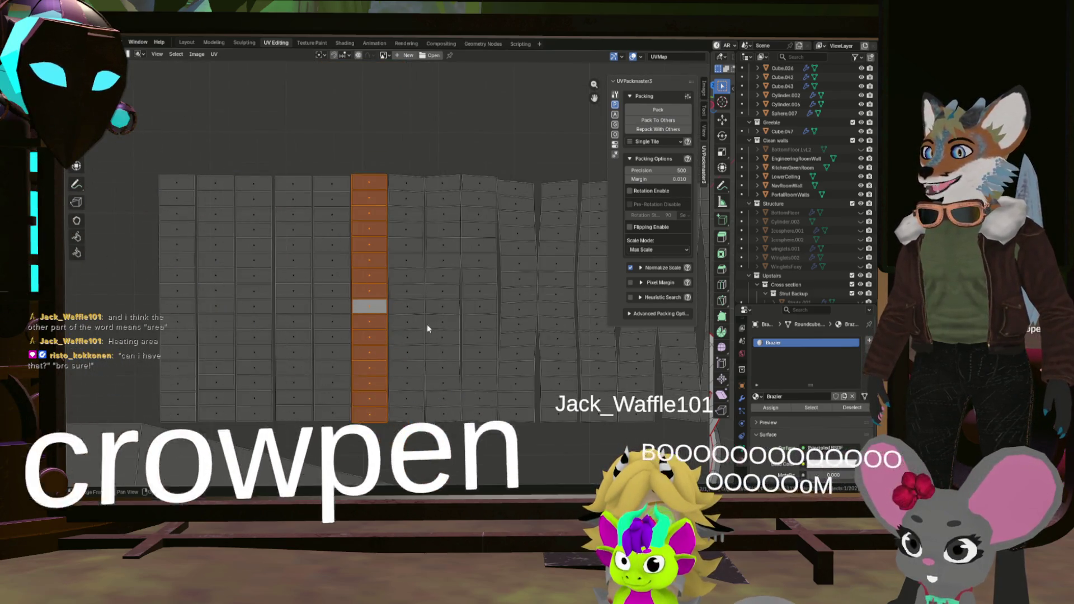
key(alt+a)
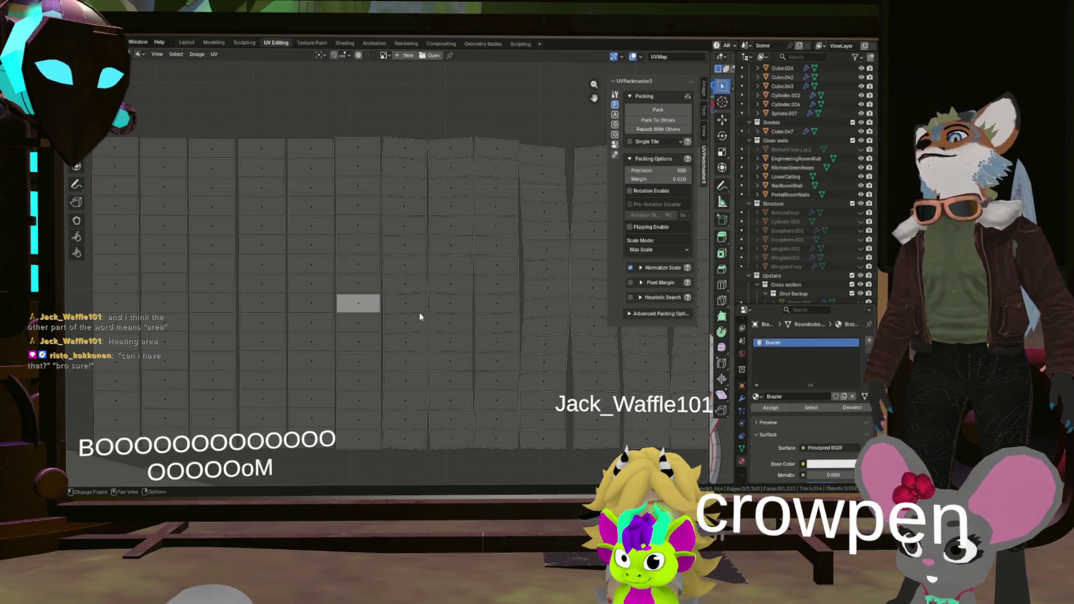
Select the next face's top, right and left edges, then its whole UV column.
scroll(down, 3)
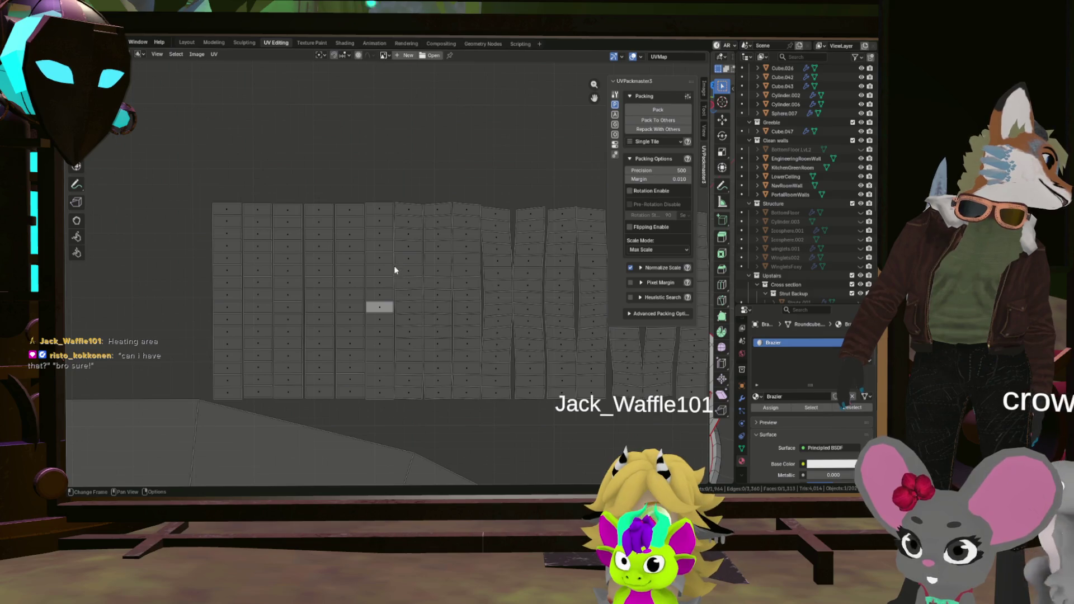
scroll(up, 3)
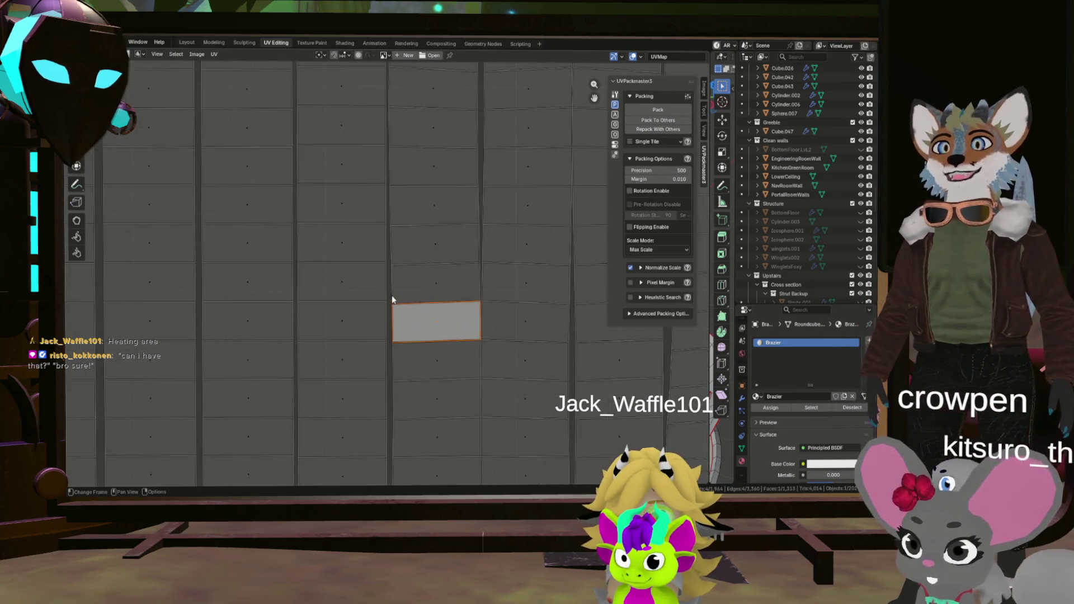
scroll(down, 3)
scroll(down, 3)
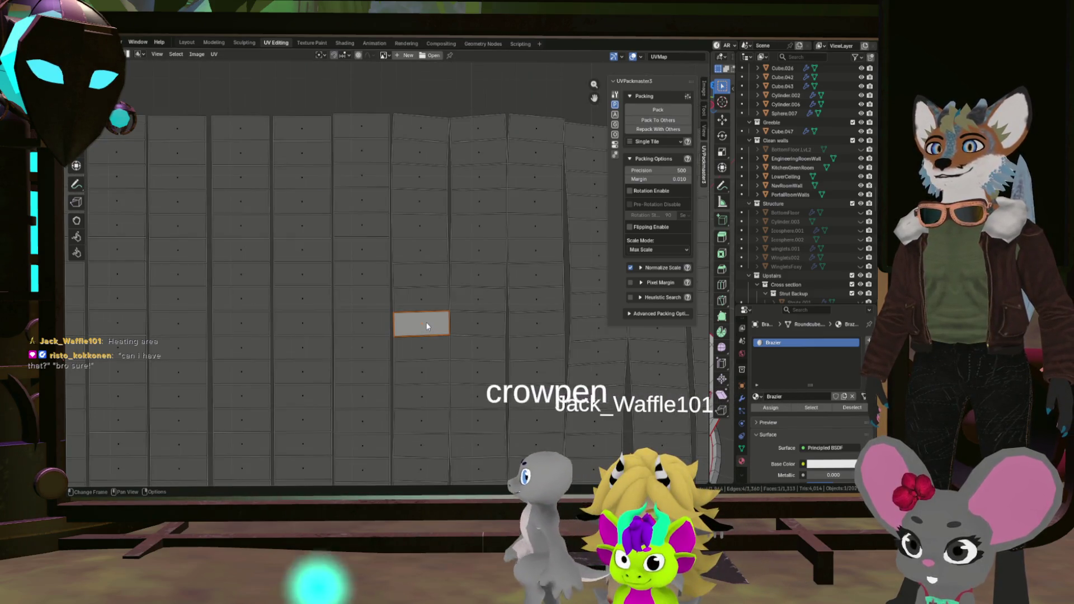
scroll(up, 3)
drag(425, 358, 421, 251)
scroll(up, 3)
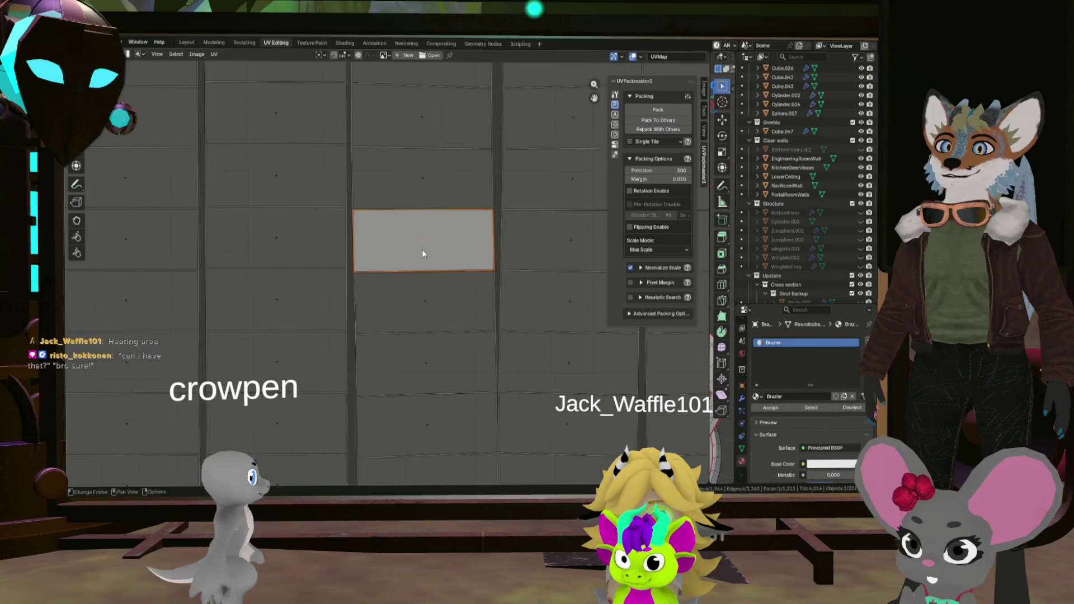
click(427, 226)
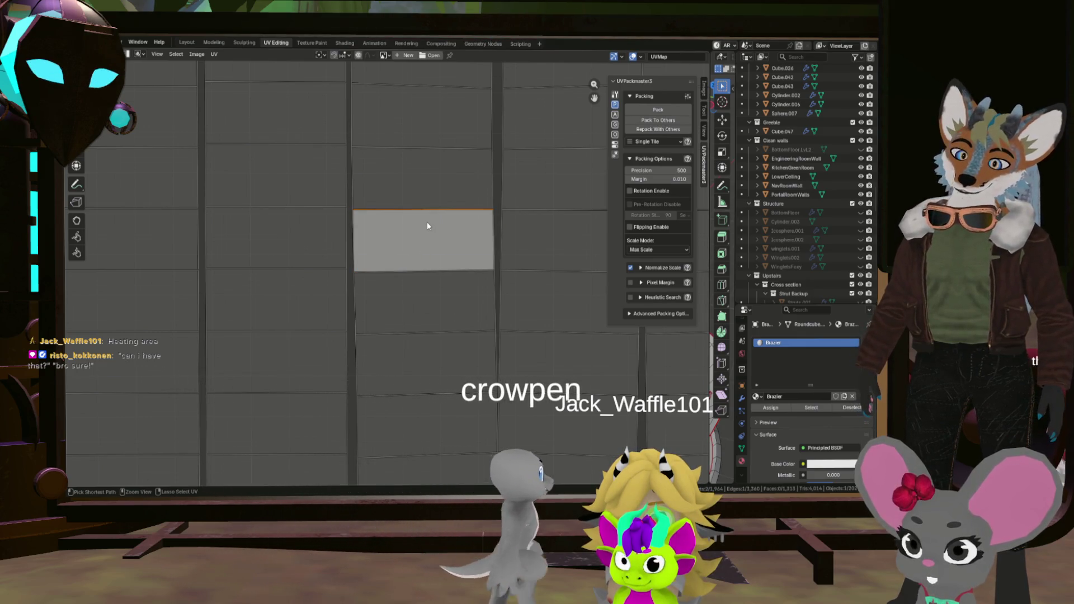
click(487, 240)
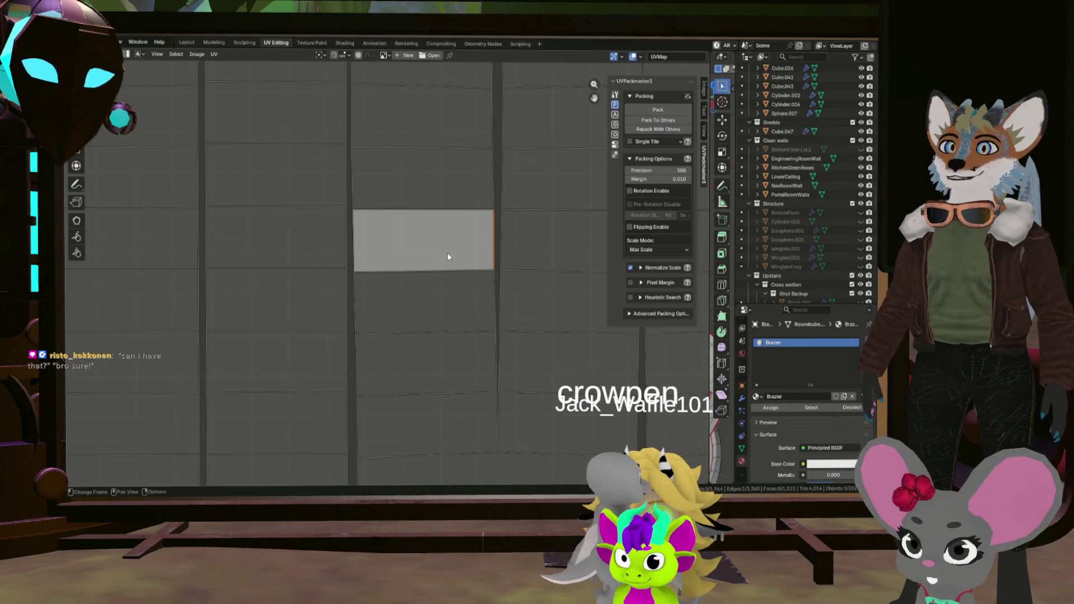
click(361, 247)
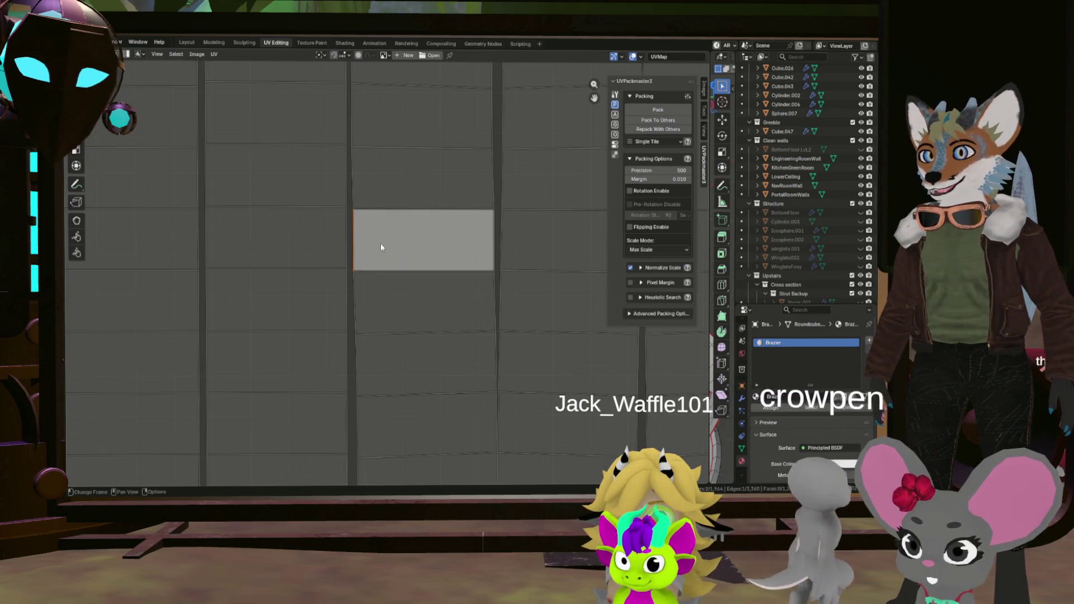
key(4)
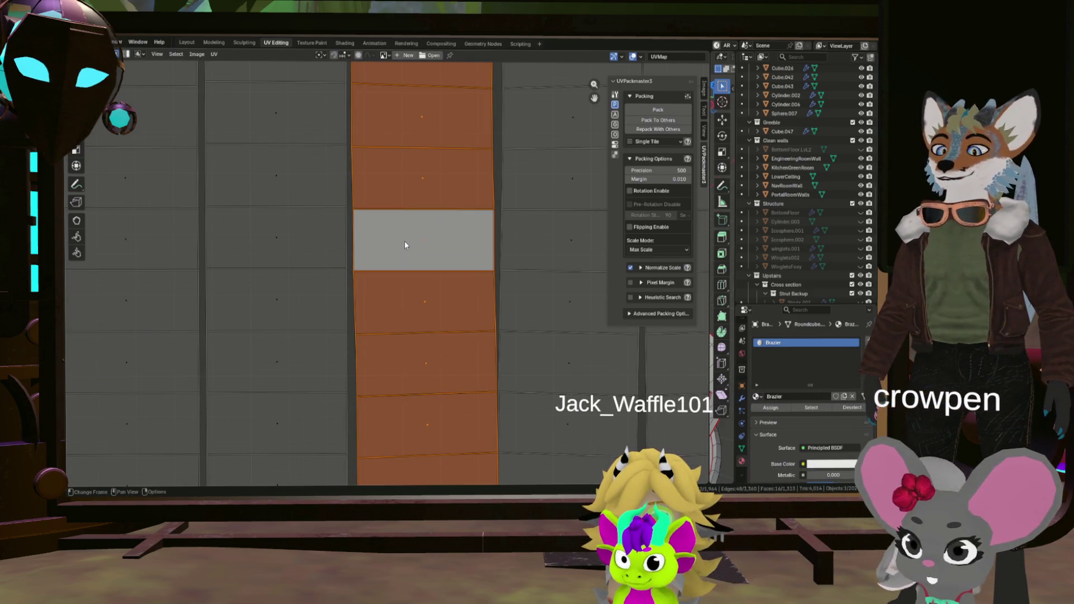